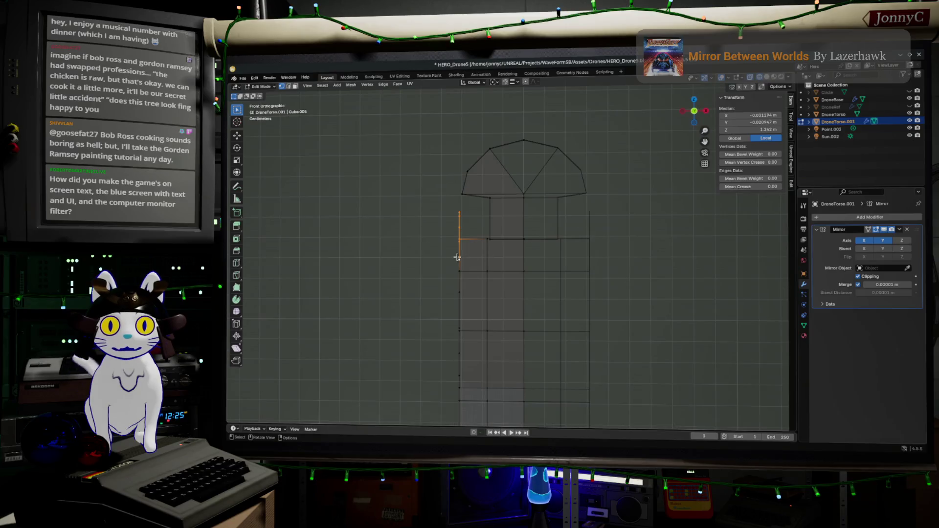
- Extrude a new face from the torso's selected inner edge with vertex snapping active
left_click(516, 82)
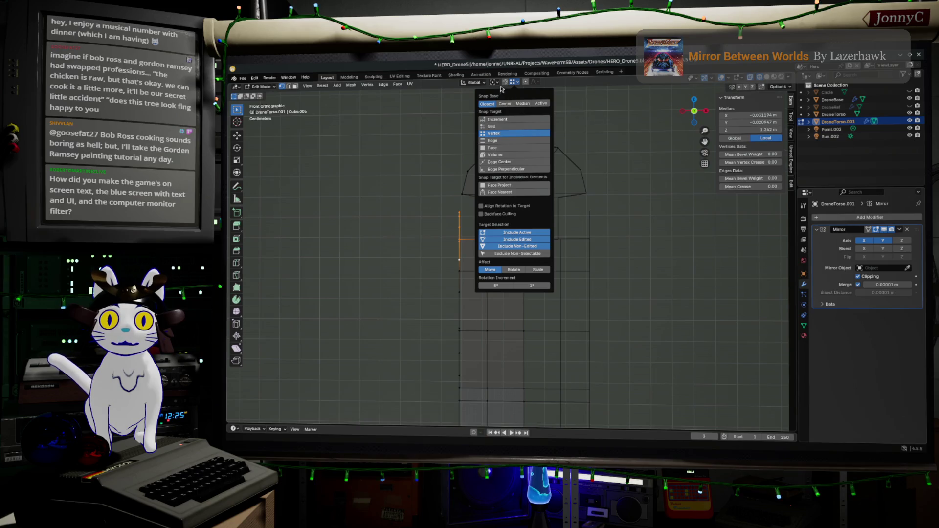
key("e")
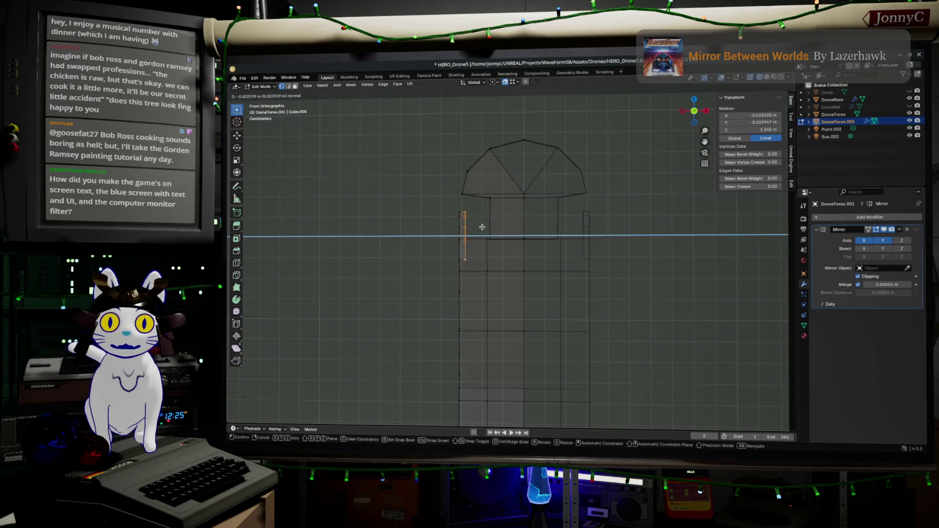
left_click(485, 238)
mouse_move(499, 258)
middle_mouse_down()
mouse_move(499, 278)
mouse_move(592, 274)
middle_mouse_up()
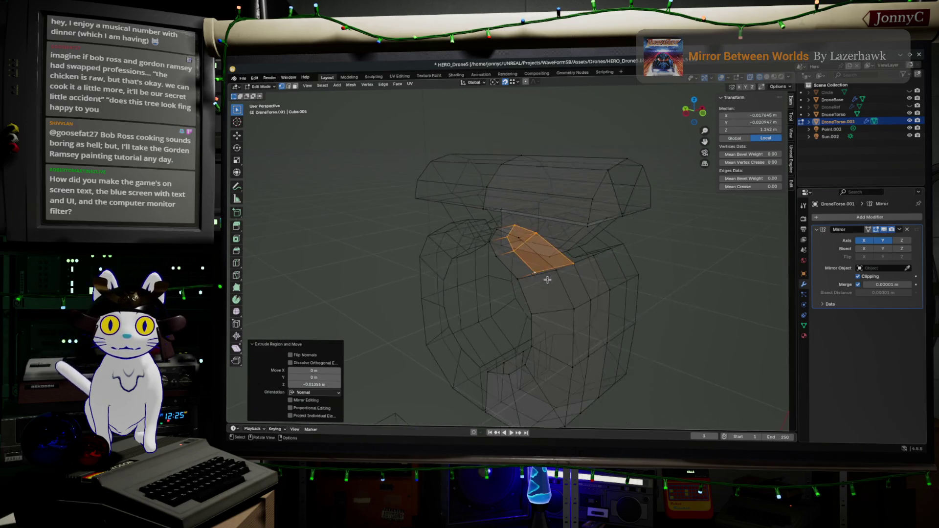
- Show the torso with solid shading and select its whole connected right half
key("Tab")
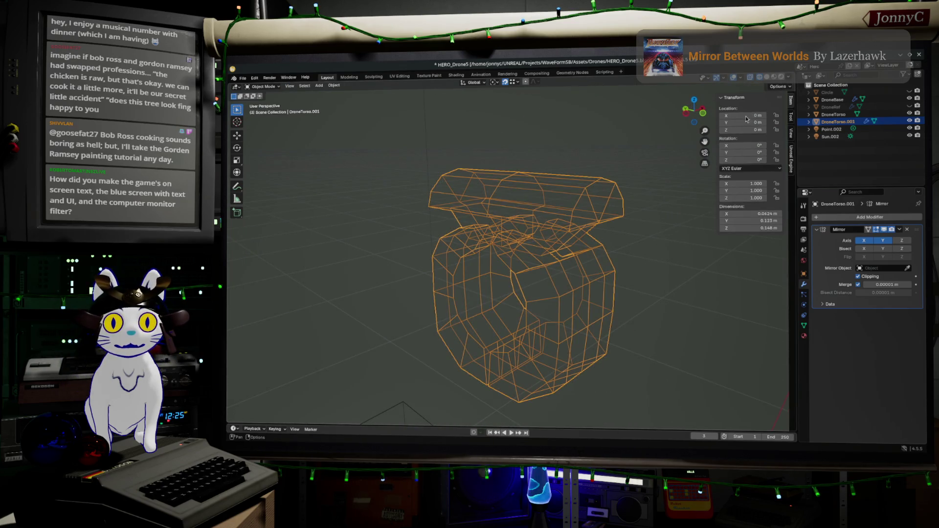
key("shift+z")
middle_click_drag(649, 266, 619, 270)
scroll(618, 270, "up", 1)
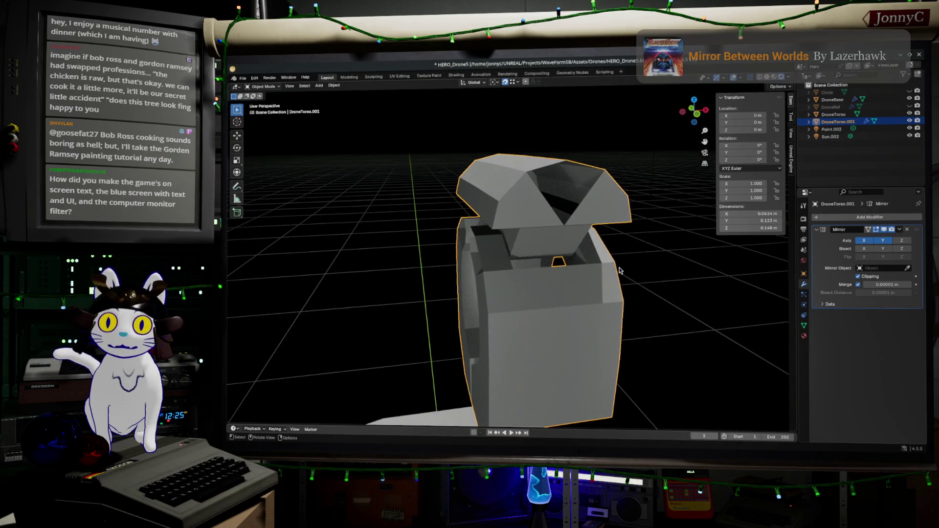
key("Tab")
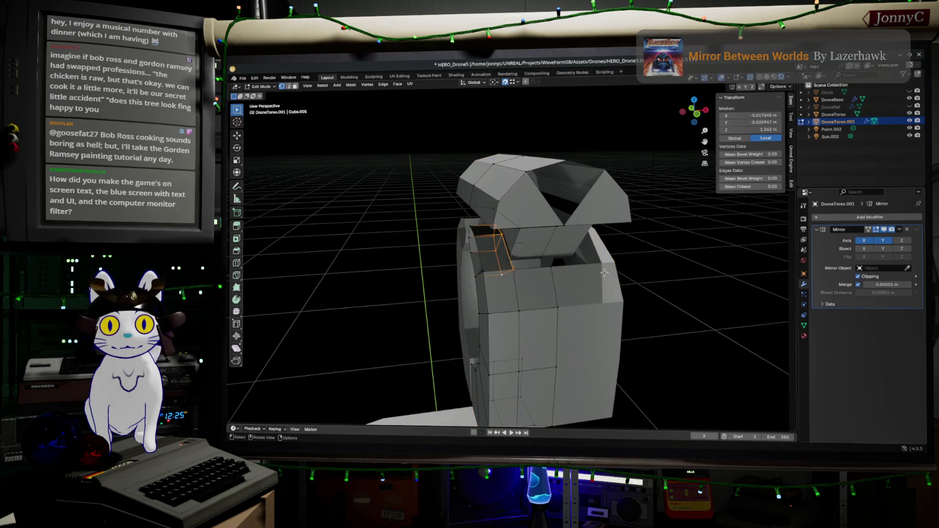
mouse_move(618, 270)
middle_mouse_down()
mouse_move(590, 285)
mouse_move(608, 284)
mouse_move(610, 294)
middle_mouse_up()
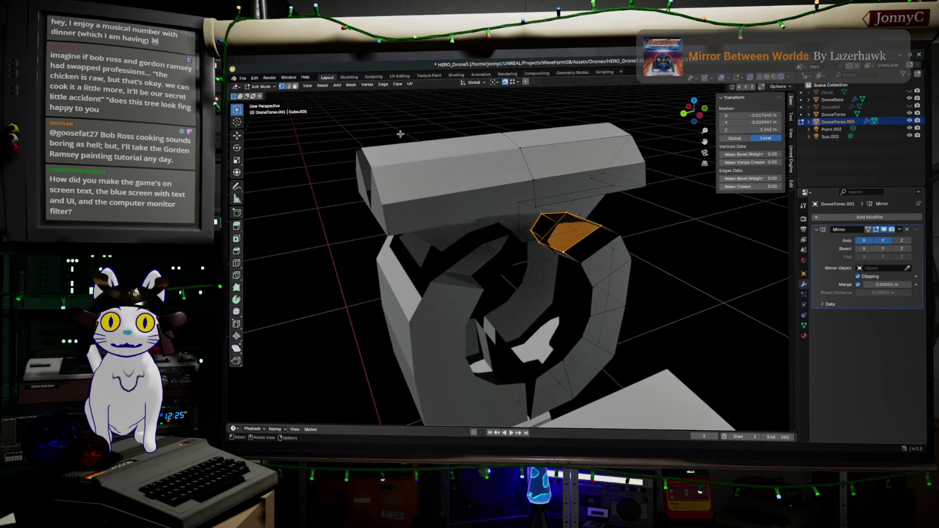
left_click(593, 242)
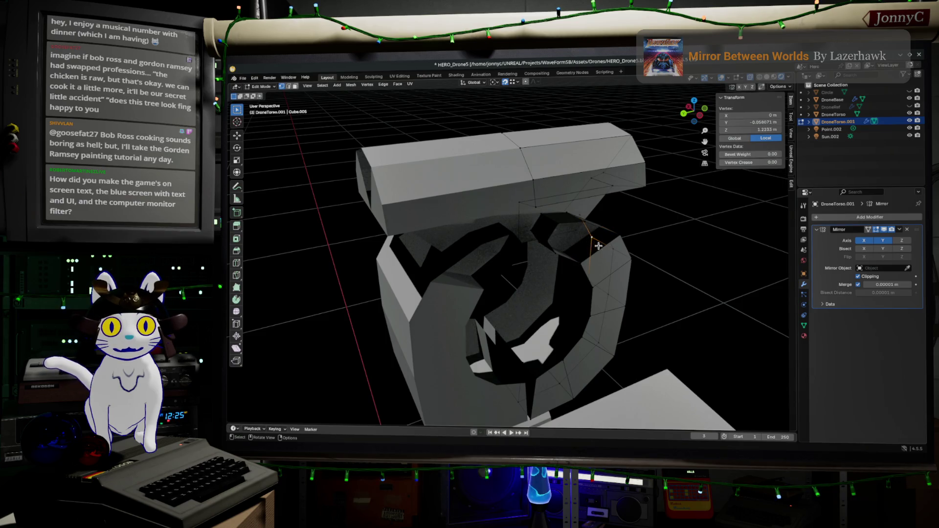
middle_click_drag(599, 245, 584, 239)
key("ctrl+l")
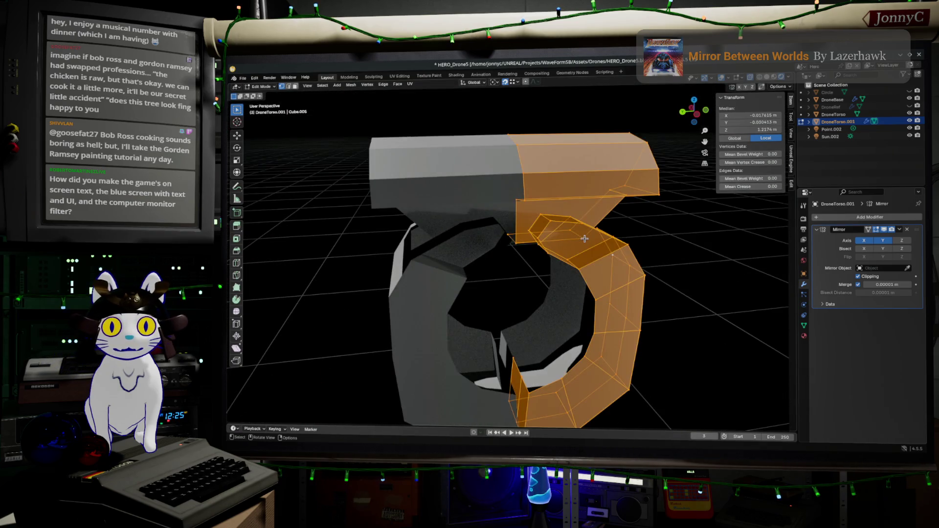
- Recalculate the normals outside on the selected right half of the torso
left_click(397, 86)
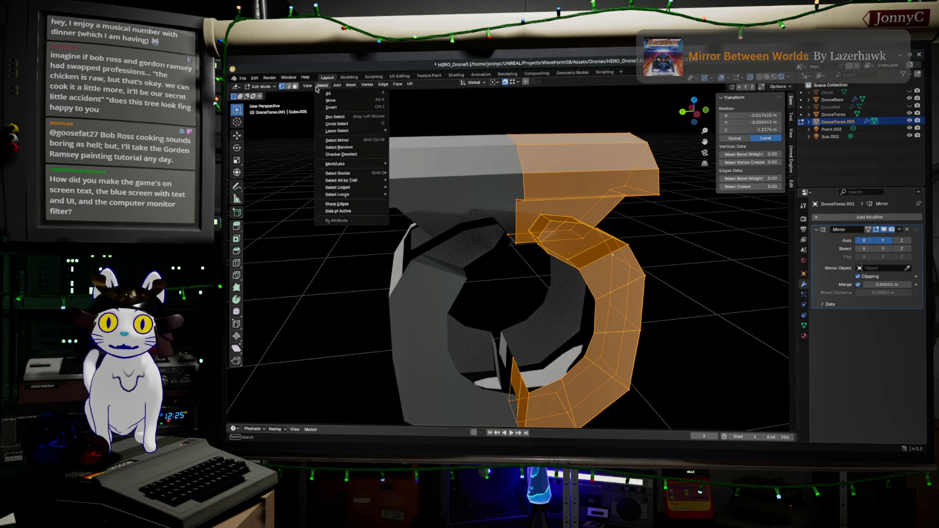
left_click(353, 87)
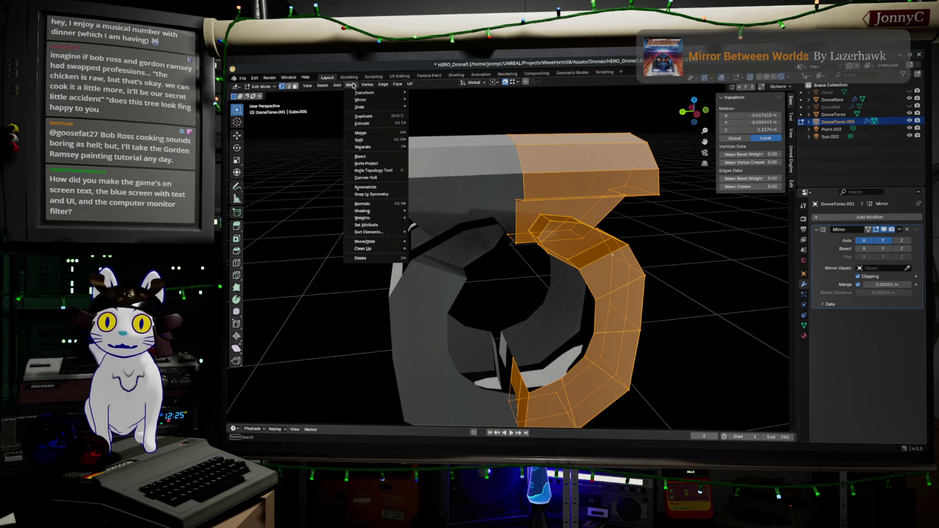
mouse_move(363, 204)
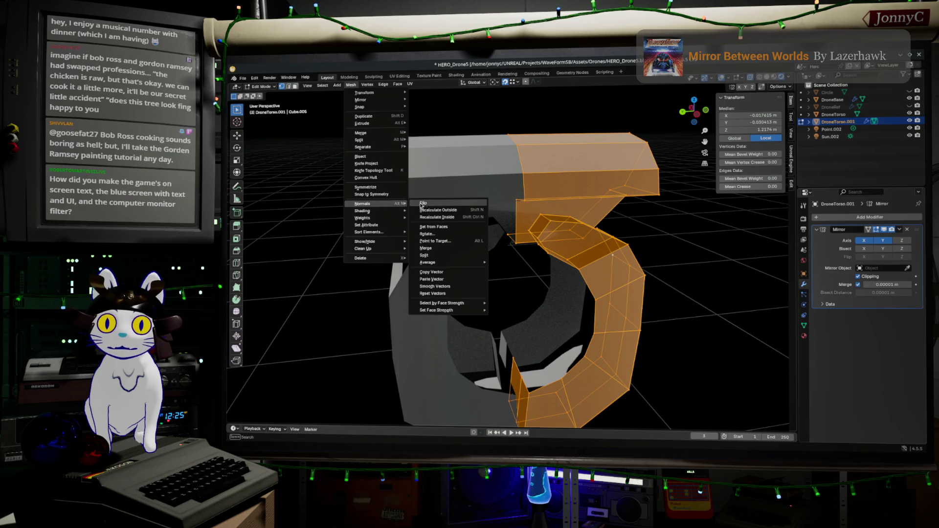
left_click(440, 210)
- Select edge paths and a face around the torso's inner opening
left_click(603, 260)
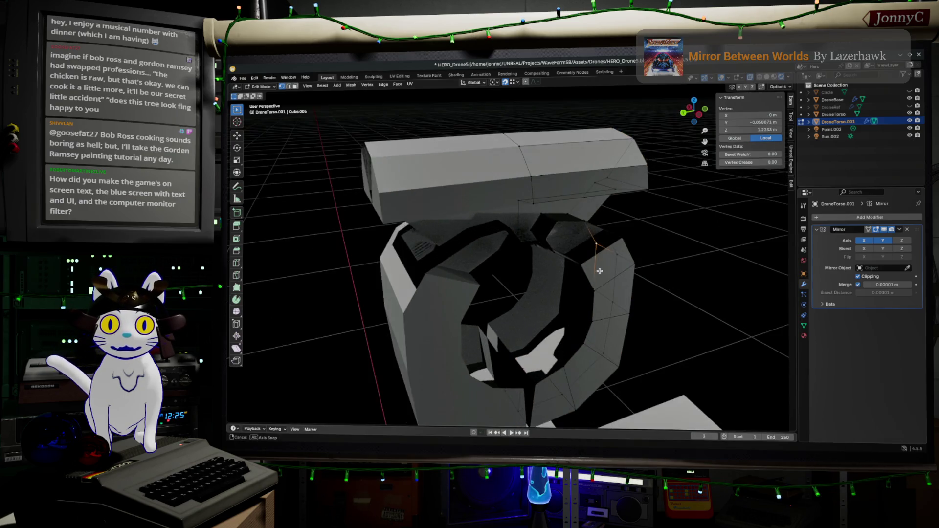
mouse_move(603, 260)
middle_mouse_down()
mouse_move(629, 255)
mouse_move(593, 270)
mouse_move(566, 226)
middle_mouse_up()
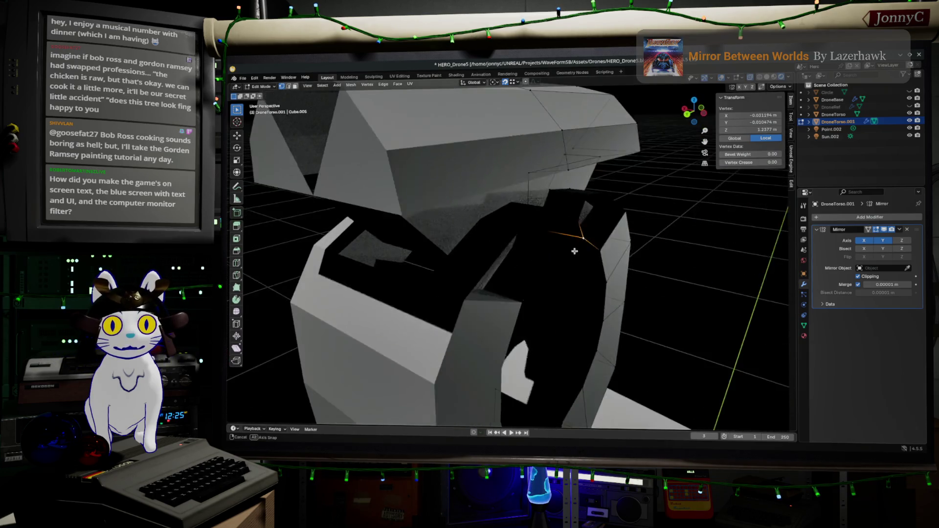
left_click(608, 201, "ctrl")
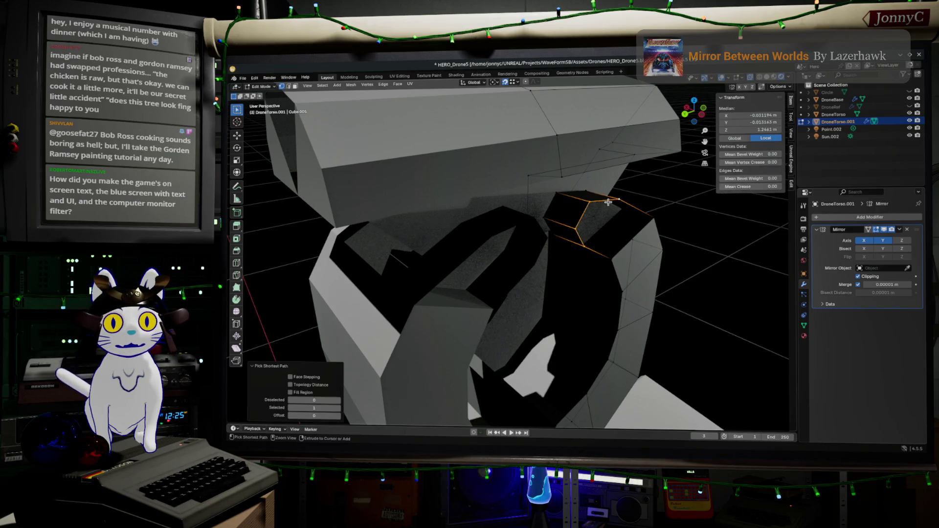
left_click(610, 253)
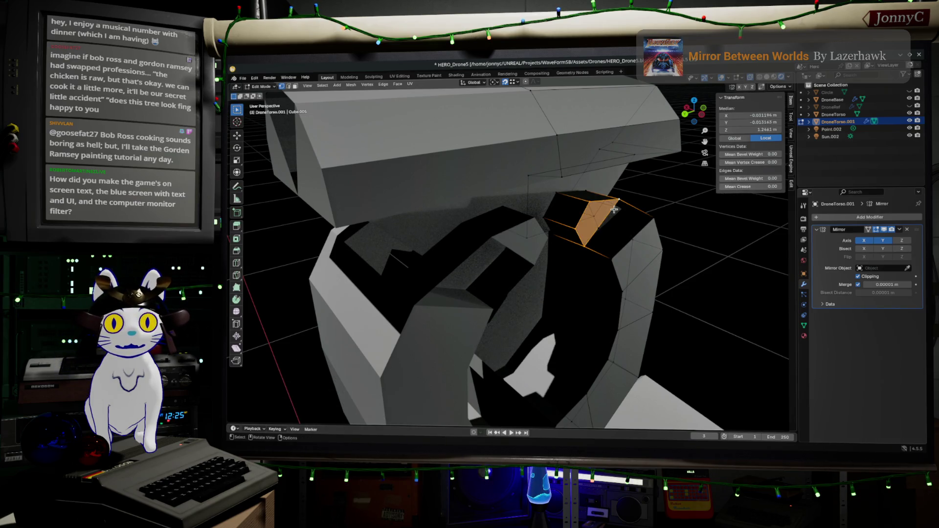
left_click(587, 243, "shift")
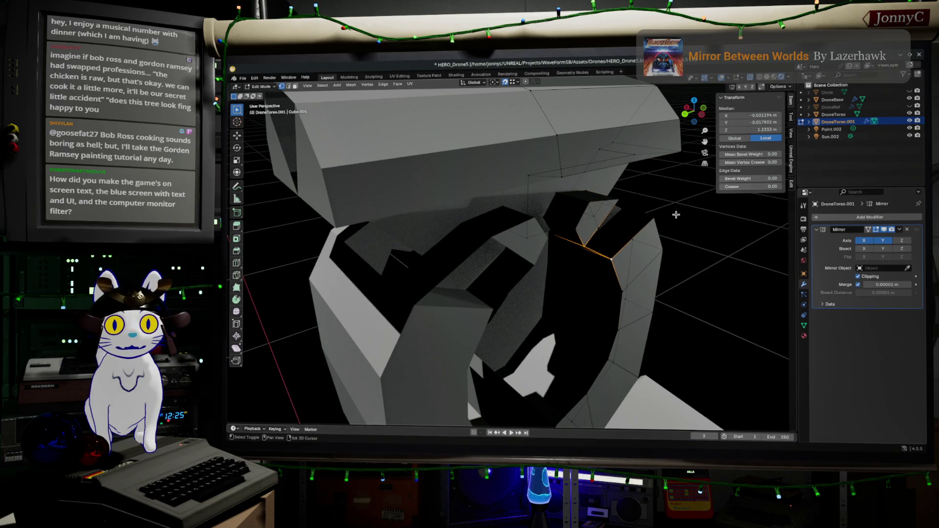
left_click(617, 200, "shift")
- Leave mesh editing and make the torso see-through with X-ray
mouse_move(609, 234)
middle_mouse_down()
mouse_move(554, 245)
mouse_move(561, 271)
middle_mouse_up()
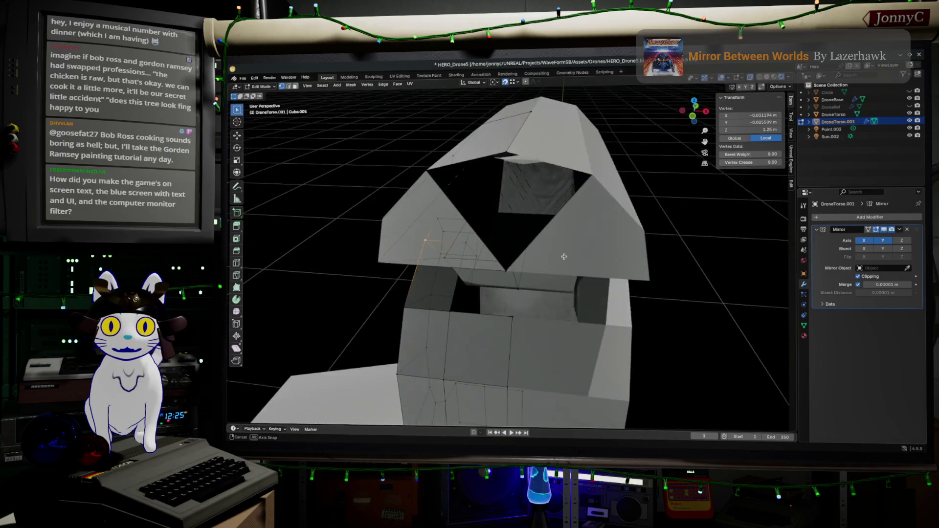
middle_click_drag(520, 301, 638, 280)
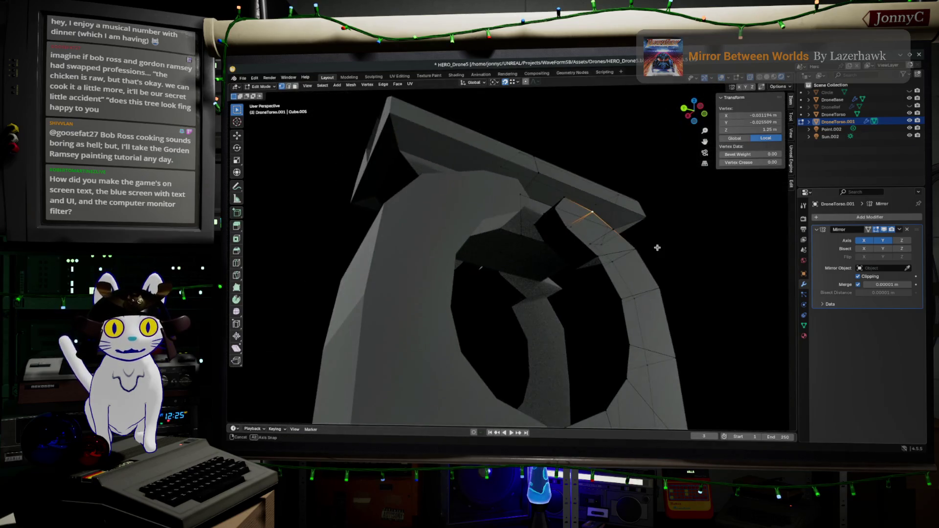
key("Tab")
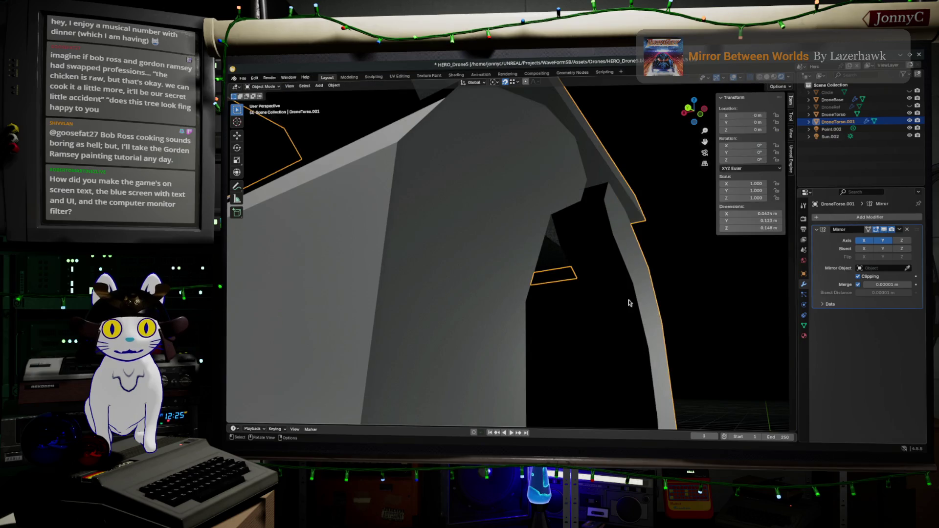
left_click(768, 79)
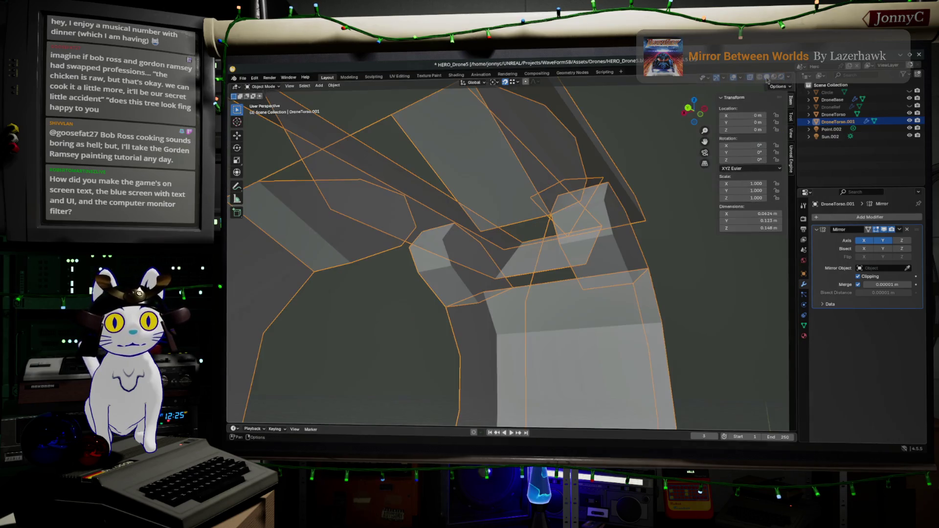
- Extrude a new strip from an edge path along the torso's inner wall
key("Tab")
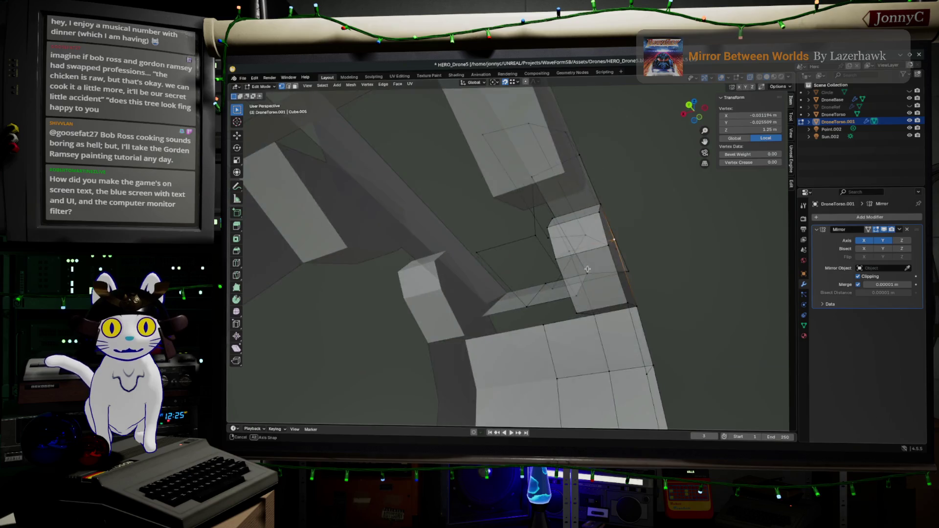
middle_click_drag(598, 275, 594, 281)
middle_click_drag(617, 335, 524, 231)
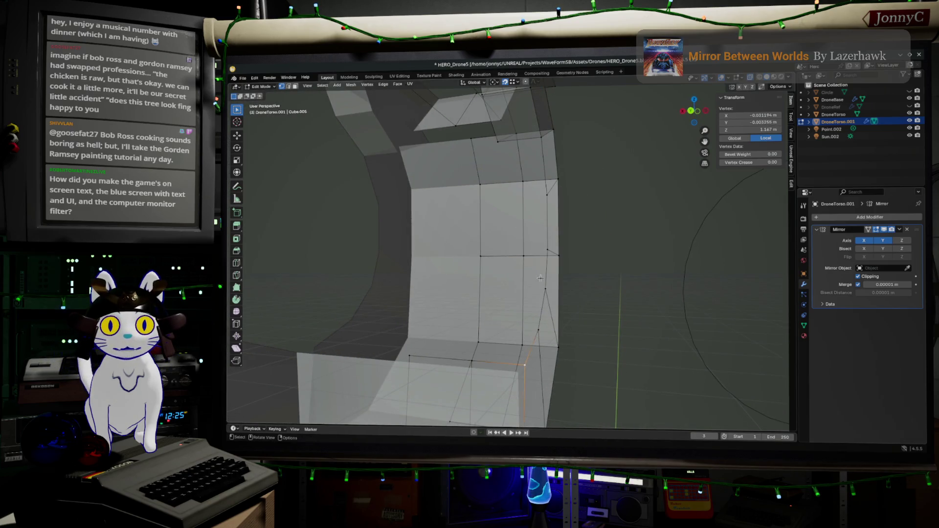
left_click(541, 137, "ctrl")
mouse_move(542, 138)
middle_mouse_down()
mouse_move(554, 165)
mouse_move(537, 151)
mouse_move(532, 176)
middle_mouse_up()
key("e")
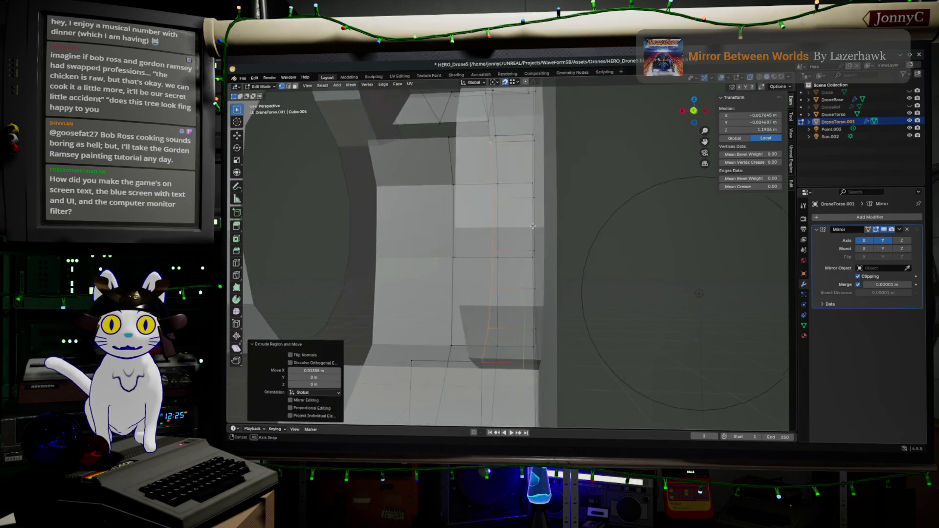
middle_click_drag(540, 211, 496, 195)
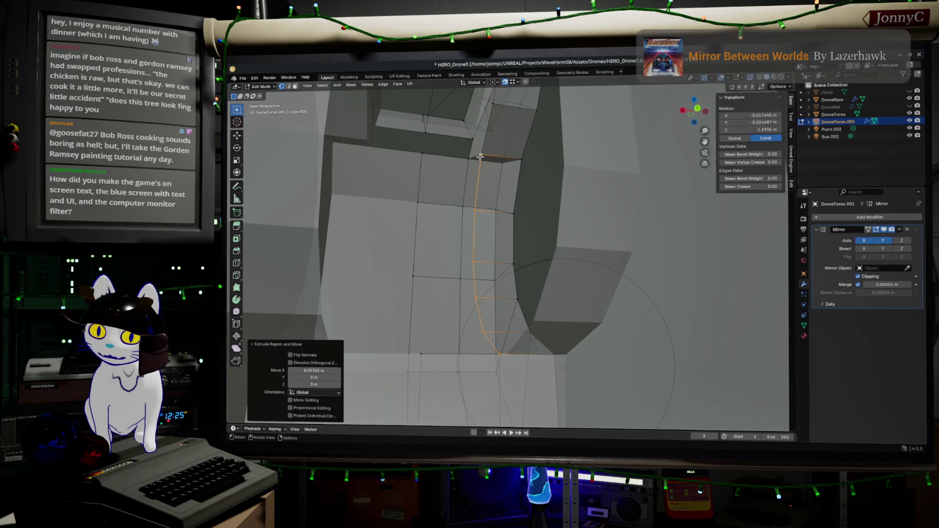
- Shift the extruded strip along the X axis
key("g")
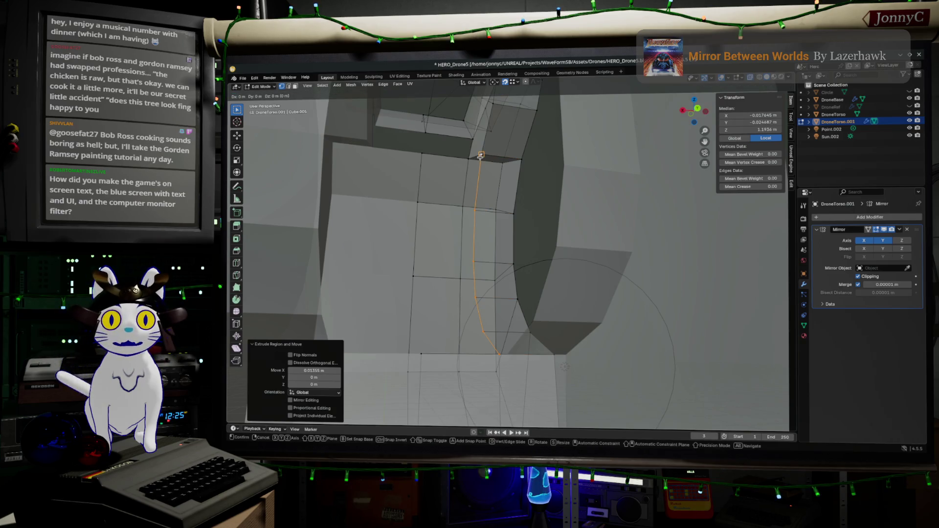
key("x")
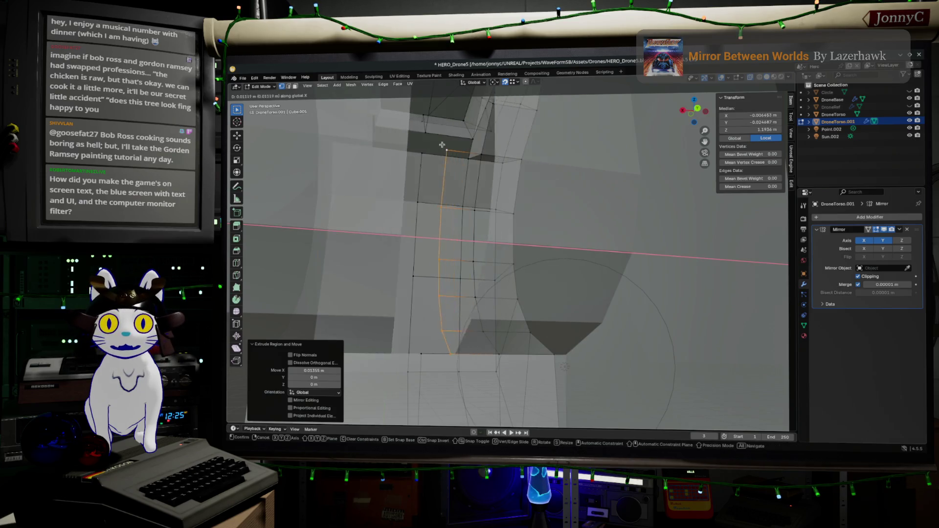
left_click(420, 157)
mouse_move(420, 158)
middle_mouse_down()
mouse_move(431, 204)
mouse_move(474, 215)
mouse_move(318, 267)
middle_mouse_up()
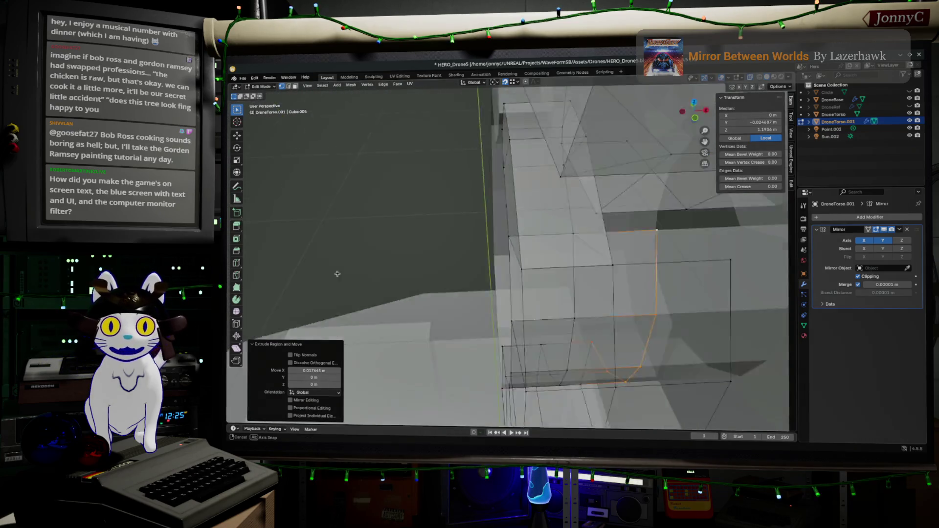
- Select the connected mesh and merge overlapping vertices by distance, removing 10
left_click(560, 239)
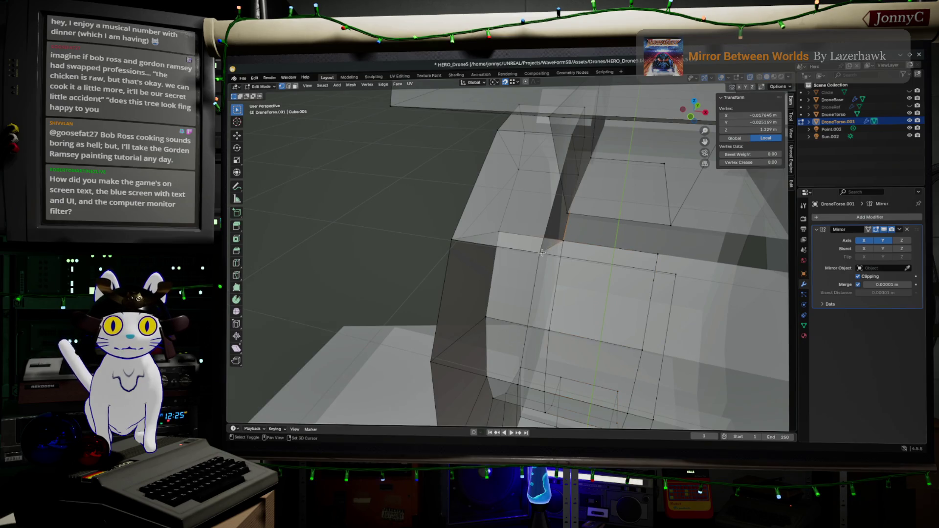
left_click(676, 275, "shift")
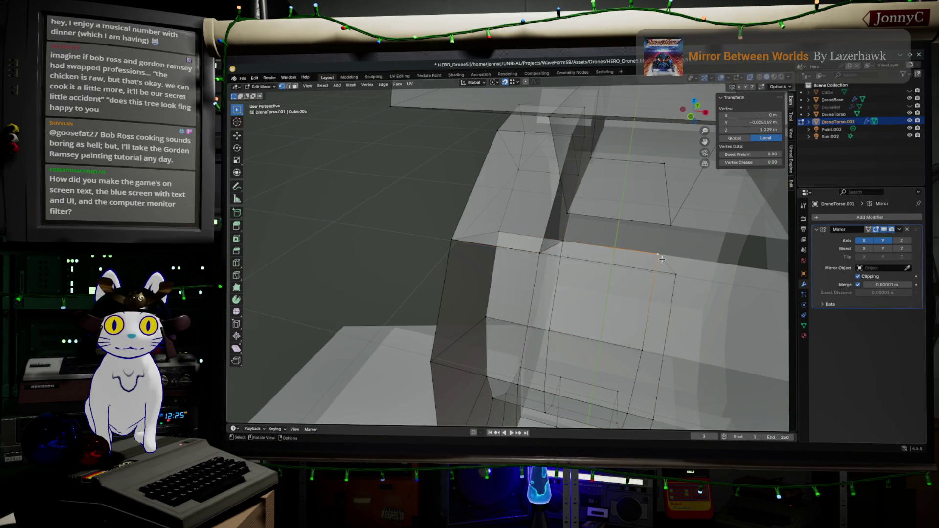
key("ctrl+l")
key("m")
left_click(662, 261)
mouse_move(662, 261)
middle_mouse_down()
mouse_move(616, 271)
mouse_move(587, 262)
mouse_move(602, 250)
middle_mouse_up()
key("Tab")
scroll(588, 263, "down", 5)
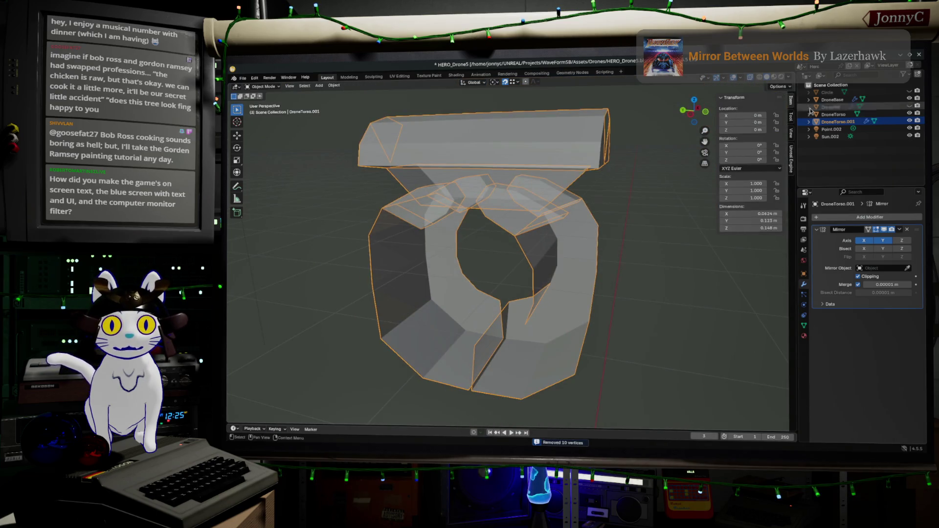
- Inspect the torso from several angles in rendered preview, then start editing it
left_click(782, 77)
mouse_move(642, 212)
middle_mouse_down()
mouse_move(513, 252)
mouse_move(565, 241)
mouse_move(677, 243)
middle_mouse_up()
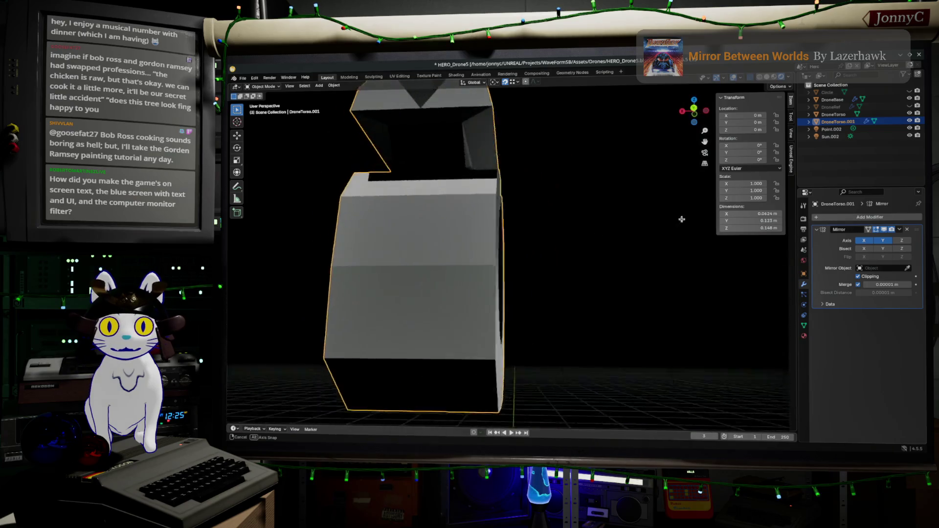
middle_click_drag(555, 265, 543, 265)
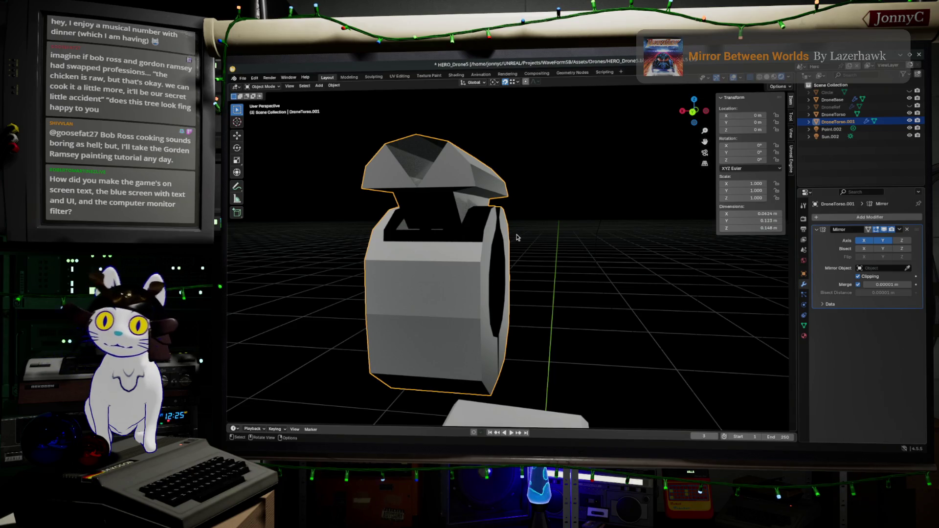
mouse_move(563, 242)
middle_mouse_down()
mouse_move(594, 273)
mouse_move(706, 263)
mouse_move(542, 334)
mouse_move(576, 276)
middle_mouse_up()
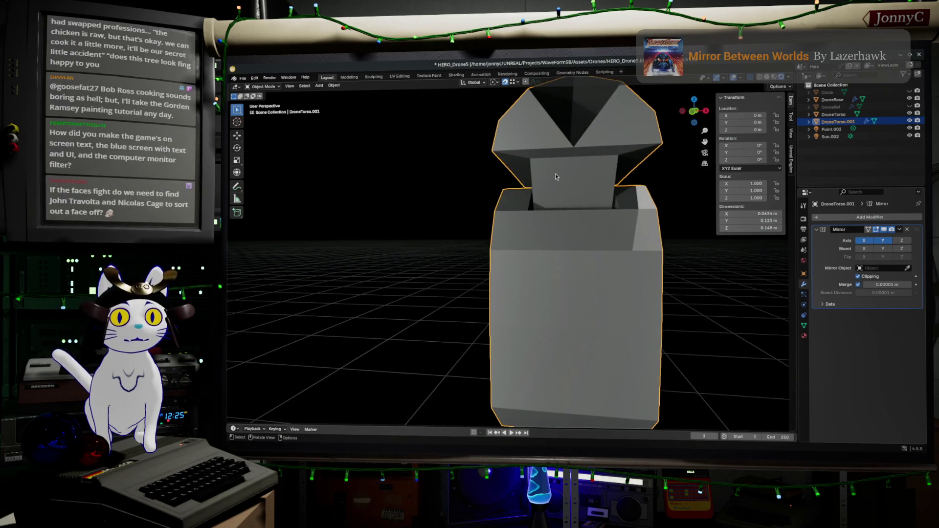
middle_click_drag(555, 176, 600, 265)
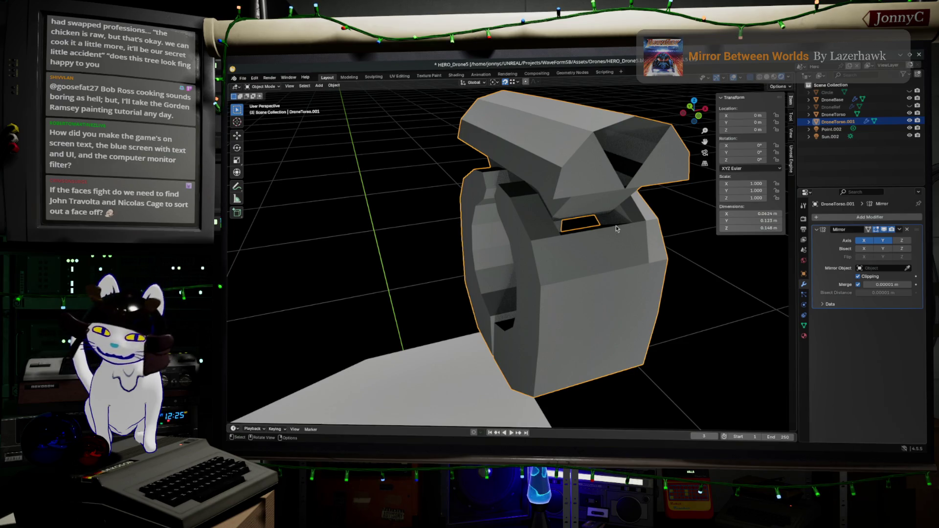
middle_click_drag(615, 226, 570, 262)
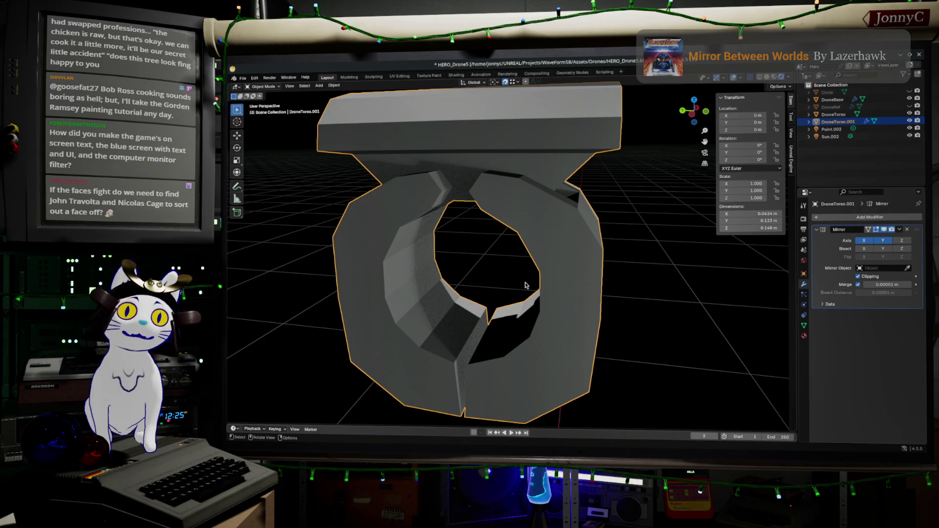
middle_click_drag(527, 286, 525, 288)
mouse_move(462, 295)
middle_mouse_down()
mouse_move(508, 296)
mouse_move(401, 275)
mouse_move(472, 262)
mouse_move(406, 249)
middle_mouse_up()
key("Tab")
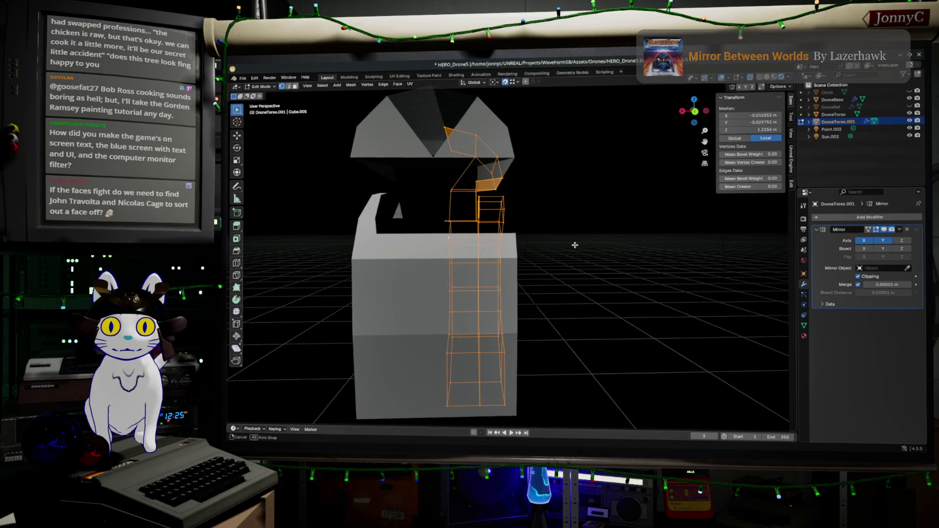
- Orbit around the torso while toggling editing, finishing on the whole solid object
middle_click_drag(407, 249, 572, 248)
key("Tab")
key("Tab")
mouse_move(553, 314)
middle_mouse_down()
mouse_move(531, 329)
mouse_move(497, 278)
mouse_move(541, 298)
middle_mouse_up()
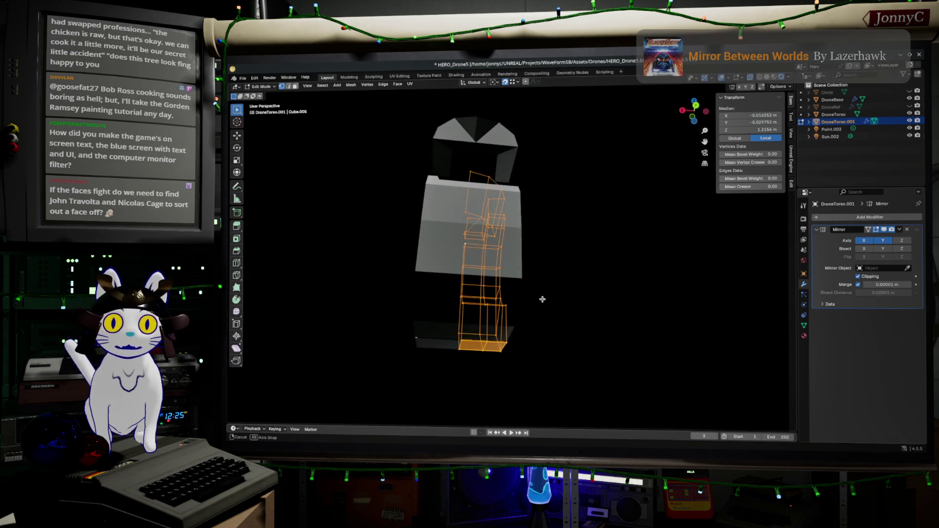
key("Tab")
mouse_move(486, 289)
middle_mouse_down()
mouse_move(464, 311)
mouse_move(468, 296)
mouse_move(486, 317)
middle_mouse_up()
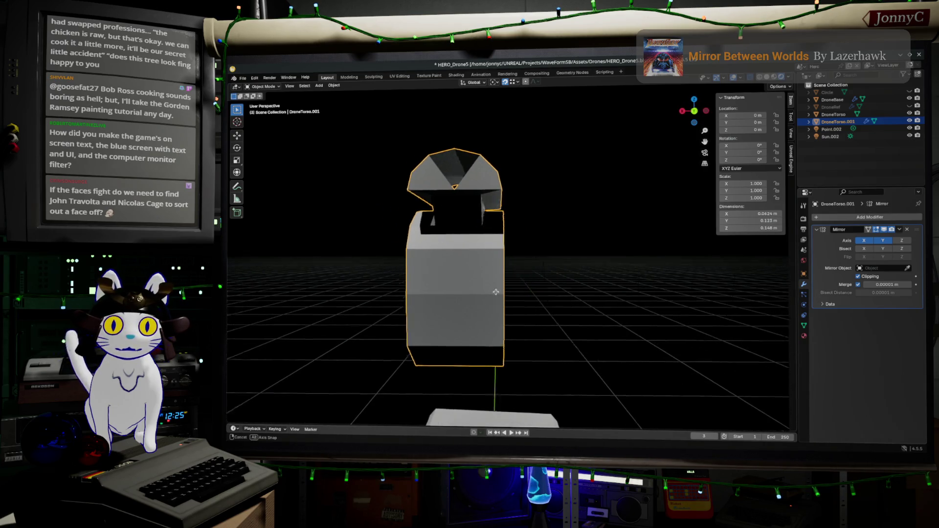
middle_click_drag(454, 232, 513, 295)
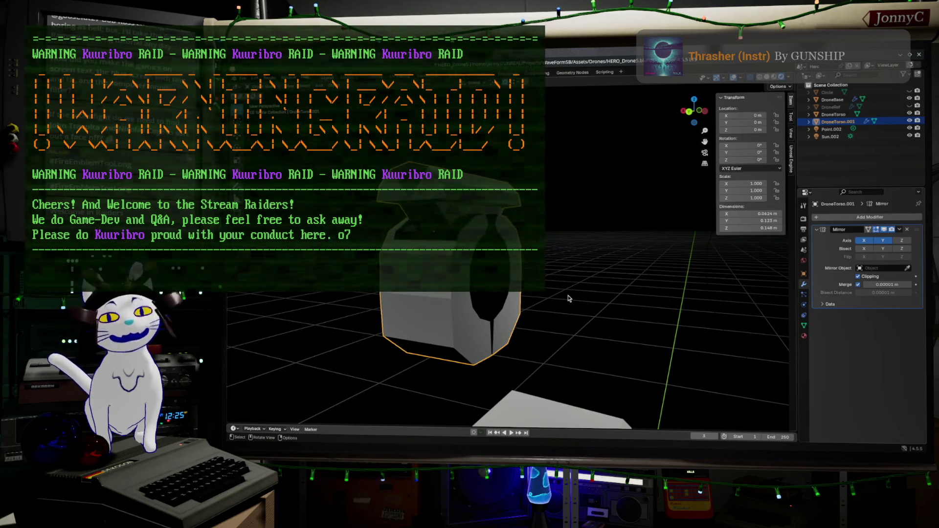
mouse_move(569, 299)
middle_mouse_down()
mouse_move(575, 155)
mouse_move(573, 189)
middle_mouse_up()
scroll(575, 155, "down", 5)
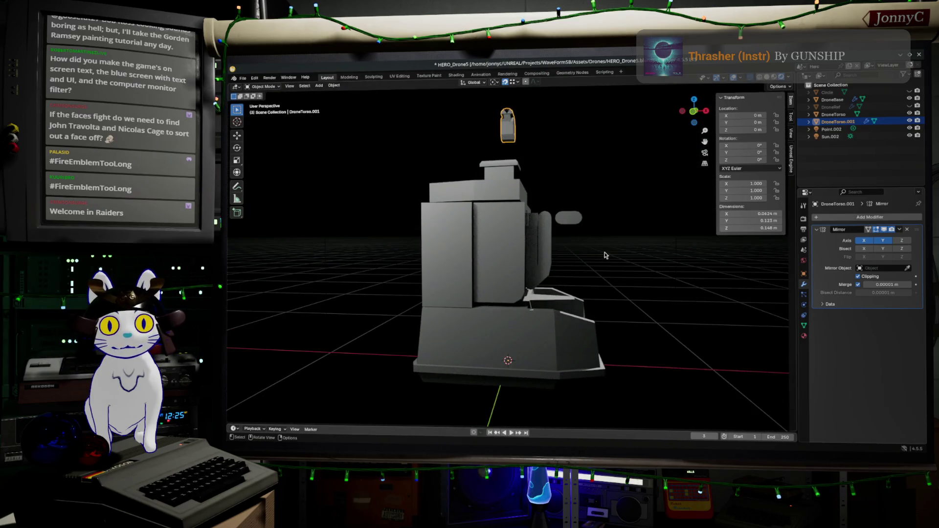
middle_click_drag(605, 256, 485, 271)
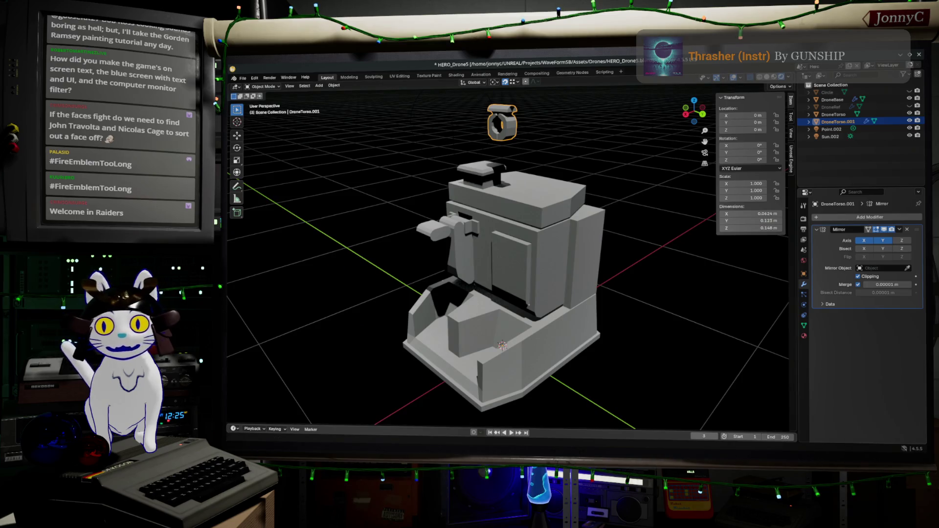
key("alt+Tab")
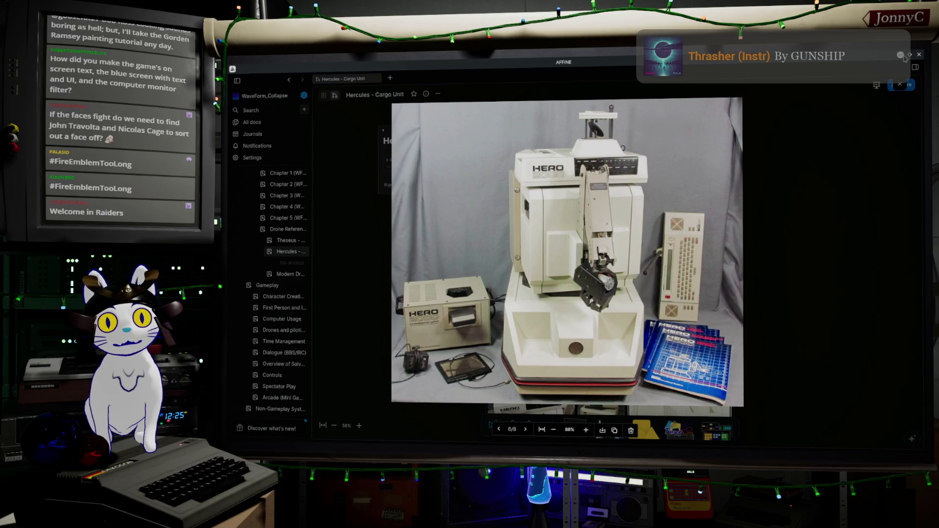
key("alt+Tab")
mouse_move(514, 220)
middle_mouse_down()
mouse_move(592, 158)
mouse_move(470, 221)
middle_mouse_up()
scroll(592, 158, "up", 3)
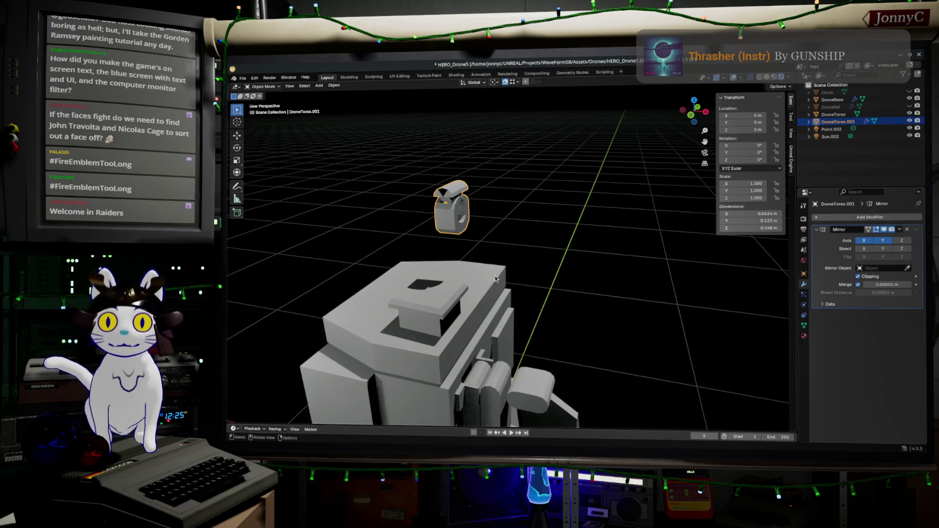
- Enter editing on the torso and clear the selection after inspecting it
key("Tab")
scroll(469, 222, "up", 1)
middle_click_drag(450, 210, 550, 332, "shift")
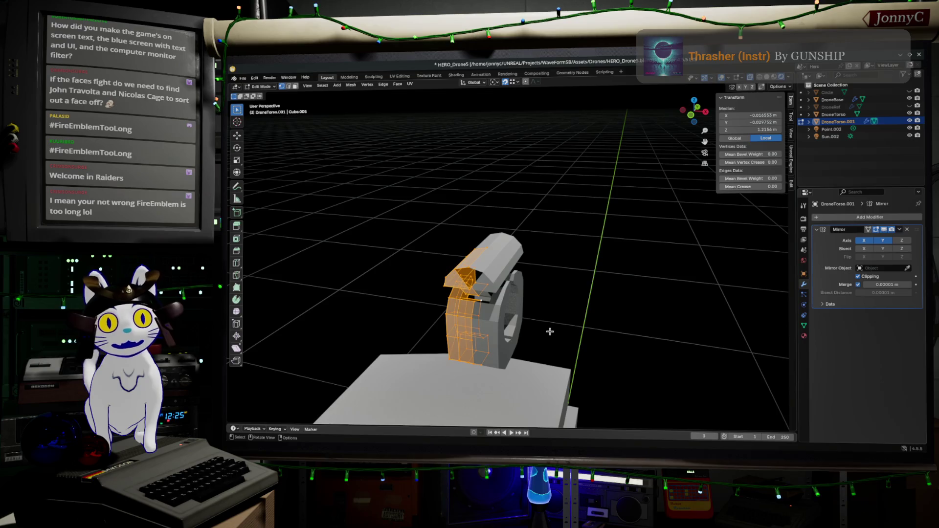
mouse_move(550, 331)
middle_mouse_down()
mouse_move(563, 307)
mouse_move(579, 307)
middle_mouse_up()
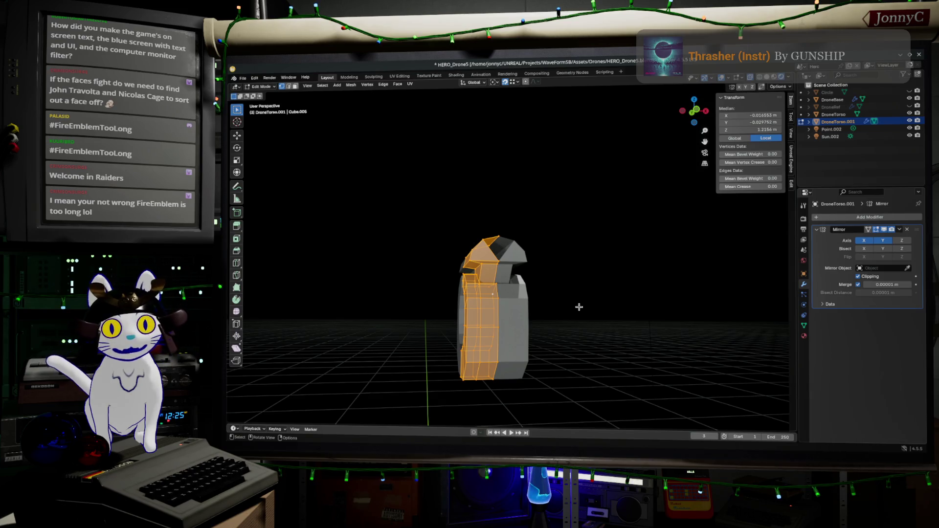
mouse_move(567, 308)
middle_mouse_down()
mouse_move(626, 313)
mouse_move(606, 303)
mouse_move(650, 300)
middle_mouse_up()
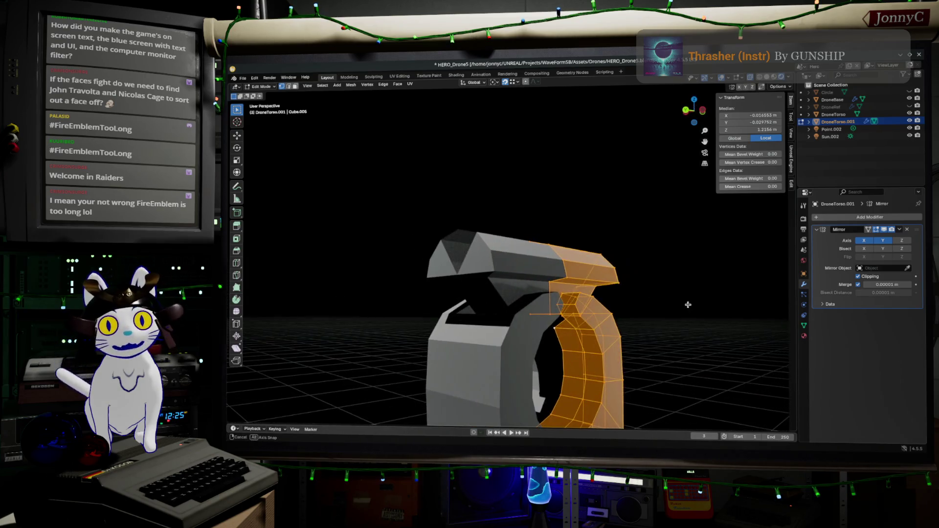
middle_click_drag(649, 299, 645, 322)
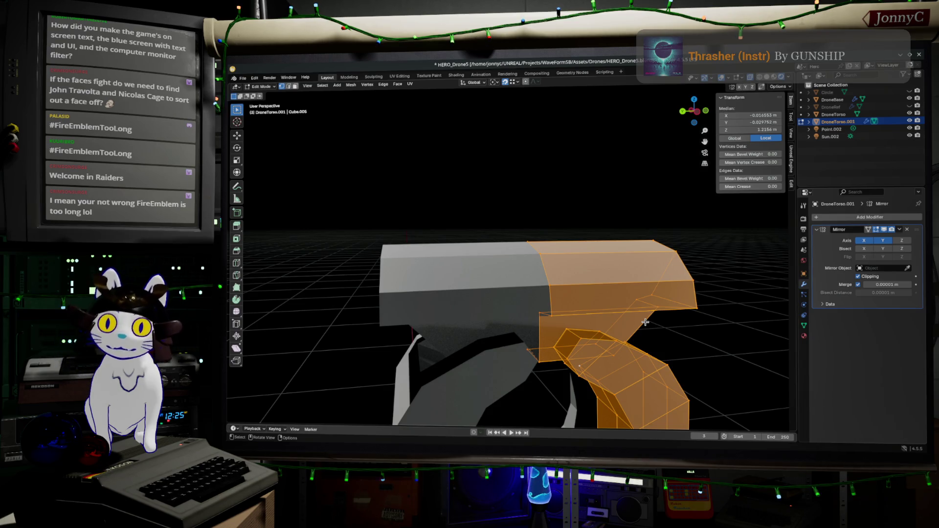
mouse_move(719, 325)
middle_mouse_down()
mouse_move(685, 306)
mouse_move(556, 312)
middle_mouse_up()
scroll(557, 311, "up", 3)
key("alt+a")
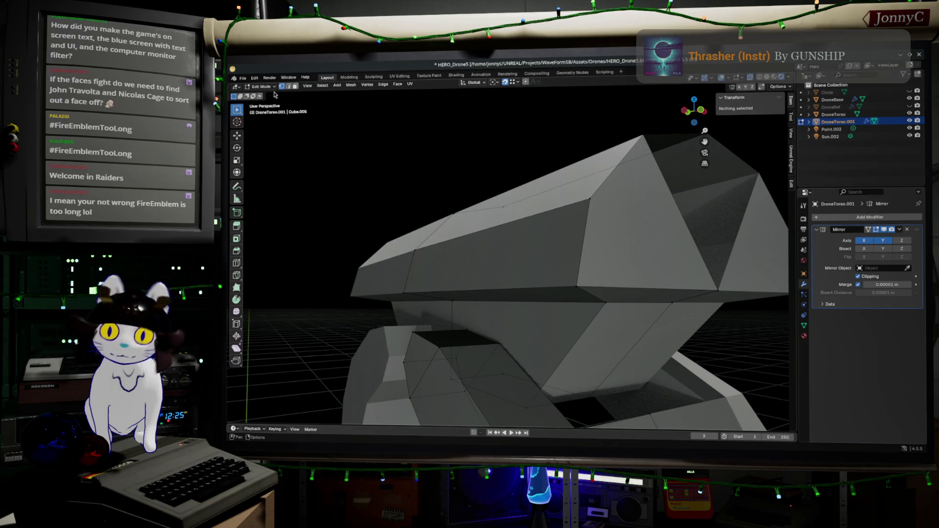
- Nudge the triangular face under the top plate along X and go to the front view
left_click(294, 86)
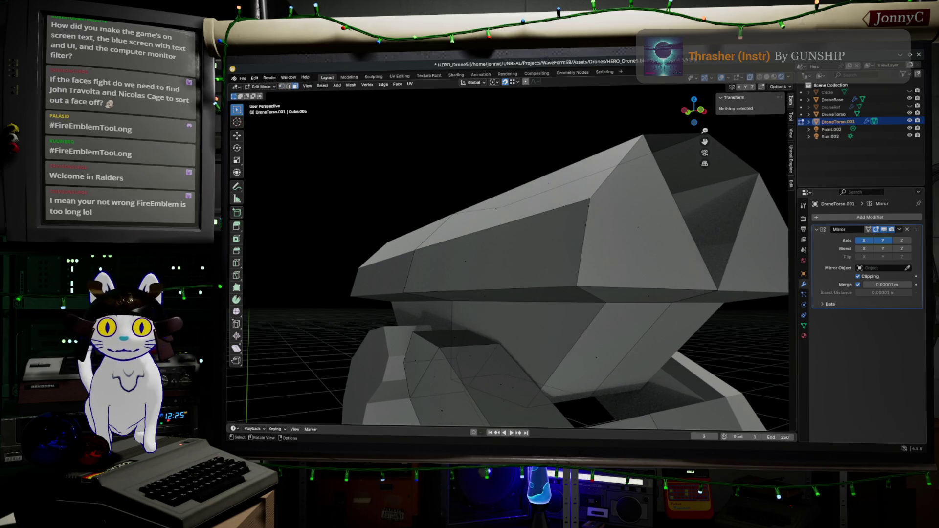
middle_click_drag(426, 345, 460, 345)
left_click(462, 339)
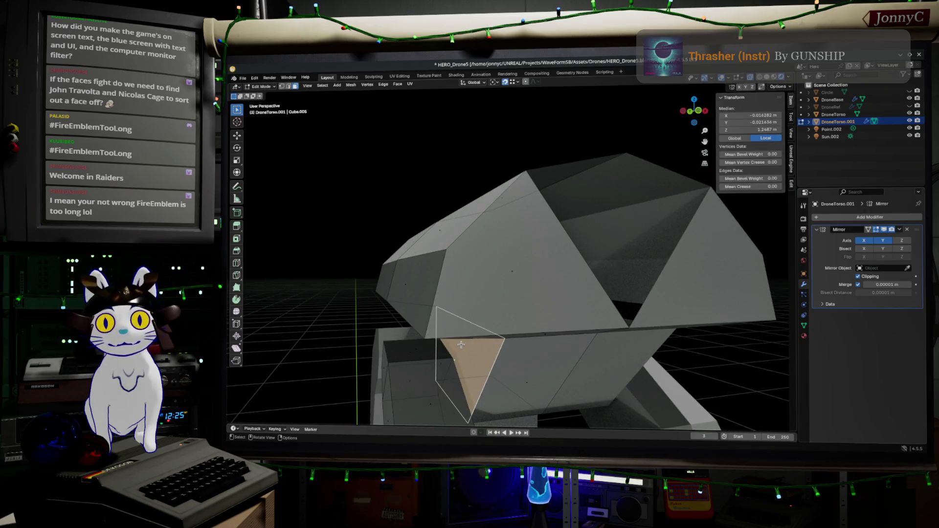
key("g")
key("x")
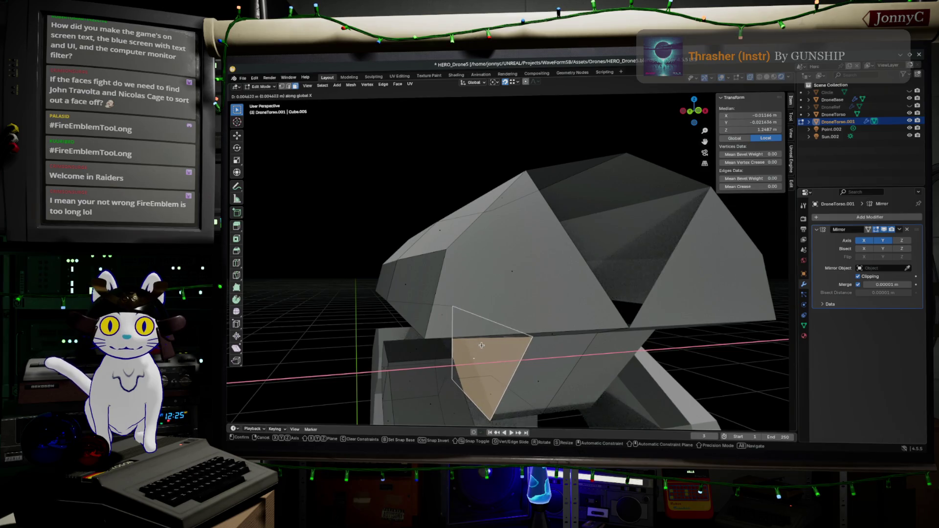
left_click(470, 346)
middle_click_drag(470, 347, 434, 362)
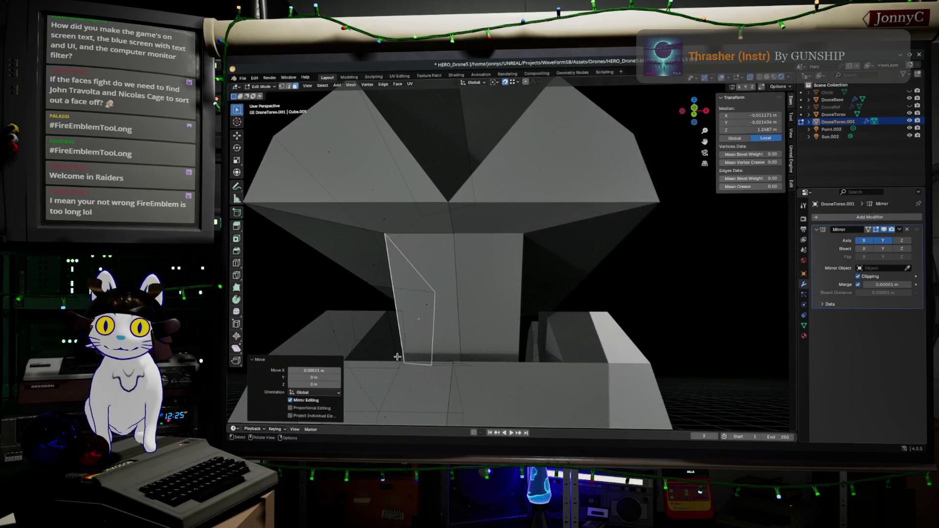
scroll(397, 356, "down", 2)
scroll(397, 356, "down", 2)
scroll(397, 356, "down", 2)
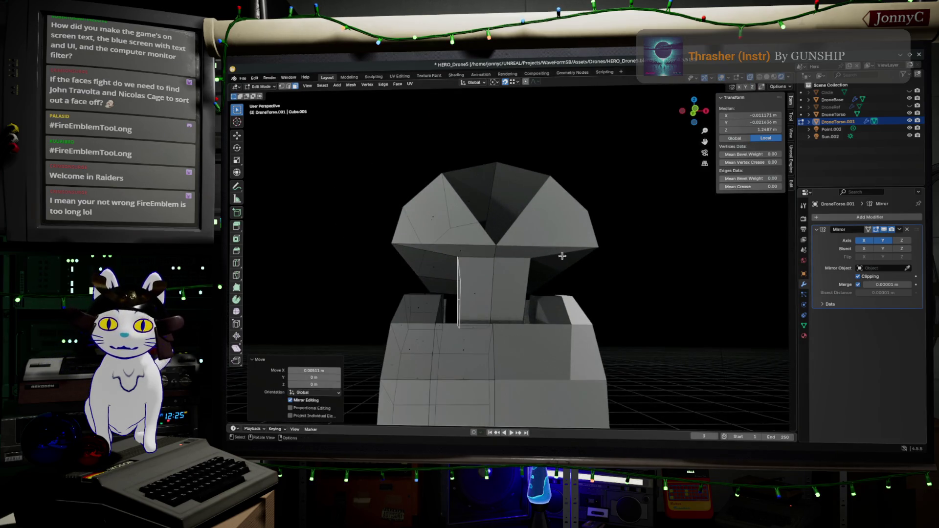
left_click(693, 123)
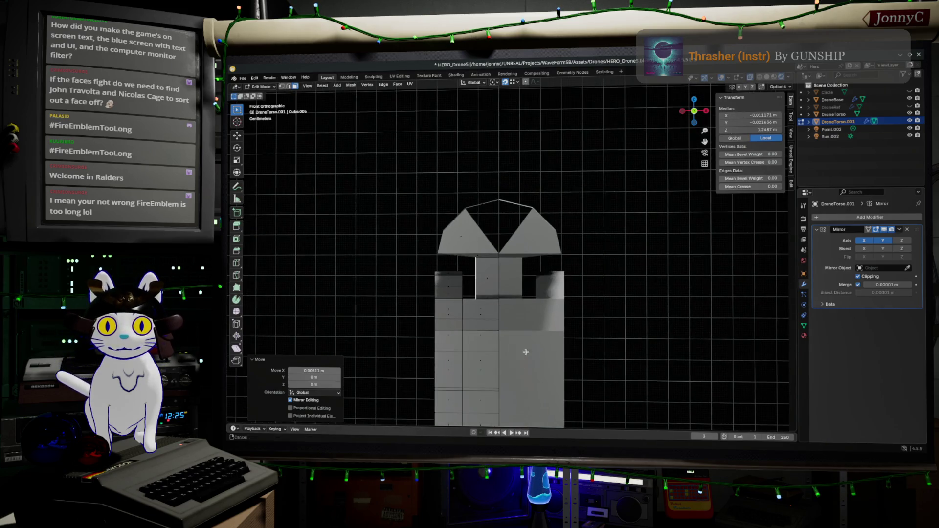
- In X-ray vertex mode, box-select the left vertex column, slide it, then undo
left_click(762, 86)
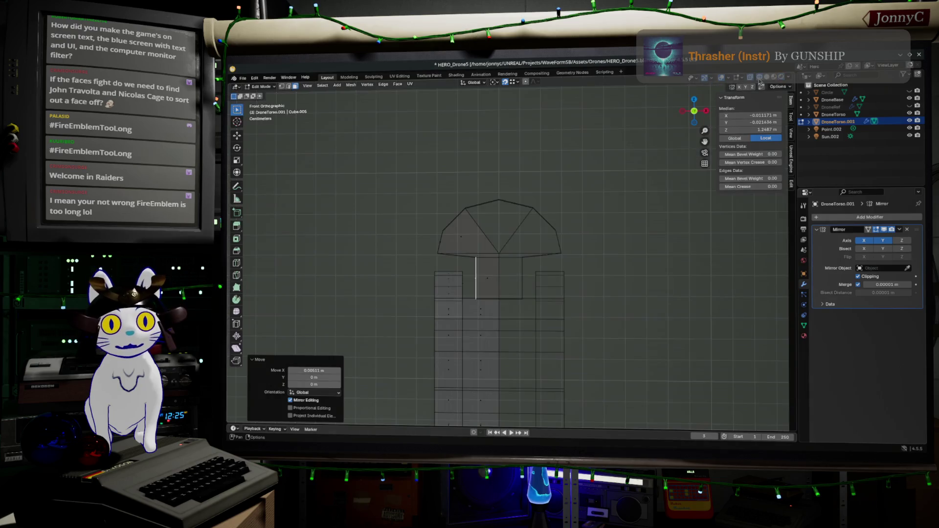
middle_click_drag(520, 338, 534, 272, "shift")
scroll(519, 286, "down", 2)
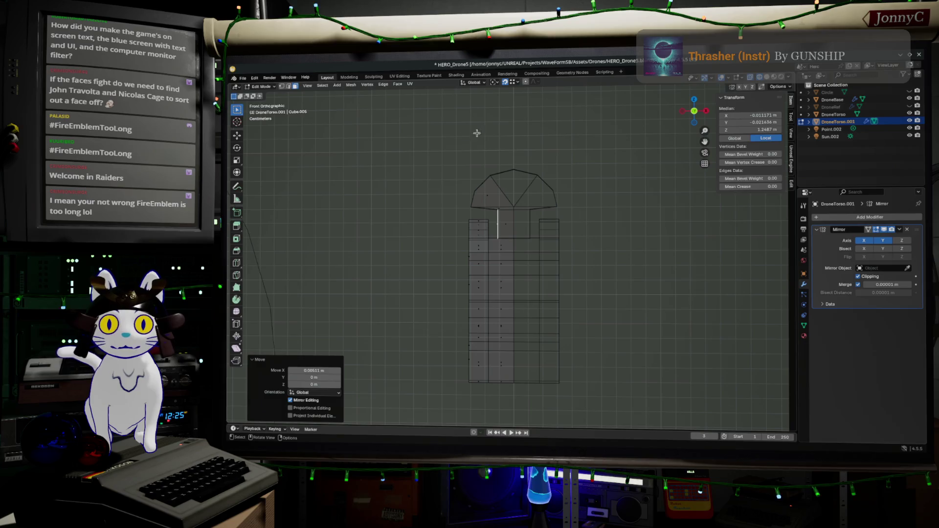
left_click(282, 86)
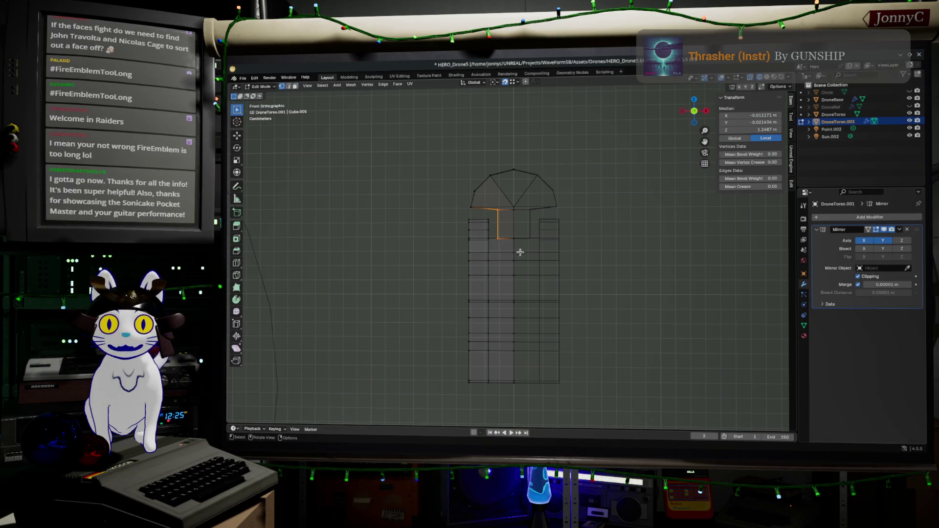
left_click_drag(480, 219, 494, 393)
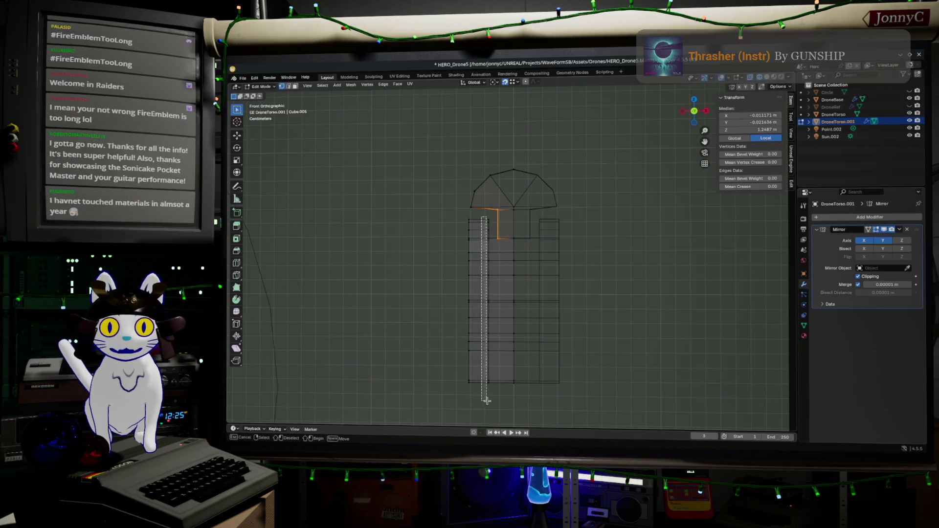
scroll(494, 392, "up", 1)
scroll(512, 242, "up", 1)
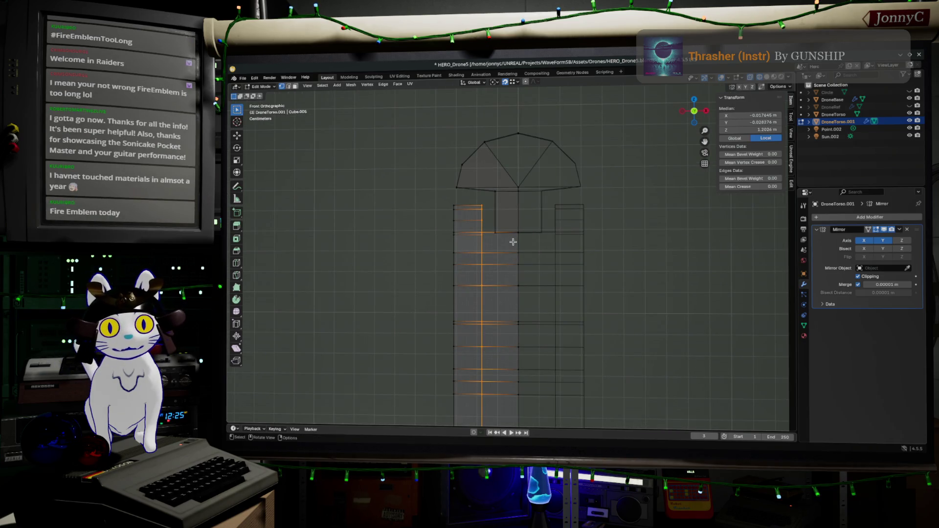
key("shift+v")
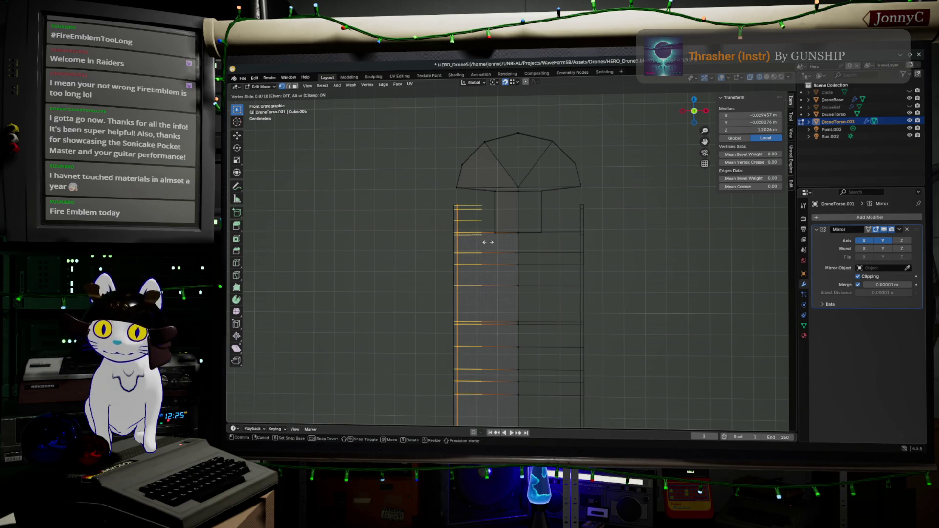
left_click(488, 242)
key("ctrl+z")
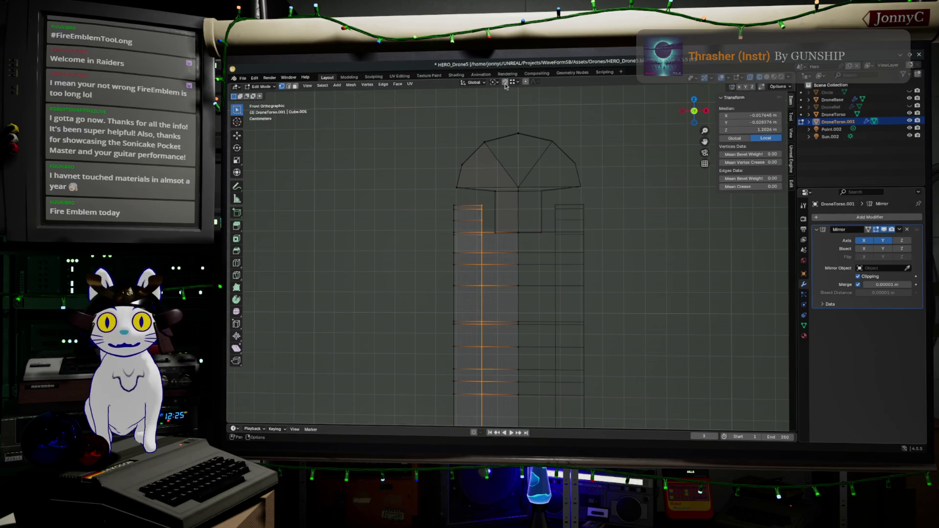
- Slide the left vertex column again with clamping off
key("shift+v")
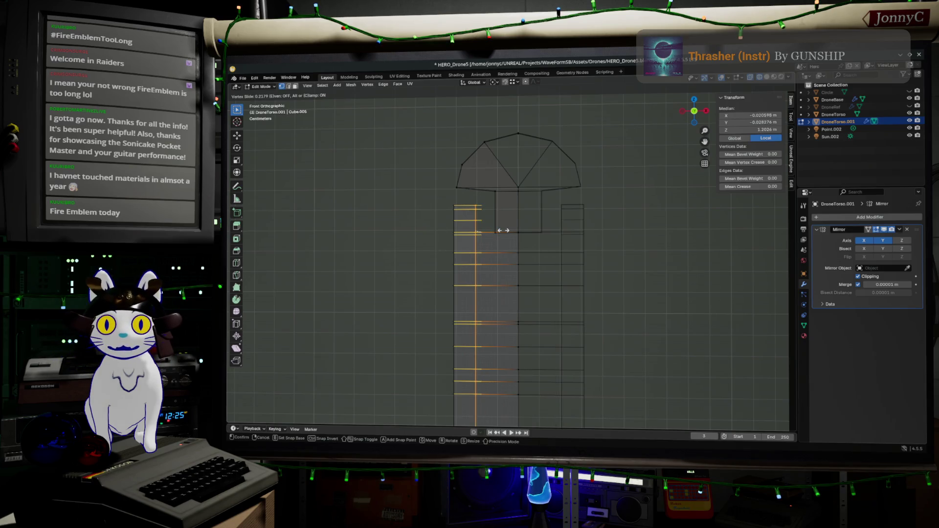
key("c")
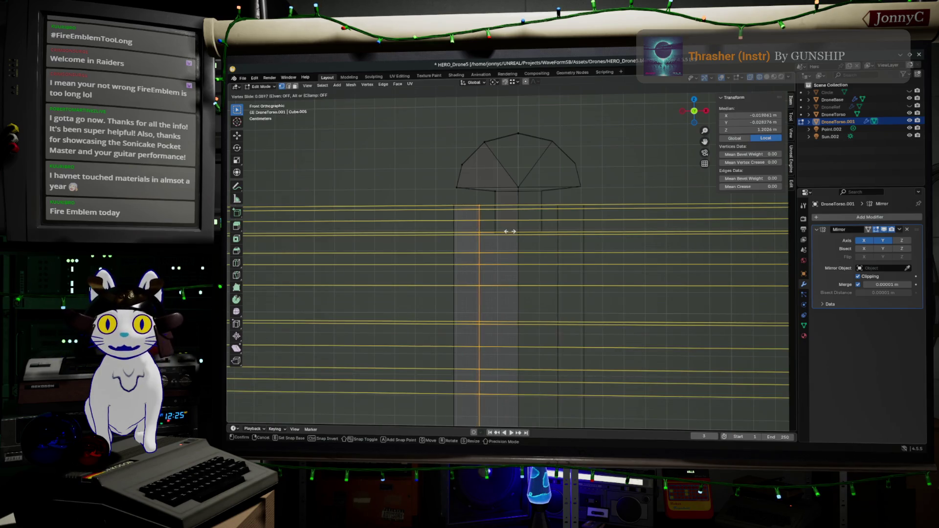
left_click(519, 233)
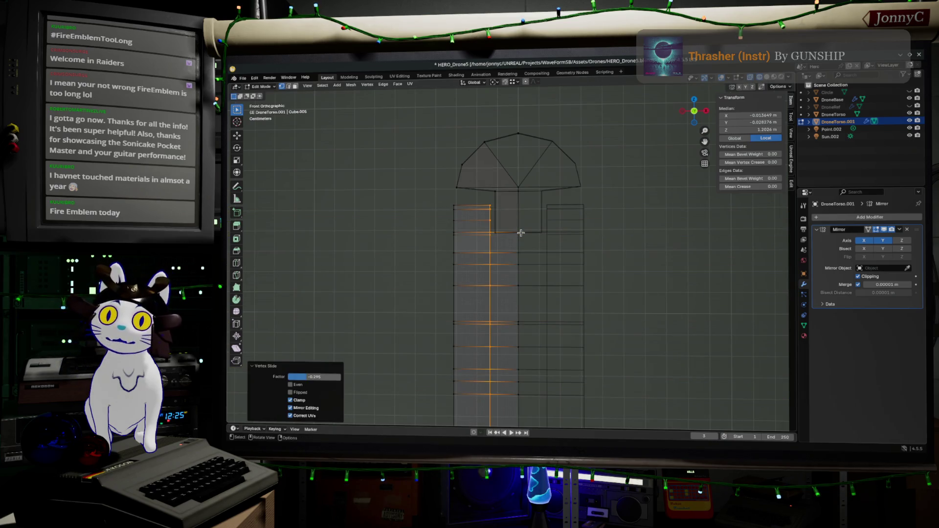
scroll(520, 232, "down", 2)
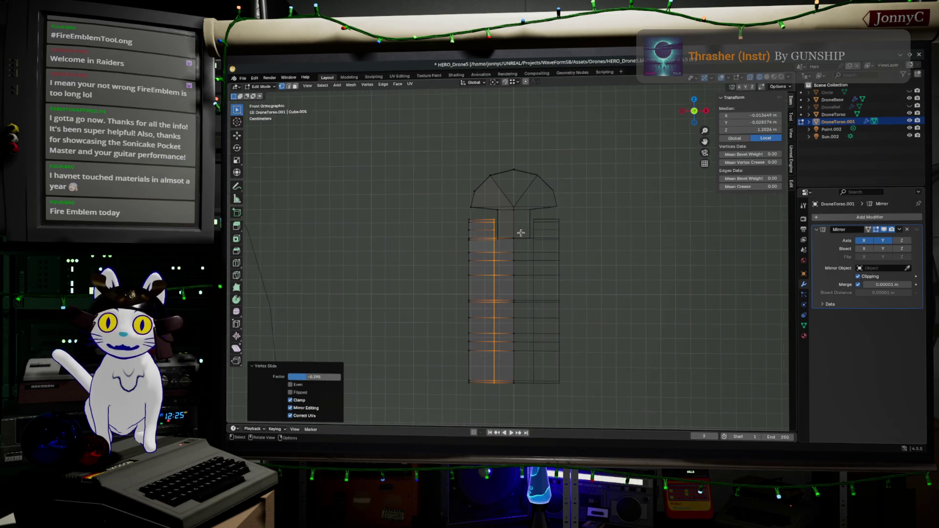
- Box-select the outer left edge column and shift it inward along X
left_click_drag(449, 210, 482, 394)
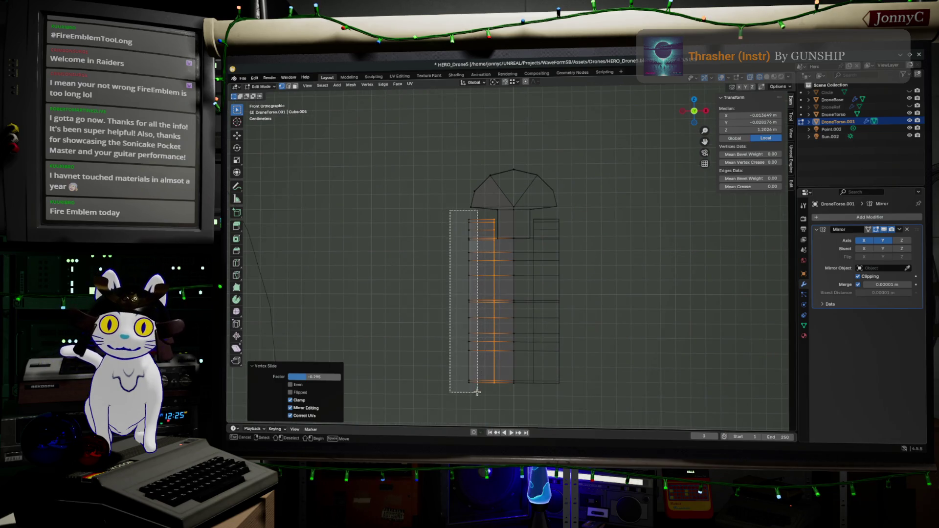
scroll(526, 246, "up", 1)
scroll(524, 243, "up", 1)
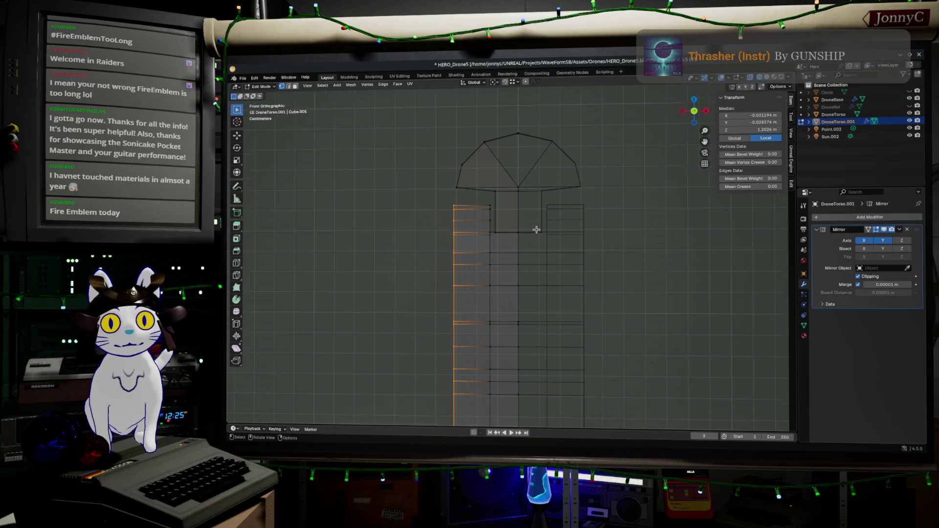
scroll(537, 231, "up", 1)
scroll(536, 230, "up", 1)
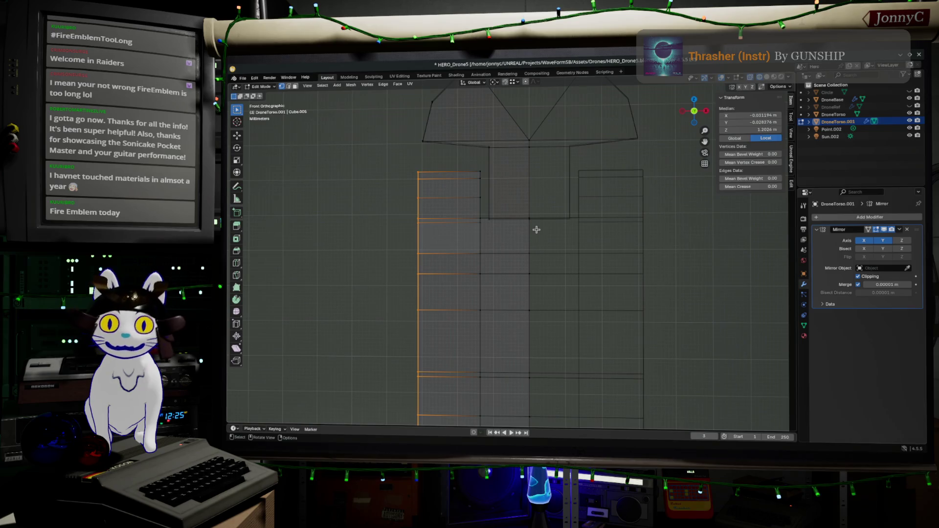
key("g")
key("x")
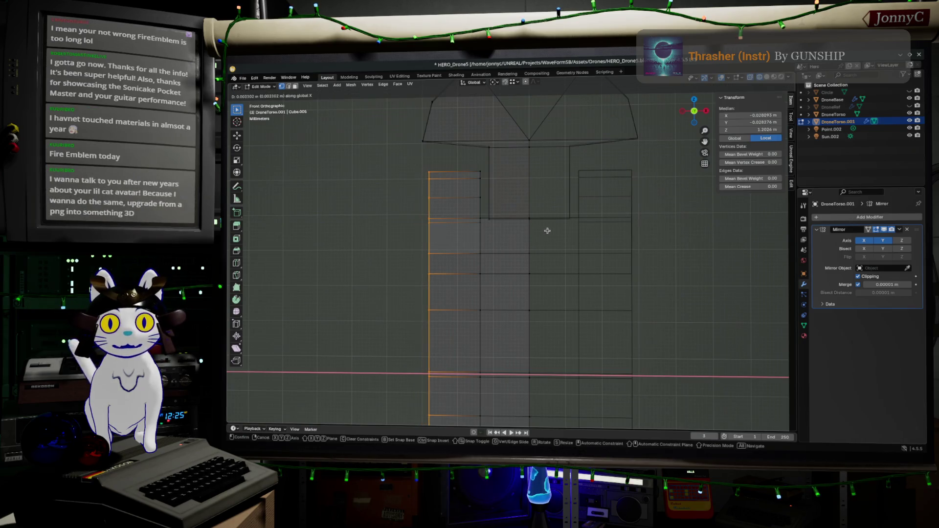
left_click(550, 230)
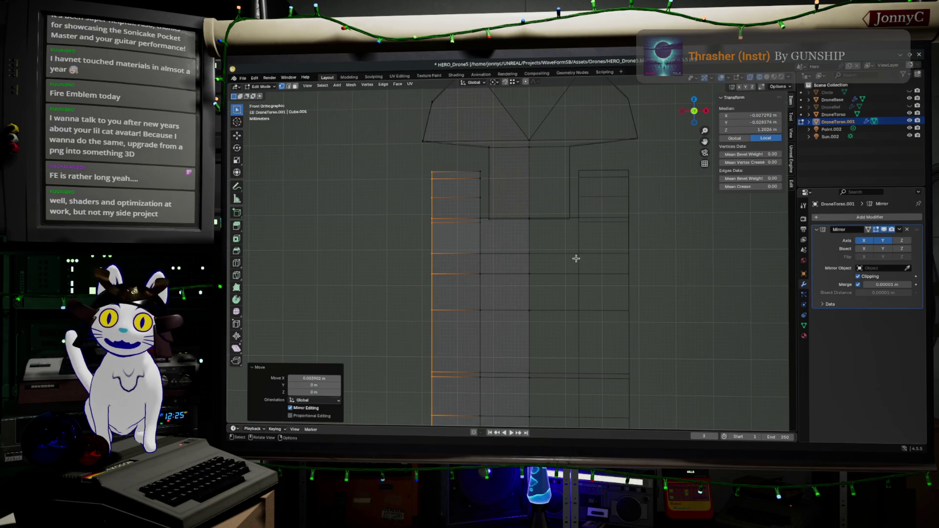
scroll(577, 258, "down", 1)
scroll(575, 260, "down", 1)
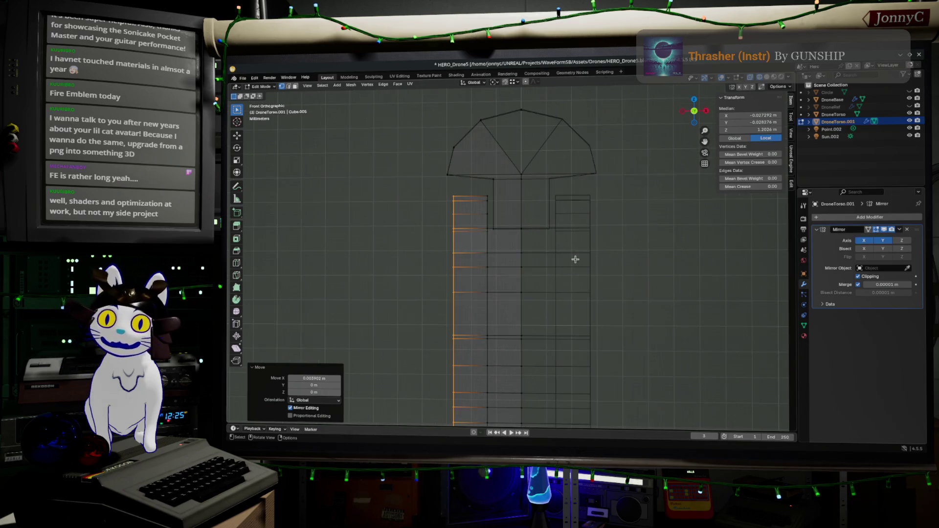
scroll(563, 284, "down", 1)
- Box-select the left edge columns and slide them outward past their neighbours, unclamped
middle_click_drag(562, 283, 592, 210, "shift")
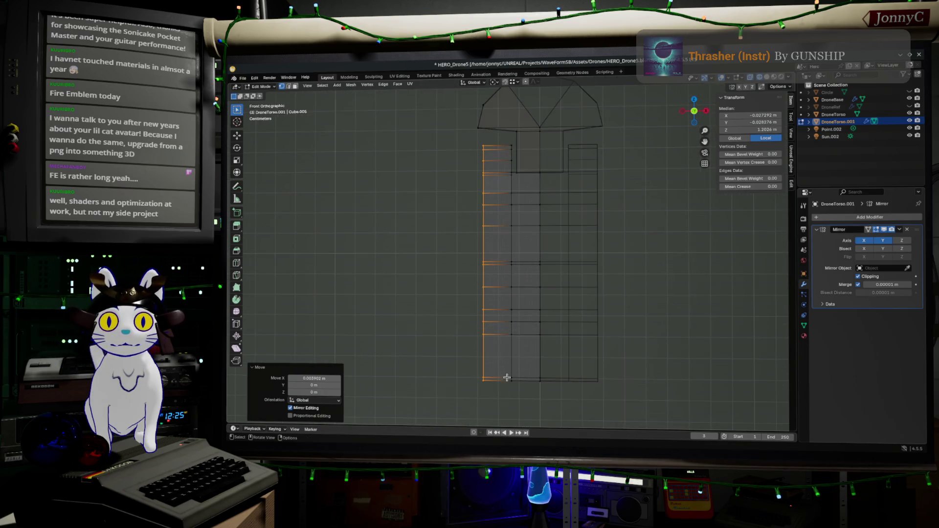
left_click_drag(515, 390, 499, 137)
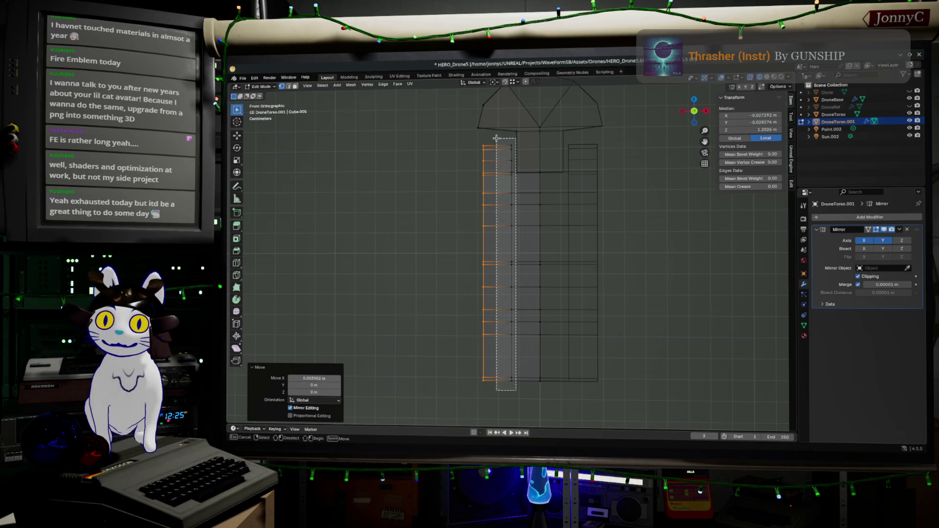
left_click_drag(497, 138, 496, 138)
scroll(507, 220, "up", 2)
scroll(500, 279, "up", 2)
scroll(486, 323, "up", 1)
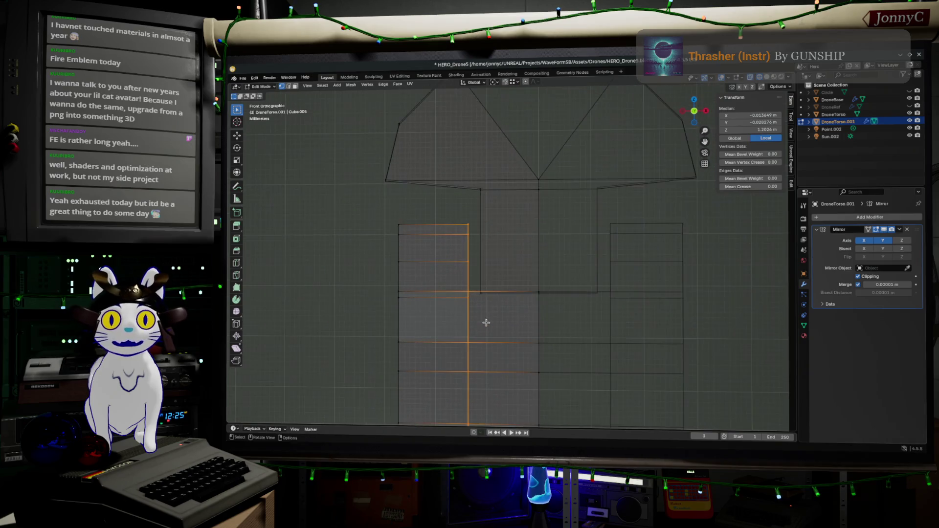
scroll(449, 229, "up", 2)
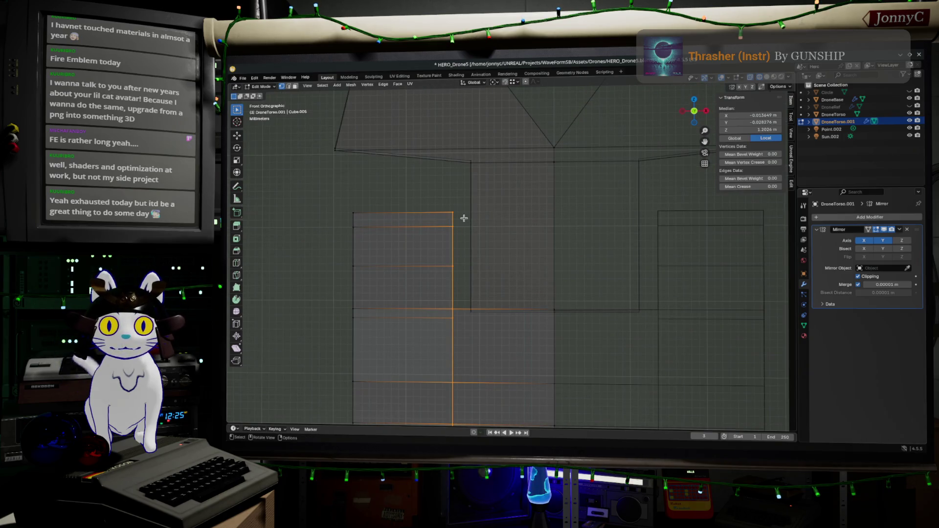
key("shift+v")
key("c")
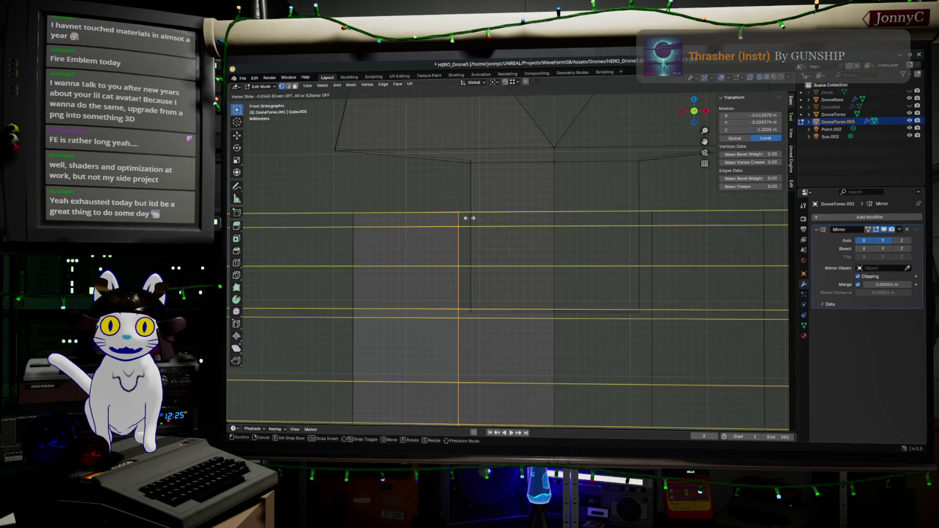
left_click(469, 218)
- Frame the whole torso in wireframe and return to see-through editing
mouse_move(469, 218)
middle_mouse_down()
mouse_move(523, 251)
mouse_move(547, 292)
mouse_move(628, 293)
mouse_move(561, 234)
mouse_move(595, 294)
middle_mouse_up()
key("Tab")
key("shift+z")
key("KP_Decimal")
key("Tab")
key("shift+z")
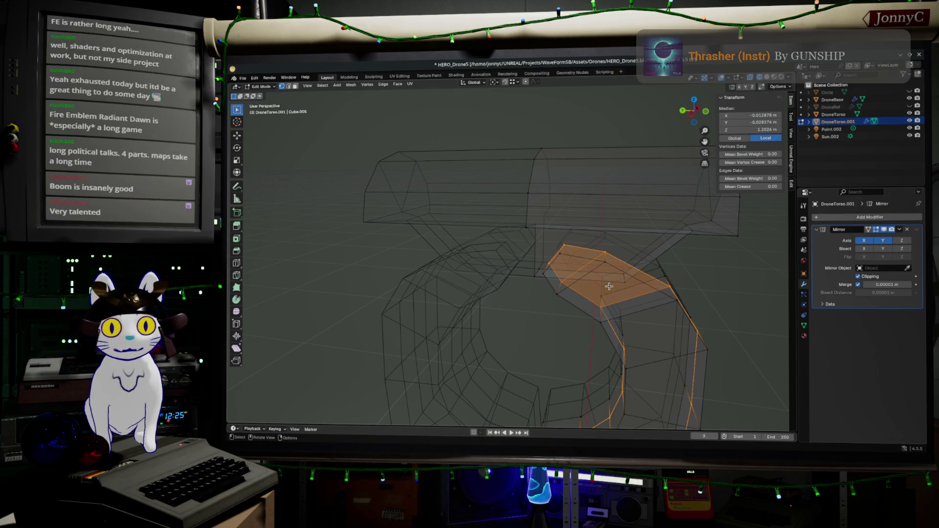
- Orbit out to the whole torso wireframe and leave mesh editing
mouse_move(610, 286)
middle_mouse_down()
mouse_move(573, 288)
mouse_move(676, 289)
middle_mouse_up()
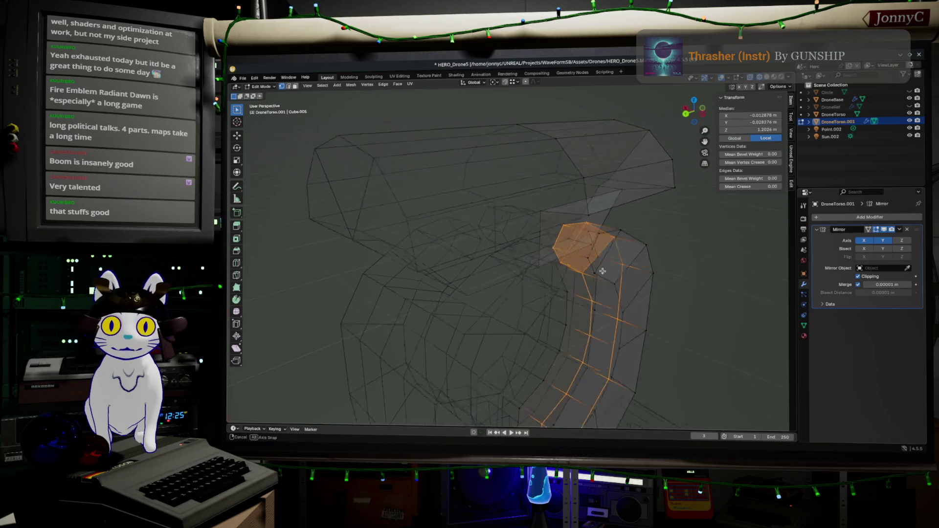
middle_click_drag(573, 295, 555, 268)
scroll(583, 321, "down", 4)
key("Tab")
scroll(615, 325, "down", 2)
scroll(615, 325, "down", 1)
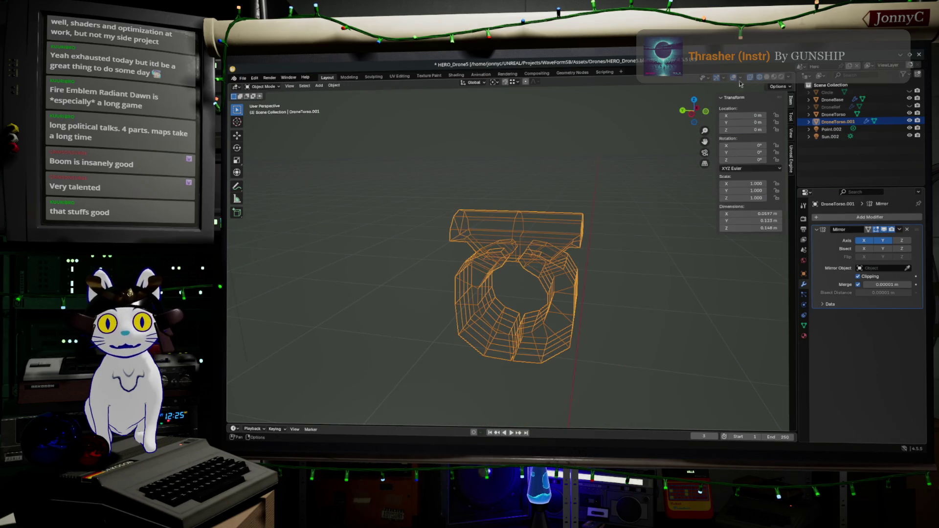
- Back in solid-shaded editing, start selecting an edge path around the torso ring
key("shift+z")
mouse_move(644, 340)
middle_mouse_down()
mouse_move(619, 329)
mouse_move(535, 381)
middle_mouse_up()
key("Tab")
key("Tab")
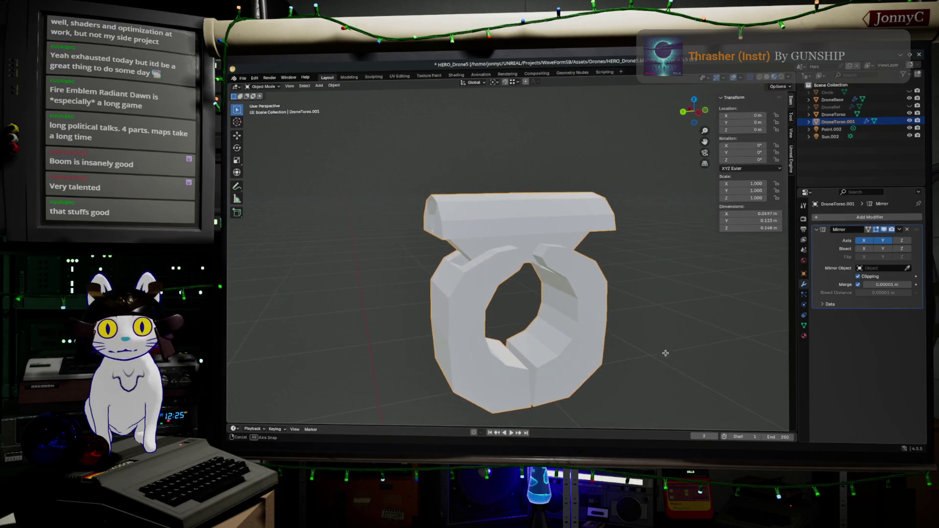
scroll(535, 381, "up", 2)
key("Tab")
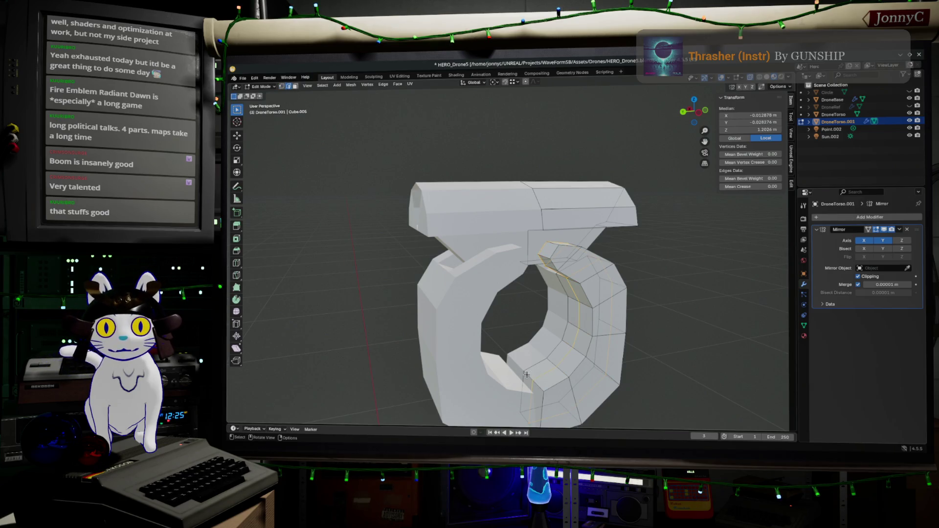
left_click(547, 393, "ctrl")
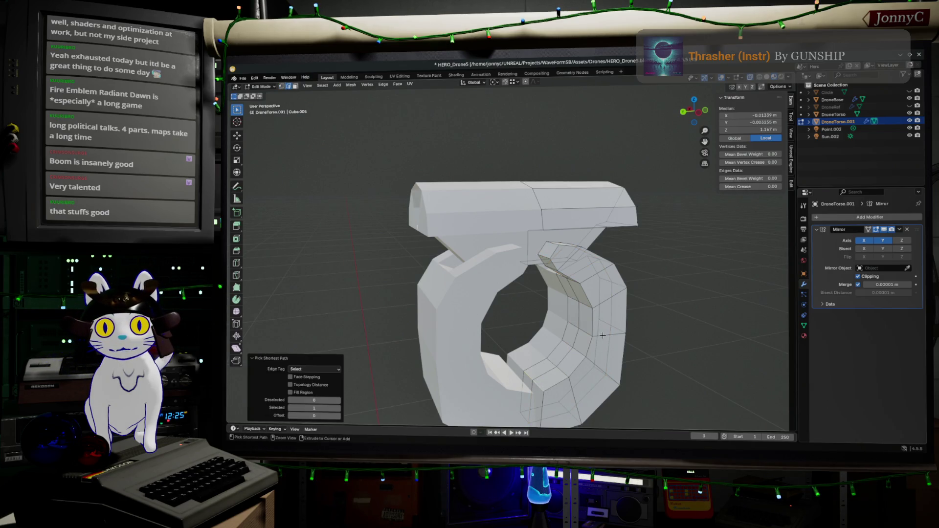
left_click(588, 352)
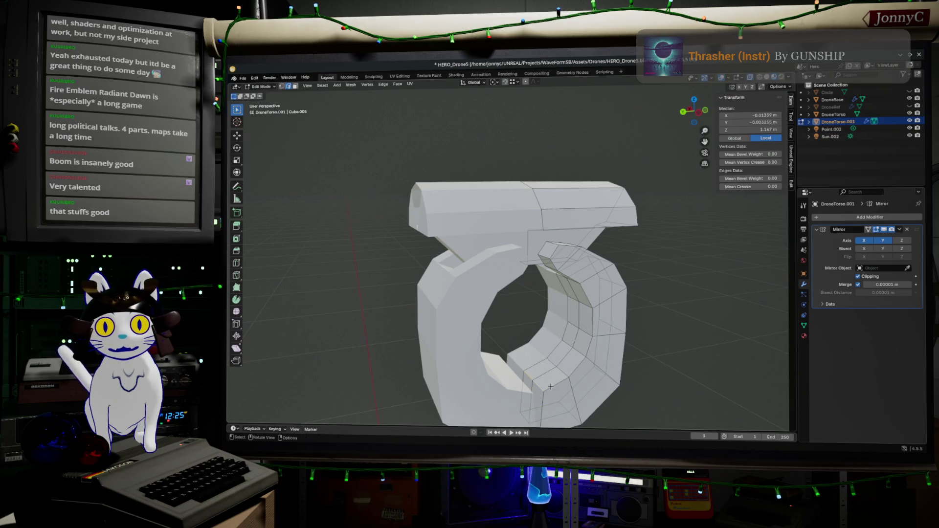
left_click(571, 376, "ctrl")
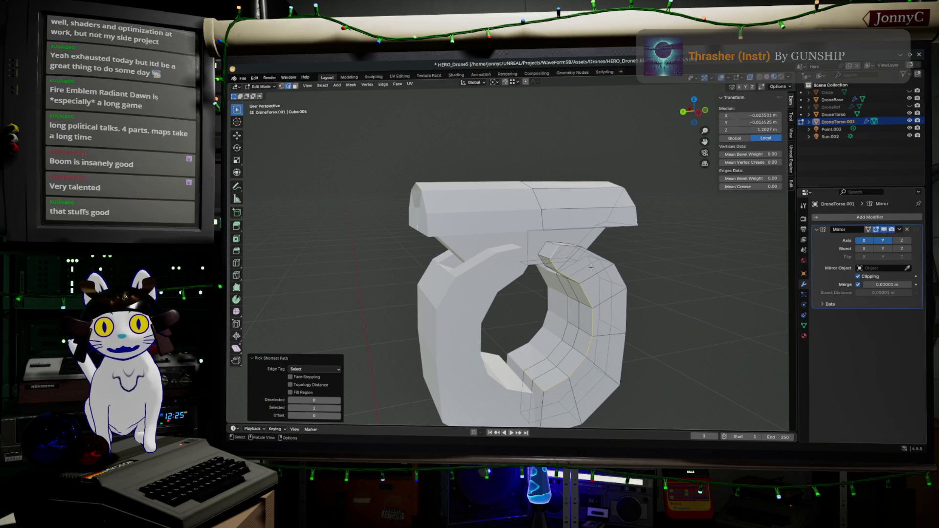
mouse_move(591, 268)
middle_mouse_down()
mouse_move(604, 317)
mouse_move(704, 244)
middle_mouse_up()
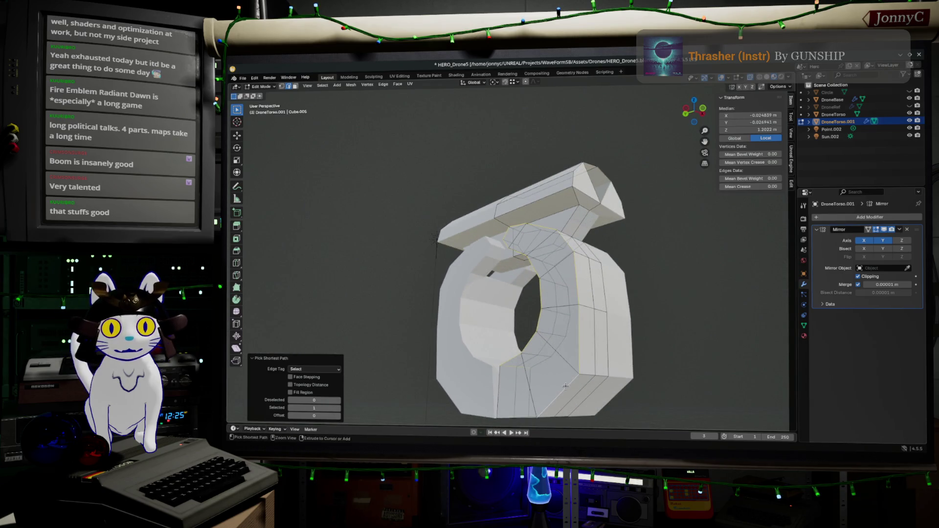
middle_click_drag(617, 251, 619, 331)
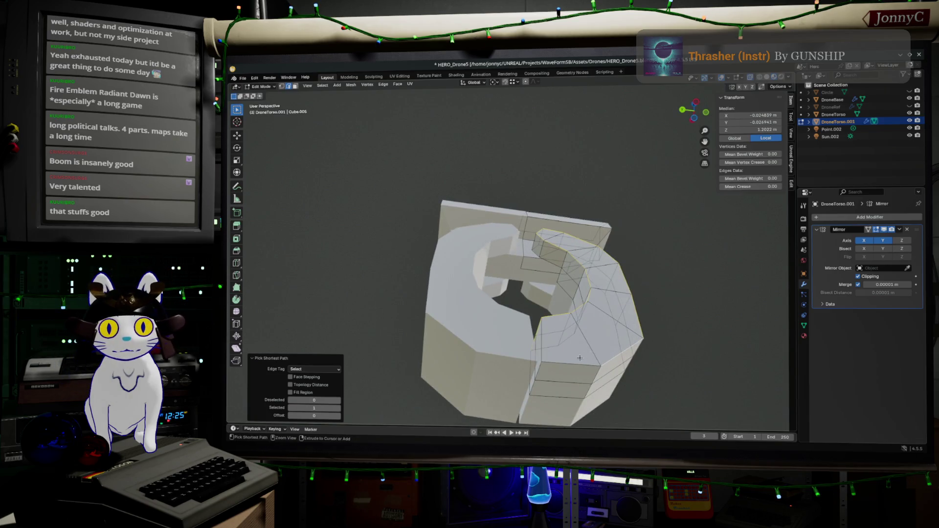
- Refine the ring edge selection with shortest paths, undoing wrong picks
left_click(543, 369)
left_click(542, 351, "ctrl")
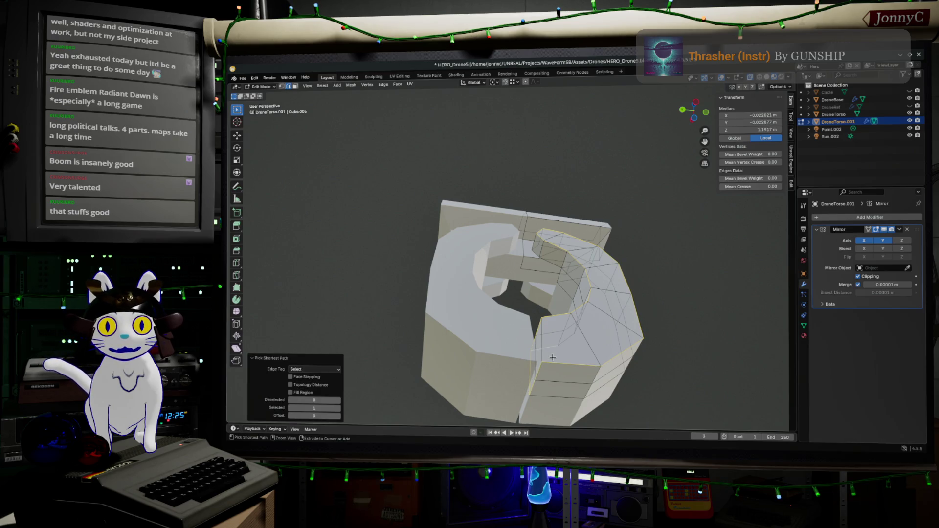
left_click(544, 355)
middle_click_drag(544, 355, 546, 375)
left_click(546, 361, "ctrl")
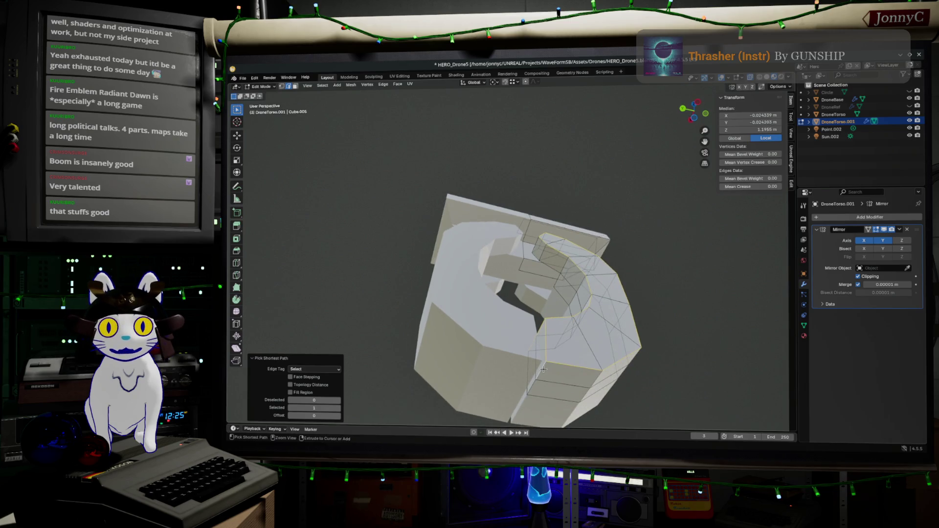
middle_click_drag(636, 361, 579, 347)
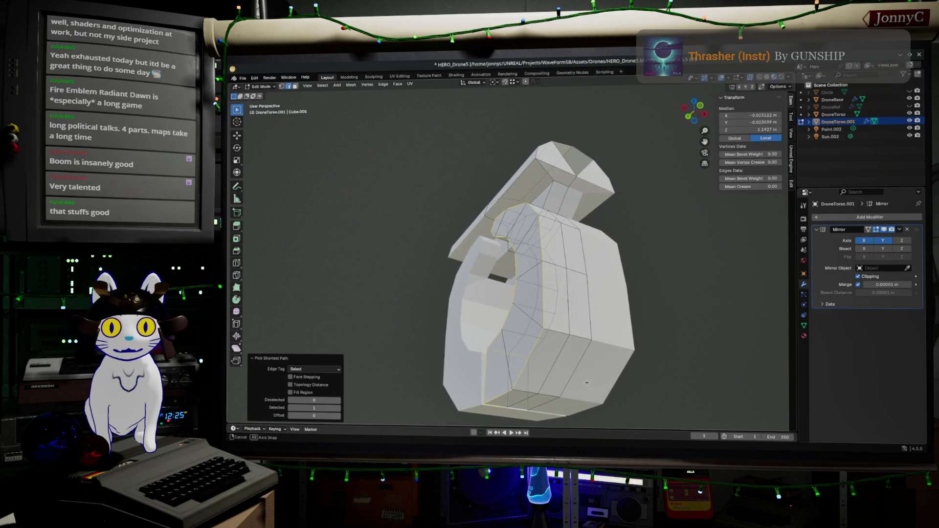
left_click(596, 340, "ctrl")
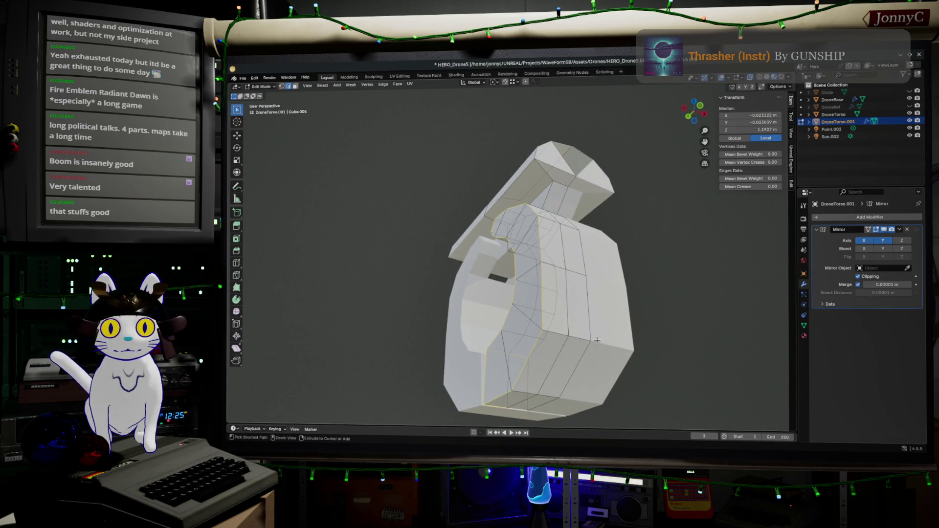
mouse_move(616, 296)
middle_mouse_down()
mouse_move(624, 345)
mouse_move(612, 321)
middle_mouse_up()
scroll(625, 345, "up", 2)
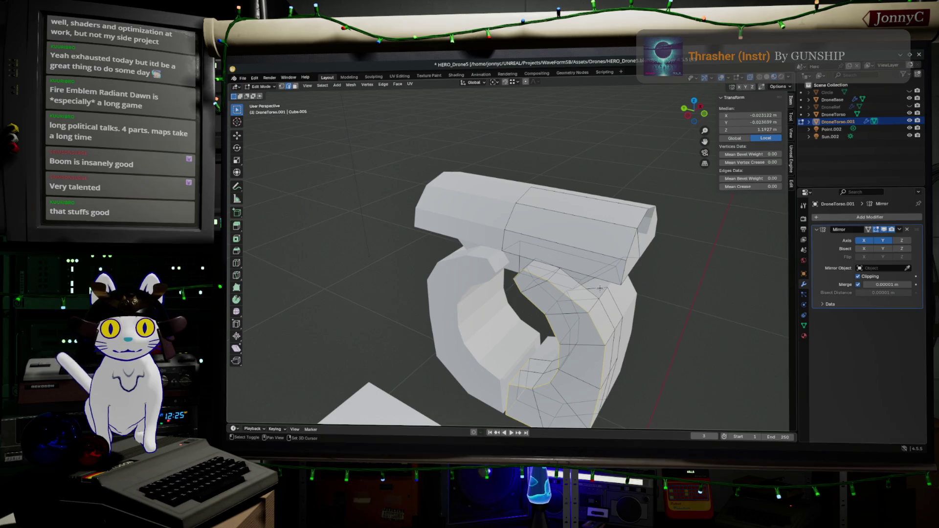
left_click(601, 293, "ctrl")
key("ctrl+z")
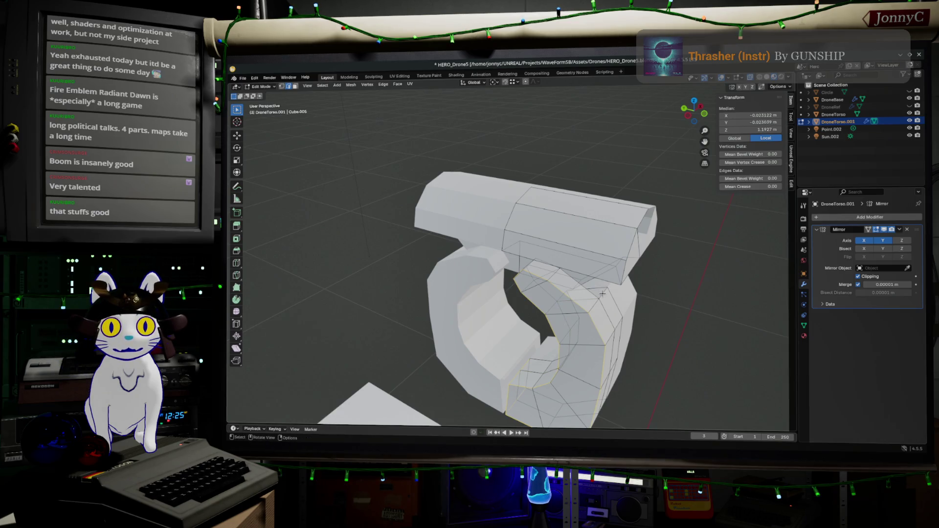
left_click(600, 294, "shift")
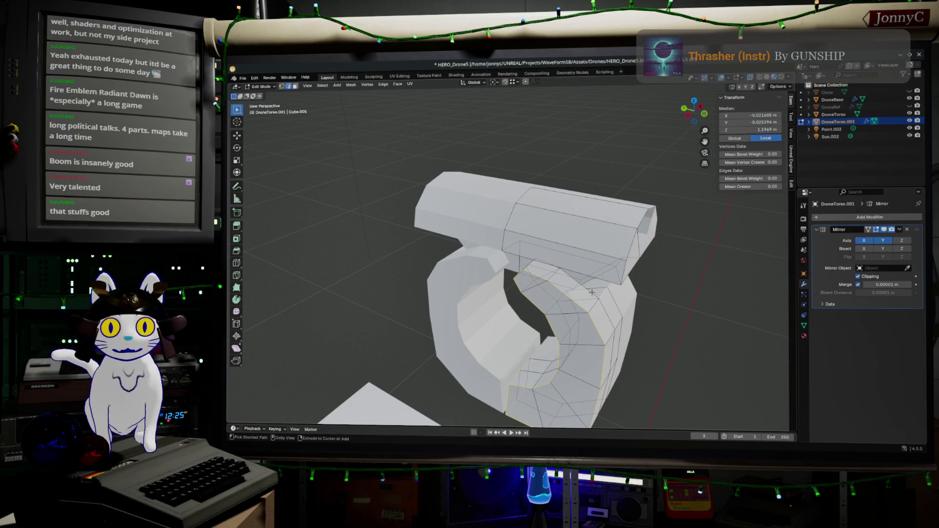
left_click(590, 291, "ctrl")
mouse_move(589, 291)
middle_mouse_down()
mouse_move(606, 273)
mouse_move(562, 294)
middle_mouse_up()
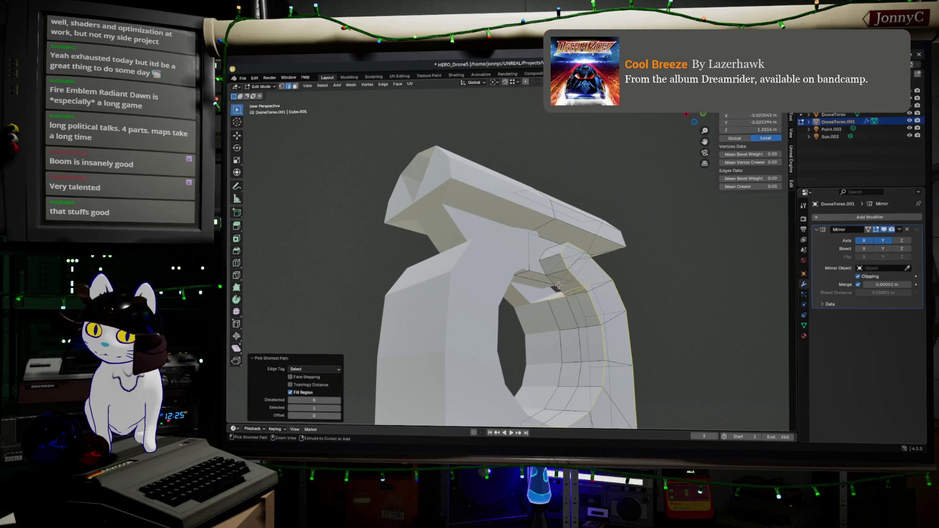
key("ctrl+z")
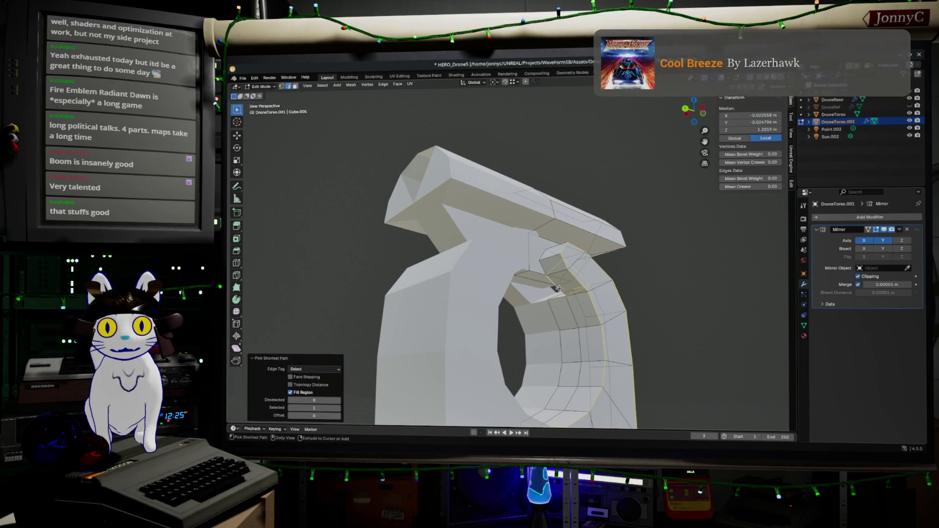
- Extend the selection down the outer rim edges into a full edge loop
mouse_move(558, 288)
middle_mouse_down()
mouse_move(553, 273)
mouse_move(652, 248)
mouse_move(643, 267)
mouse_move(759, 87)
mouse_move(529, 377)
mouse_move(531, 204)
middle_mouse_up()
left_click(556, 273, "ctrl")
key("ctrl+z")
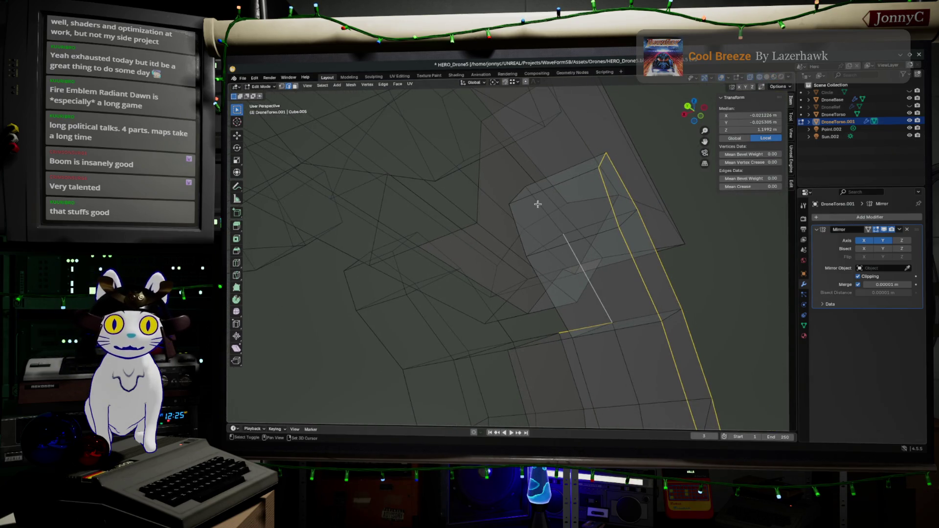
left_click(526, 197, "shift")
left_click(517, 229, "shift")
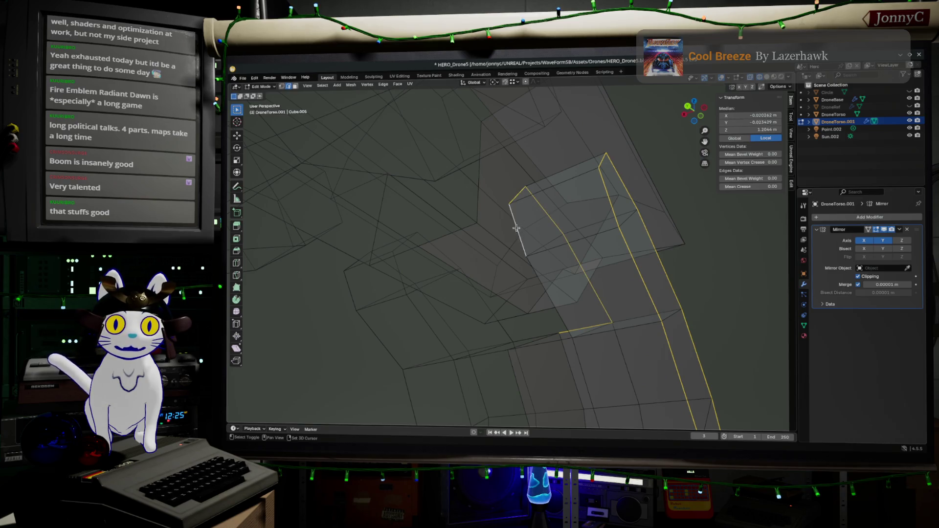
left_click(546, 297, "shift")
mouse_move(544, 347)
middle_mouse_down()
mouse_move(541, 378)
mouse_move(504, 374)
mouse_move(576, 305)
mouse_move(600, 329)
mouse_move(600, 321)
mouse_move(526, 266)
middle_mouse_up()
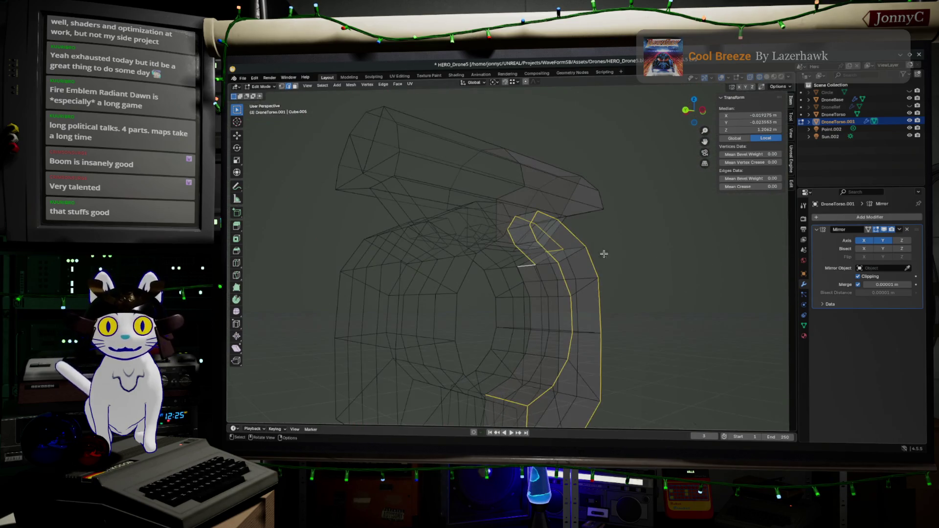
- Set the selected rim edge loop's crease to 1.00
left_click_drag(749, 187, 778, 186)
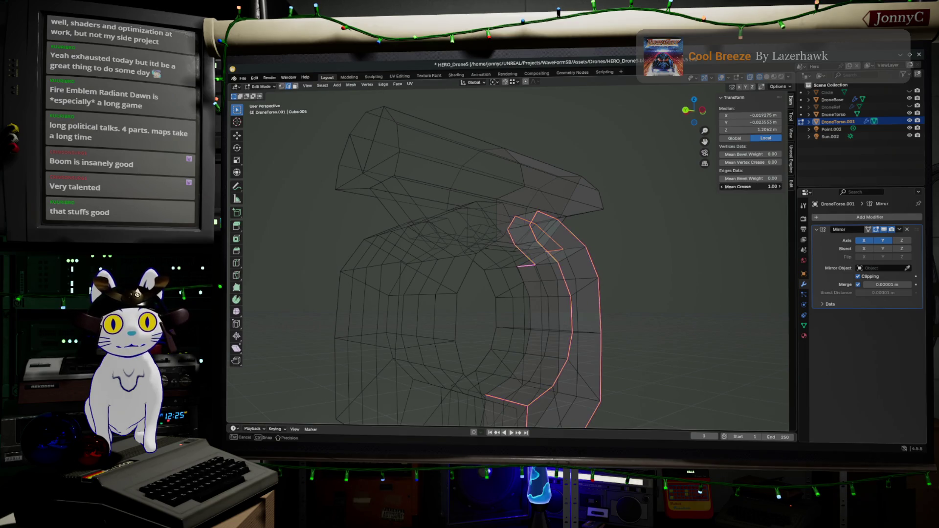
left_click(821, 217)
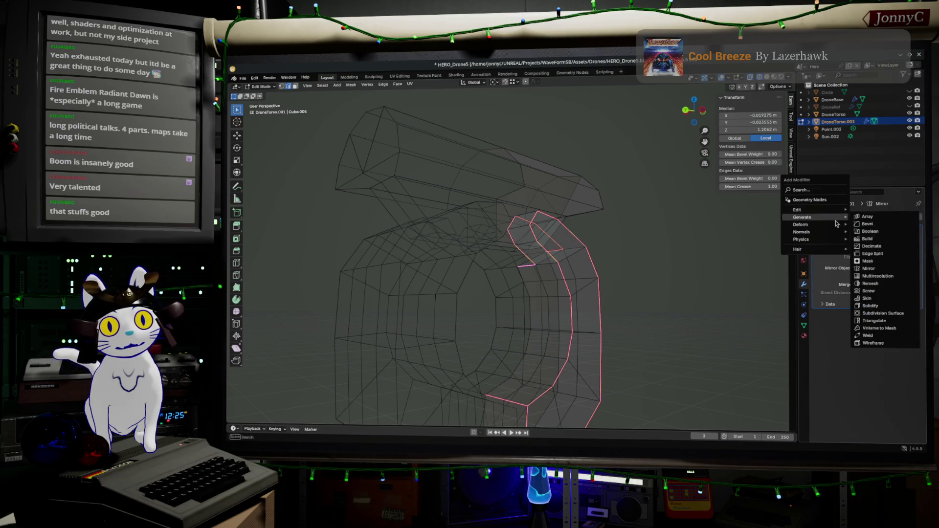
mouse_move(803, 217)
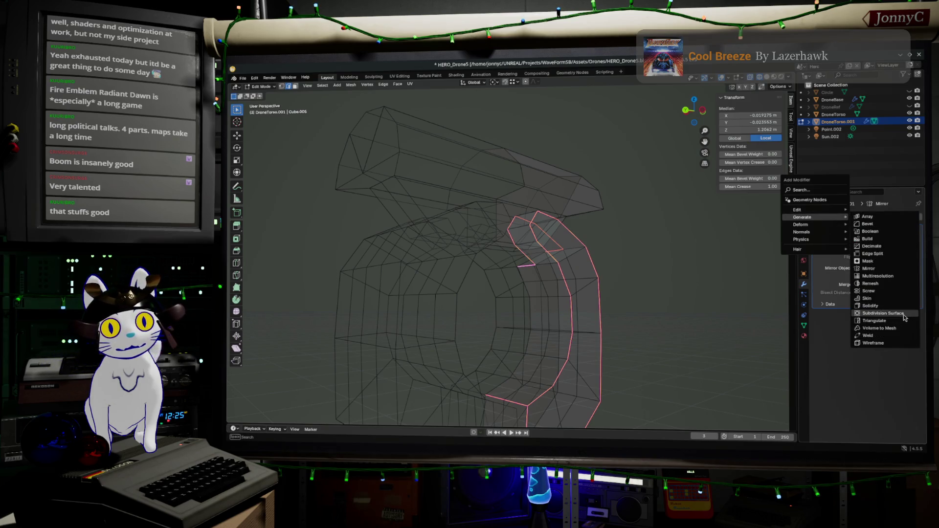
- Add a Subdivision Surface modifier below Mirror and view the smoothed ring in solid shading from the front
left_click(882, 313)
mouse_move(579, 359)
middle_mouse_down()
mouse_move(581, 373)
mouse_move(601, 371)
mouse_move(717, 108)
middle_mouse_up()
key("Tab")
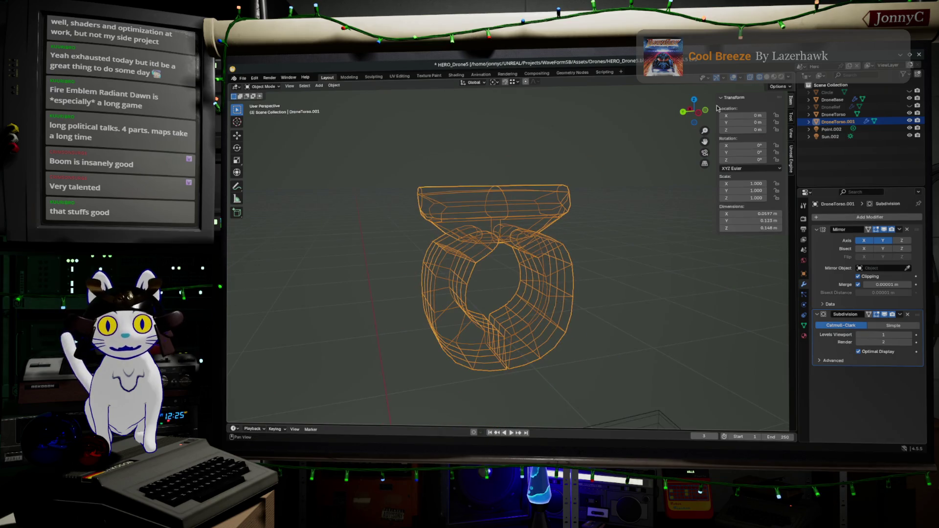
left_click(765, 80)
mouse_move(765, 79)
middle_mouse_down()
mouse_move(614, 294)
mouse_move(612, 357)
middle_mouse_up()
scroll(612, 357, "up", 2)
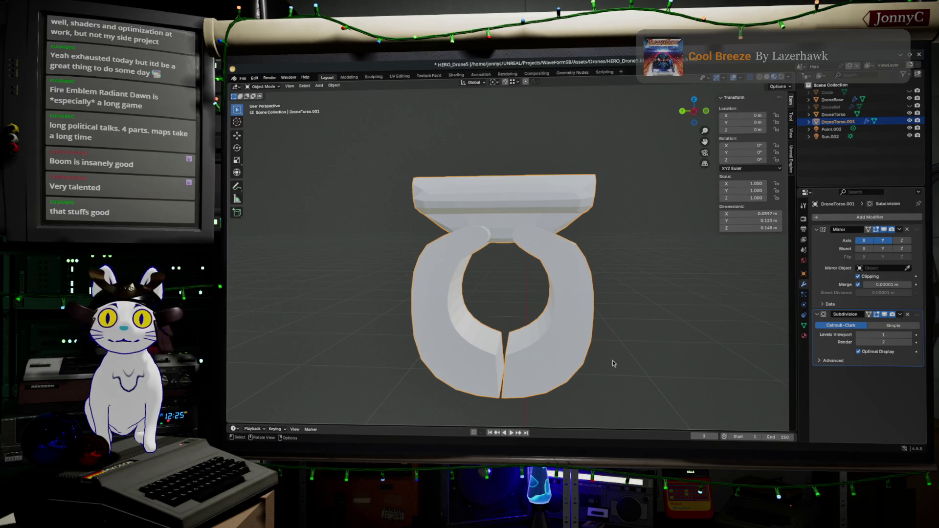
mouse_move(614, 363)
middle_mouse_down()
mouse_move(618, 338)
mouse_move(601, 345)
middle_mouse_up()
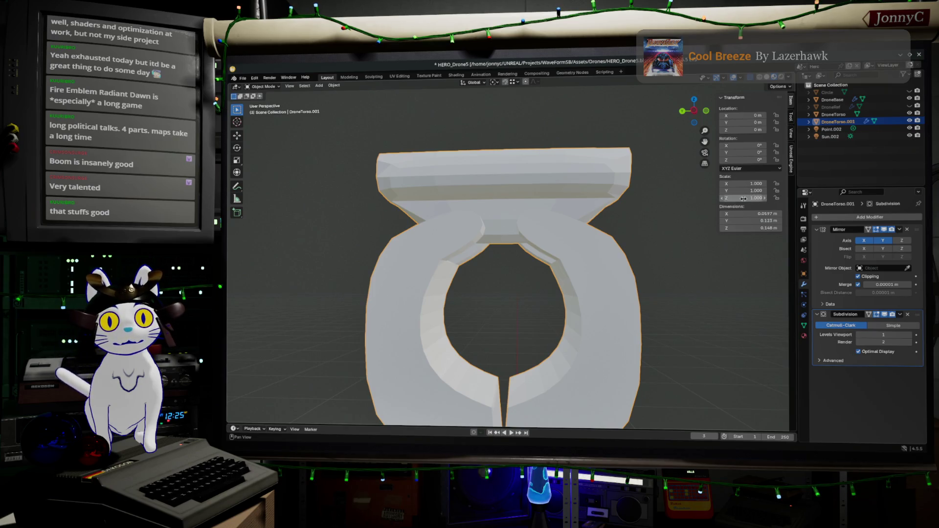
- Crease the rim edges fully via Shift+E and raise the Subdivision viewport level to 5
key("Tab")
middle_click_drag(675, 286, 664, 291)
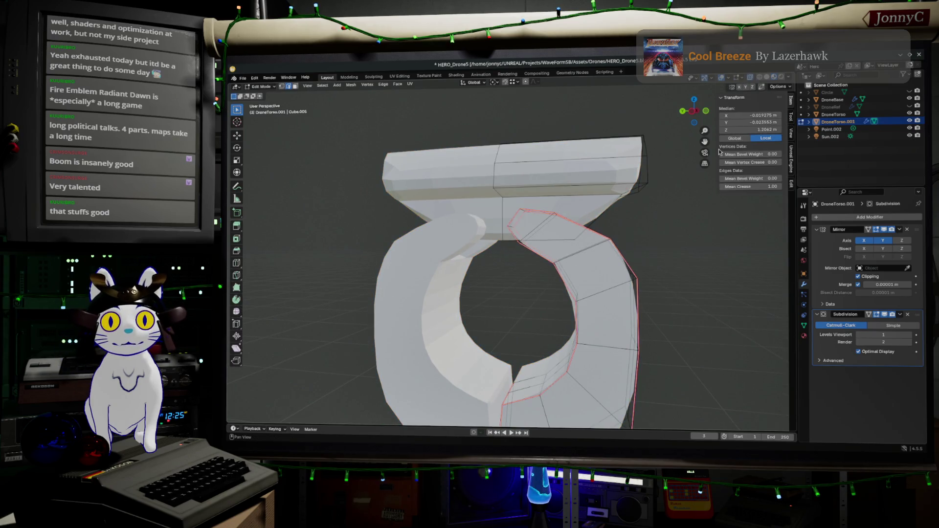
key("shift+e")
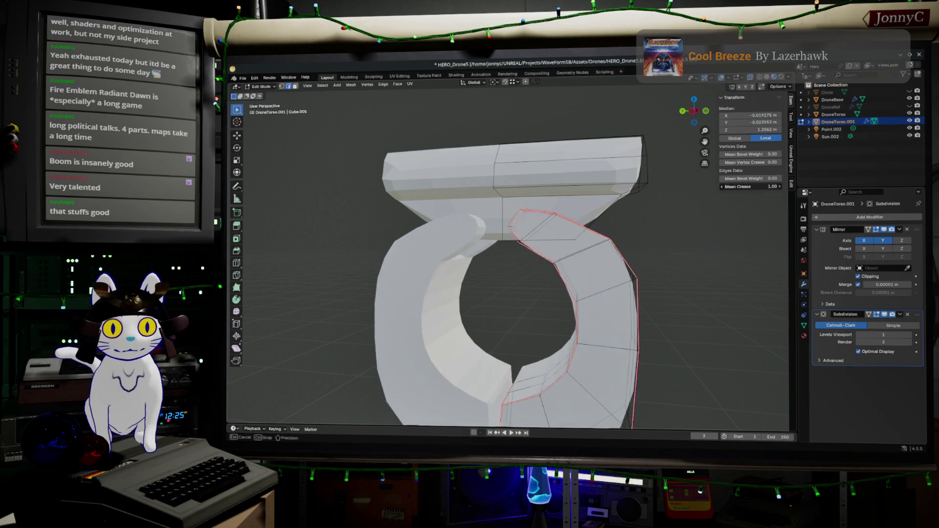
left_click(910, 315)
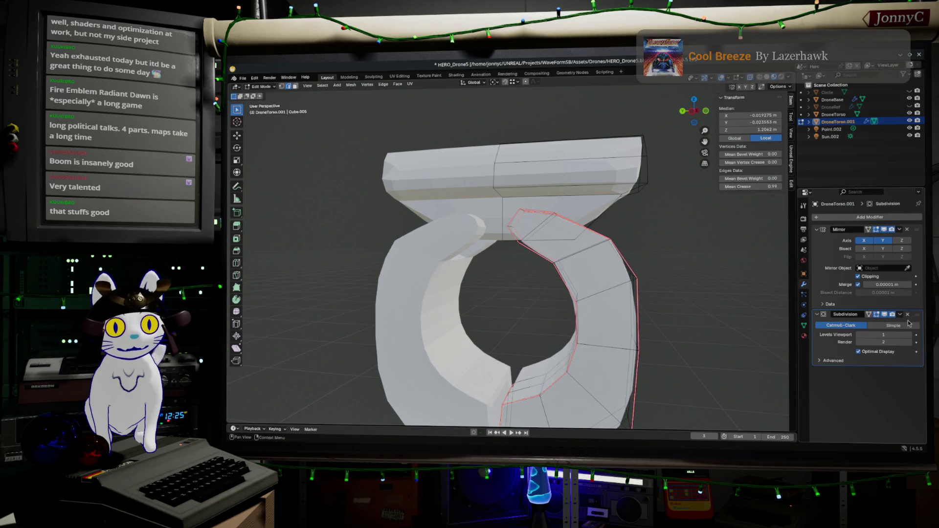
left_click_drag(885, 335, 899, 334)
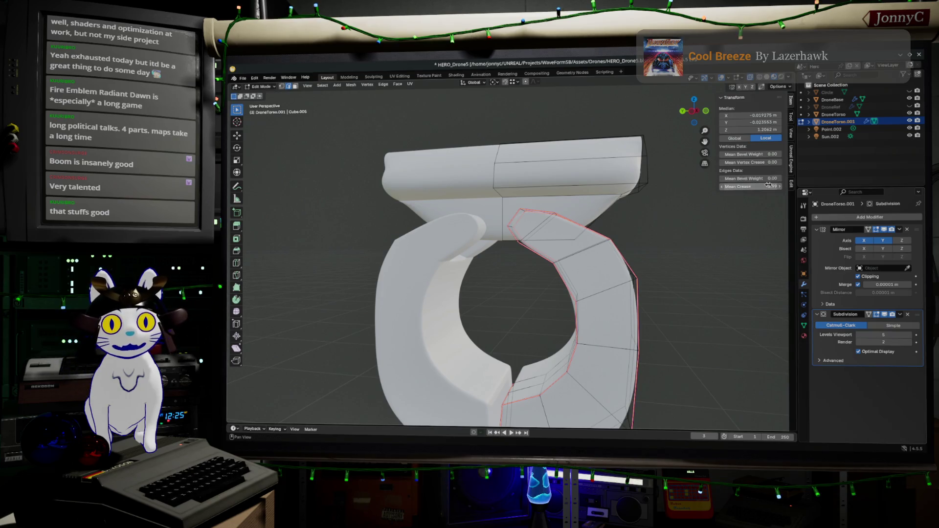
left_click_drag(751, 186, 763, 186)
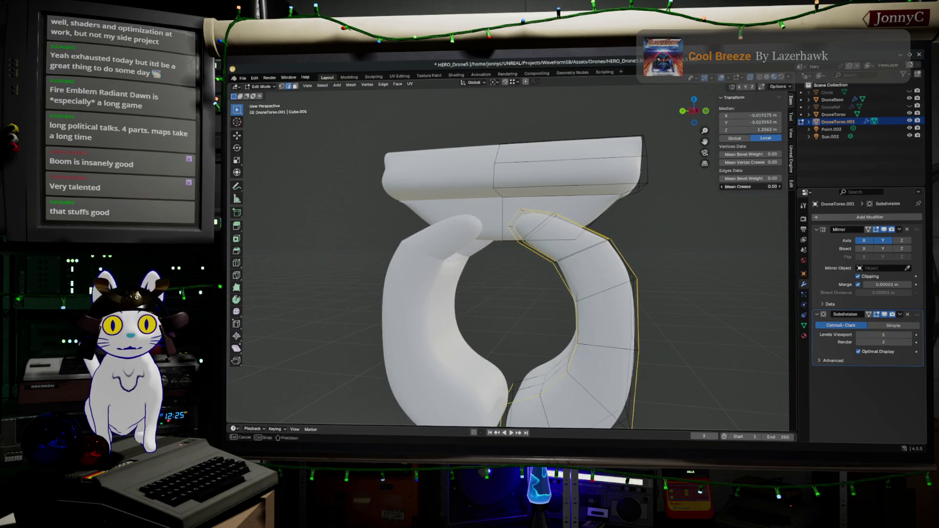
mouse_move(763, 186)
left_mouse_down()
mouse_move(748, 187)
mouse_move(767, 187)
left_mouse_up()
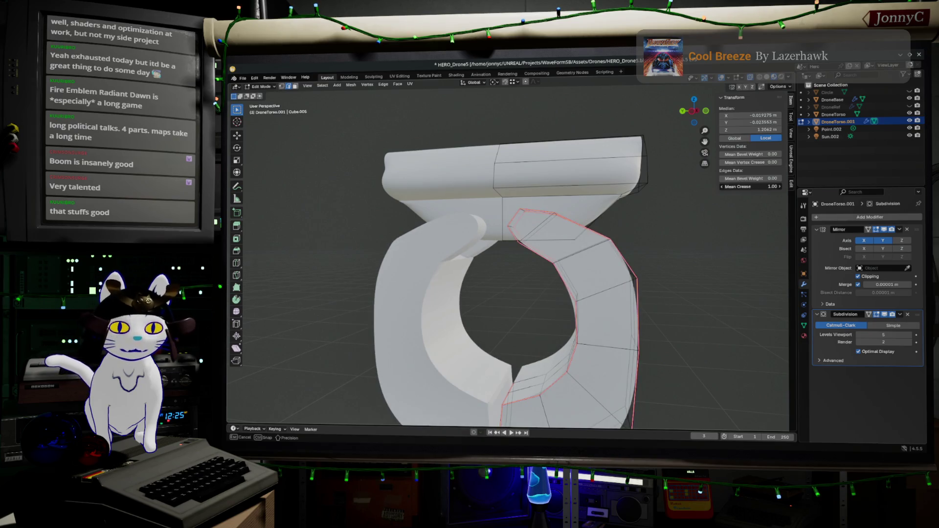
- Orbit around the smoothed torso to inspect the rims, top plate and ring hole, then select the whole mesh
middle_click_drag(564, 241, 502, 253)
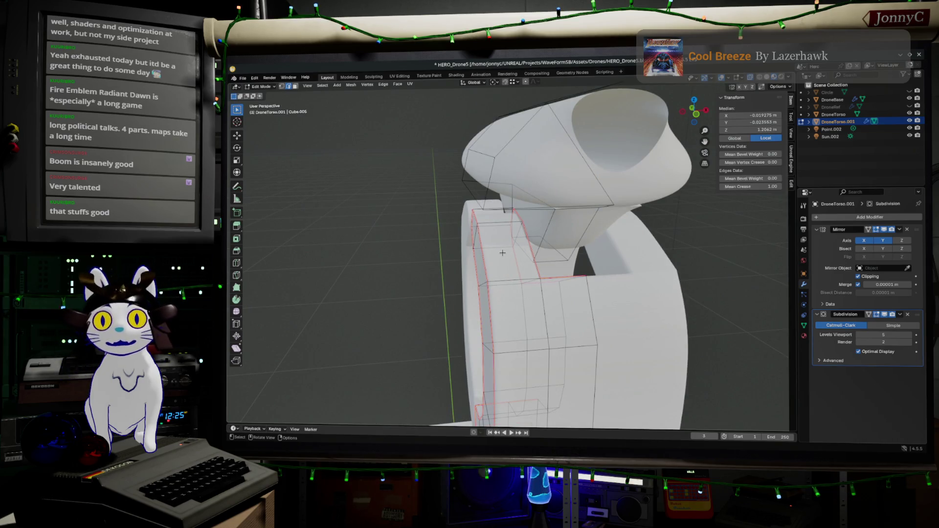
mouse_move(503, 253)
middle_mouse_down()
mouse_move(584, 246)
mouse_move(571, 253)
mouse_move(583, 301)
middle_mouse_up()
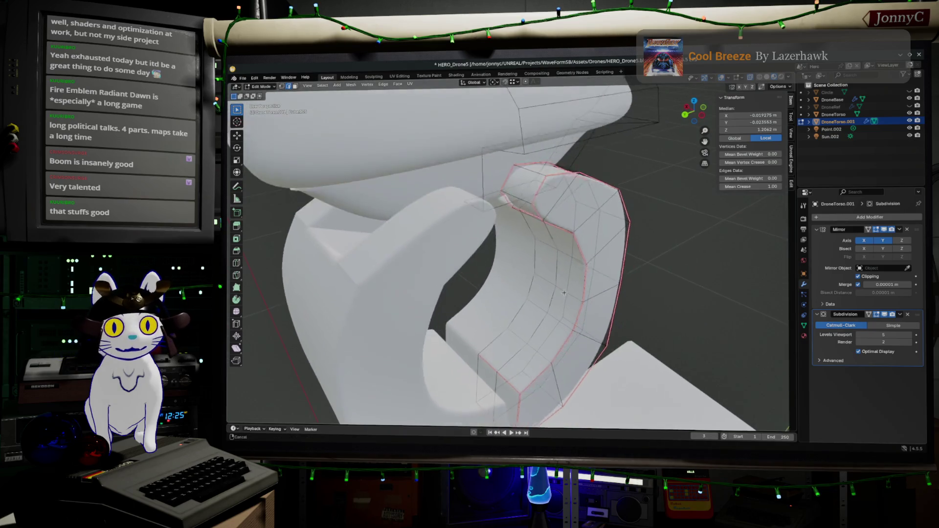
mouse_move(584, 301)
middle_mouse_down()
mouse_move(540, 191)
mouse_move(552, 225)
mouse_move(619, 236)
mouse_move(612, 232)
middle_mouse_up()
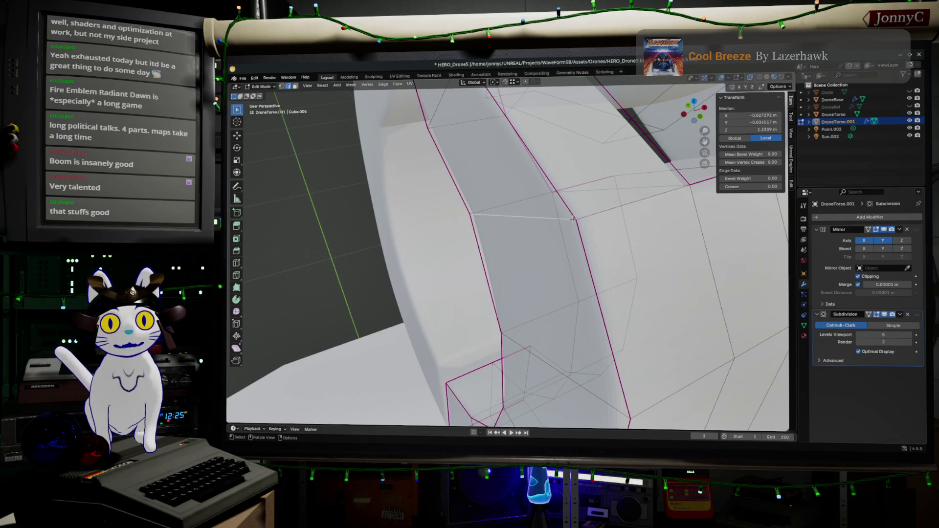
mouse_move(579, 218)
middle_mouse_down()
mouse_move(486, 209)
mouse_move(553, 238)
middle_mouse_up()
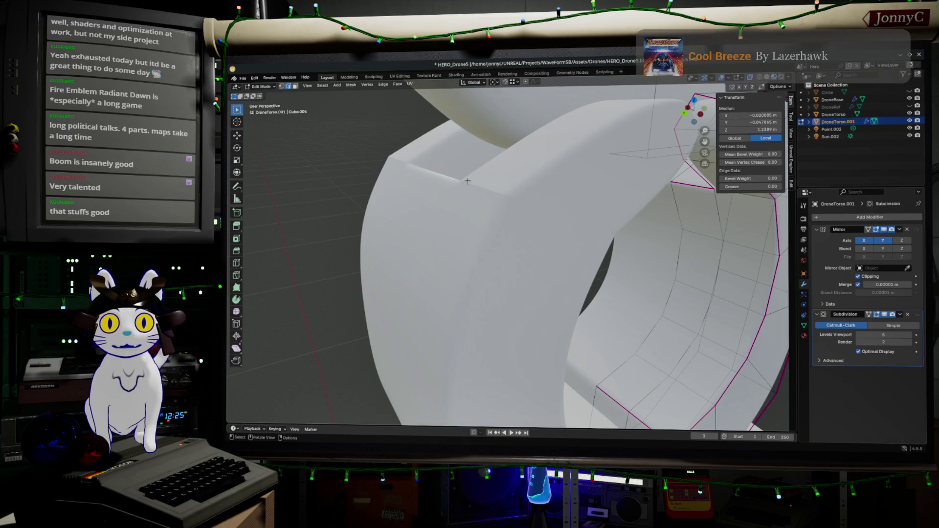
mouse_move(483, 188)
middle_mouse_down()
mouse_move(584, 191)
mouse_move(464, 224)
middle_mouse_up()
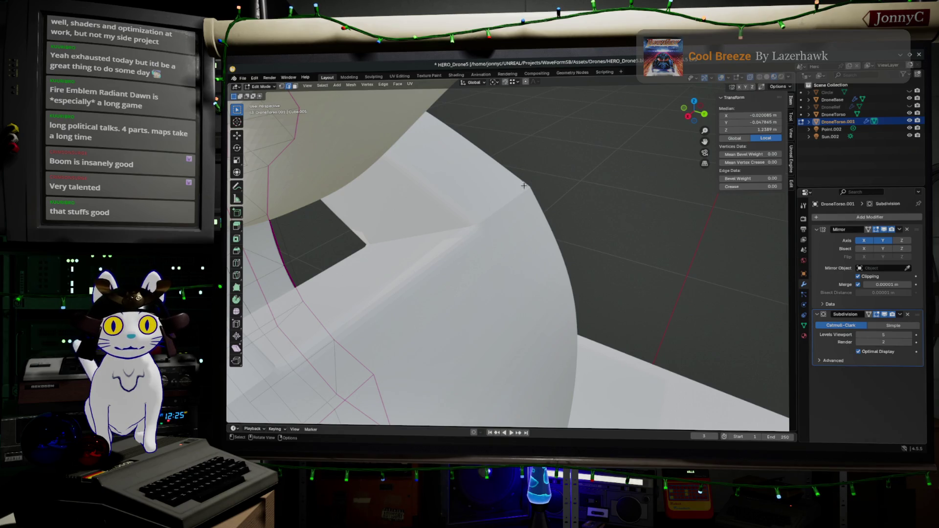
middle_click_drag(539, 214, 471, 225)
middle_click_drag(403, 202, 416, 222)
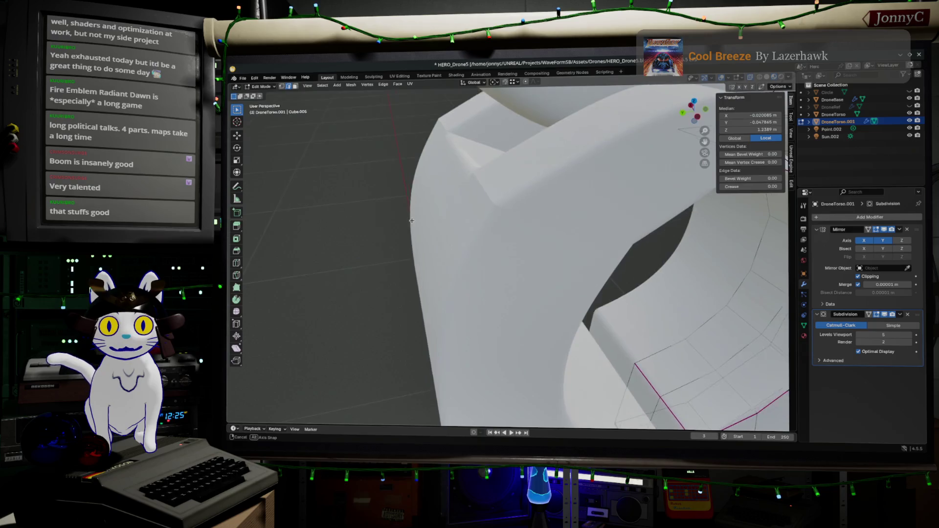
mouse_move(487, 191)
middle_mouse_down()
mouse_move(503, 206)
mouse_move(553, 217)
middle_mouse_up()
middle_click_drag(620, 241, 505, 237)
key("a")
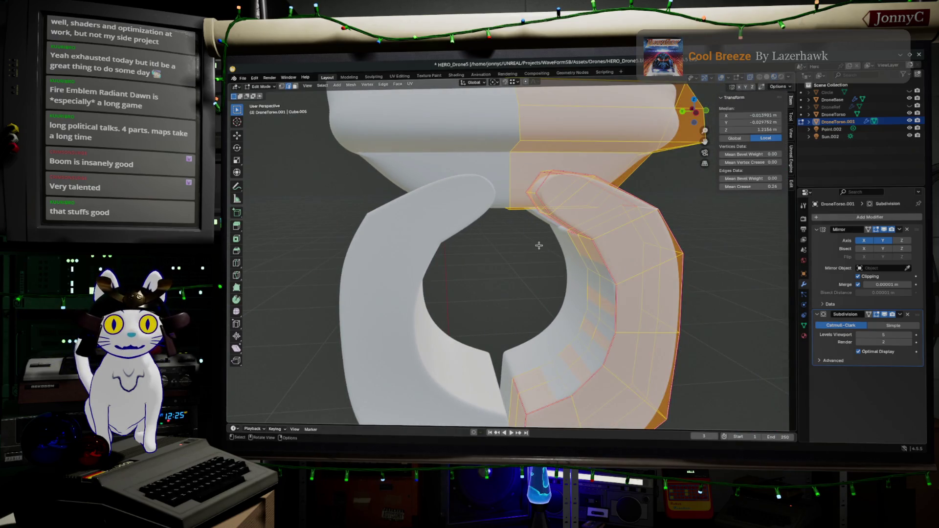
- Lower the Subdivision viewport level to 2 and shade the whole torso mesh smooth
left_click(860, 335)
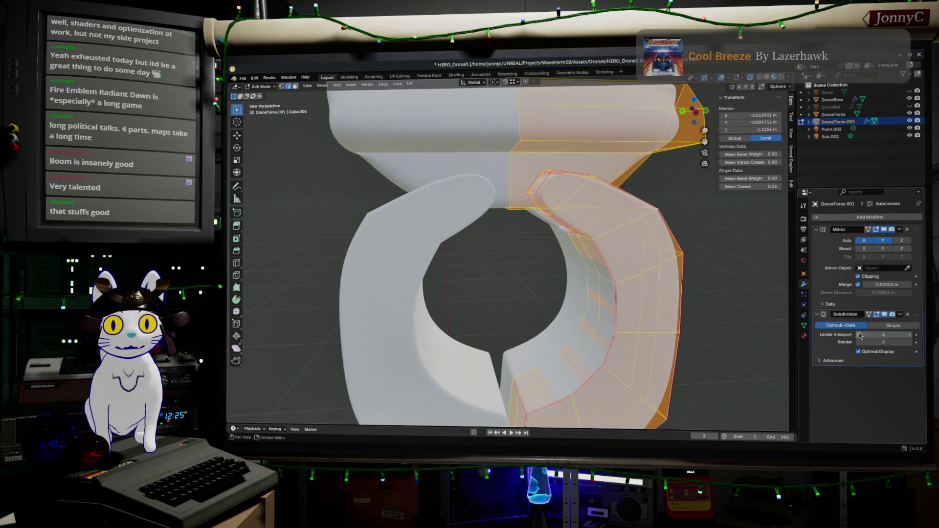
middle_click_drag(588, 330, 336, 332)
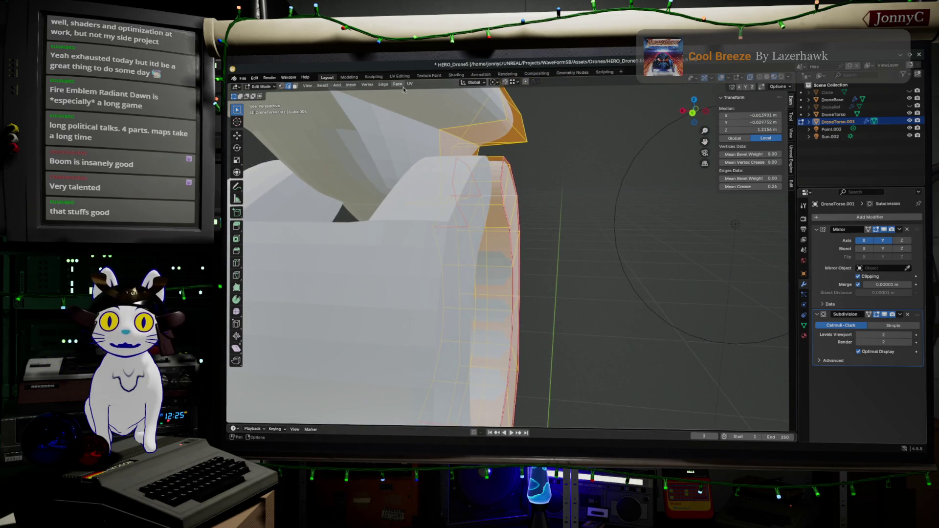
left_click(384, 85)
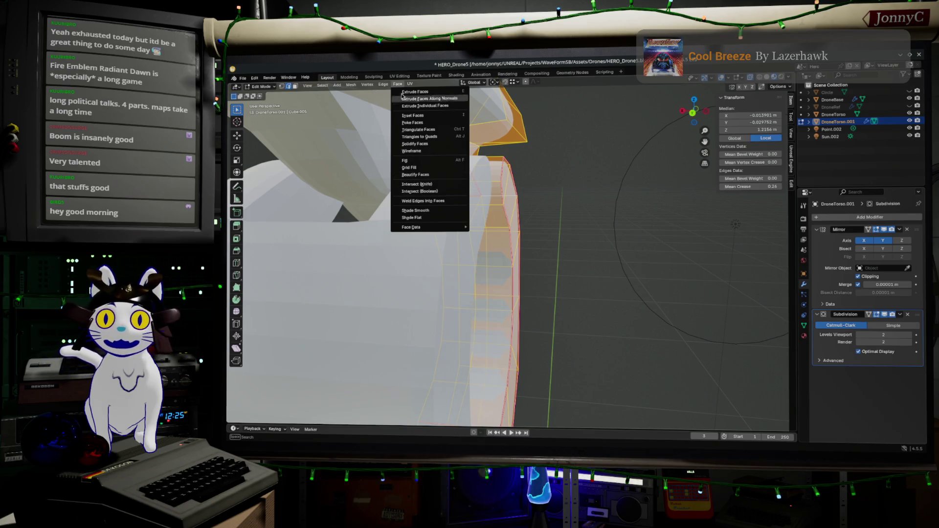
left_click(433, 211)
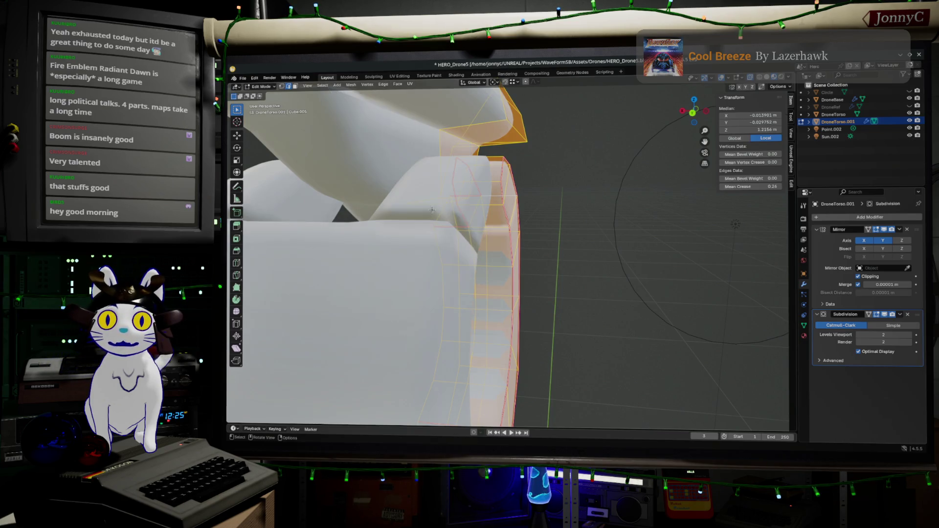
middle_click_drag(648, 274, 483, 281)
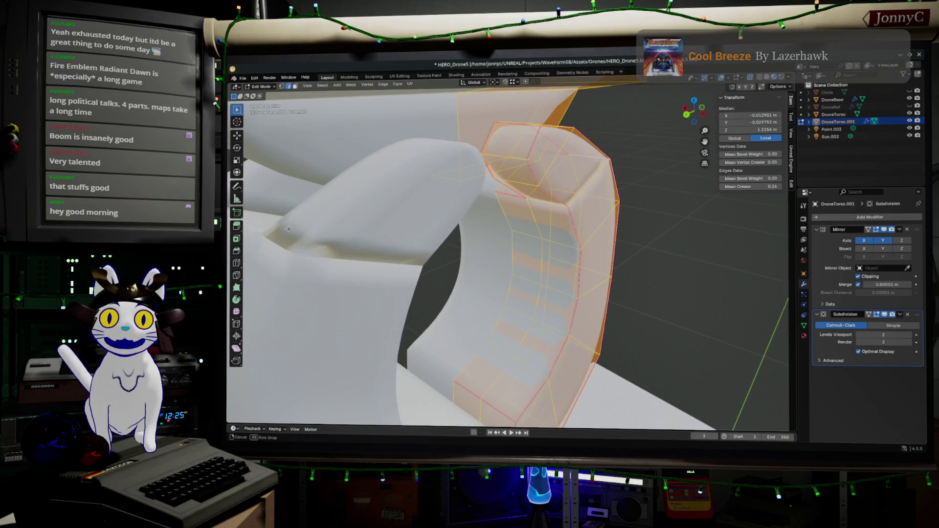
middle_click_drag(289, 230, 402, 244)
- Switch the viewport to wireframe, disable the Subdivision edit-mode display and re-enter Edit Mode
key("Tab")
scroll(563, 255, "up", 3)
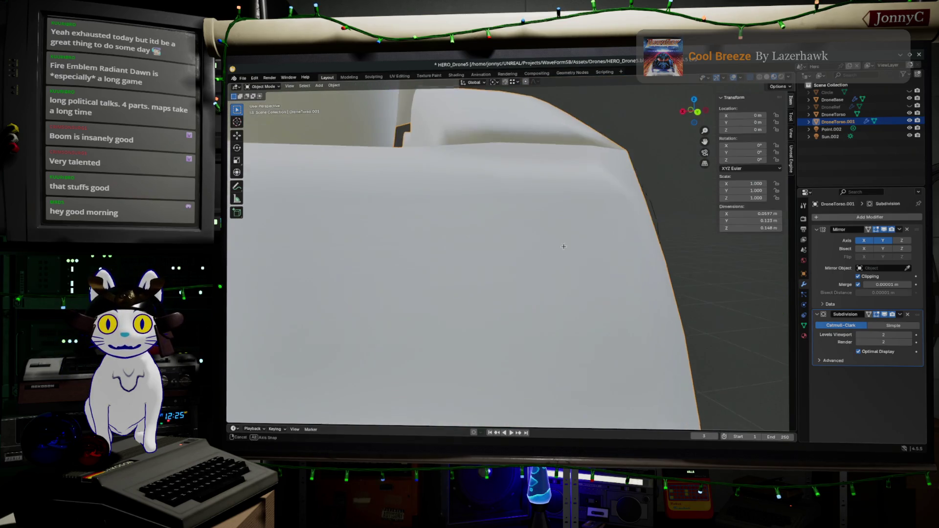
scroll(557, 246, "up", 3)
middle_click_drag(552, 237, 542, 276)
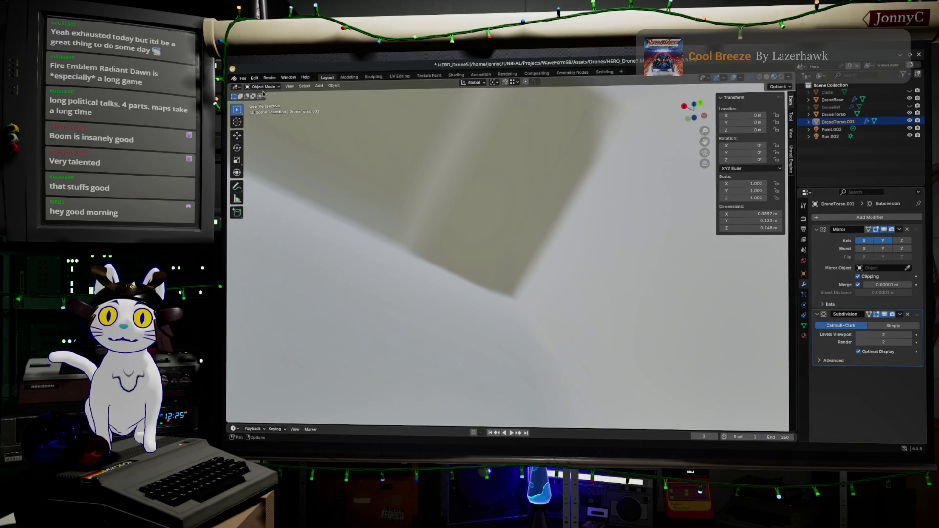
middle_click_drag(541, 186, 547, 182, "shift")
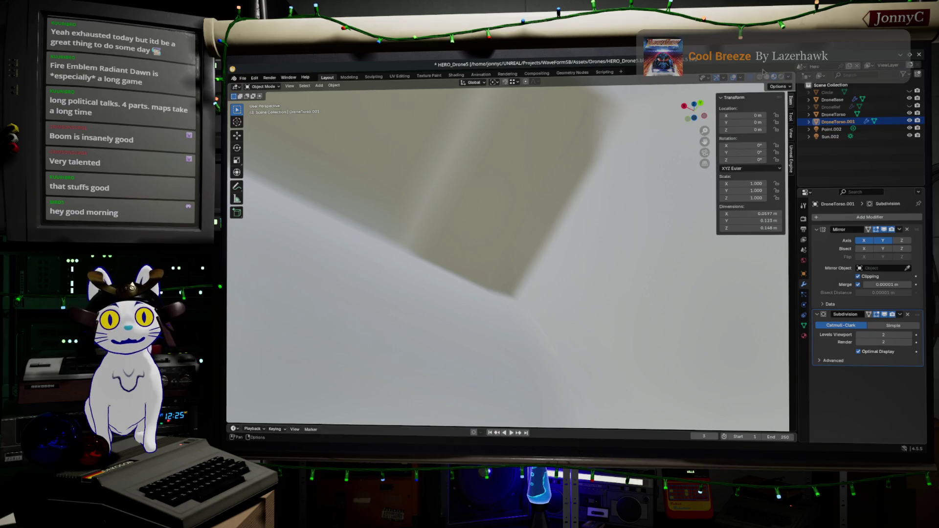
left_click(751, 78)
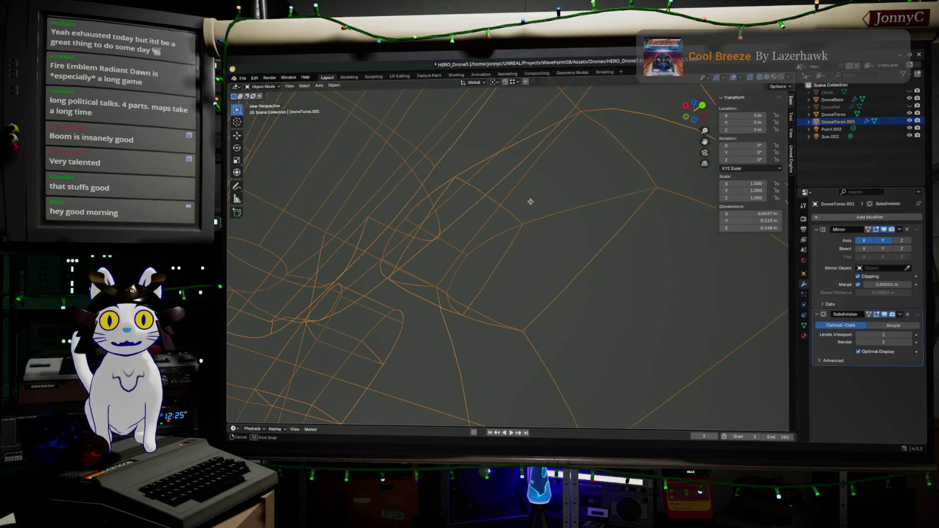
middle_click_drag(521, 191, 604, 170)
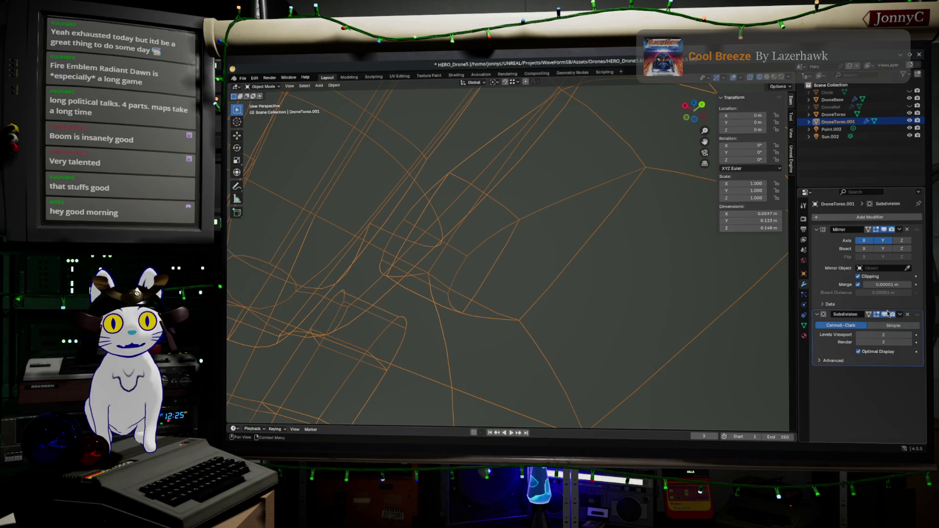
left_click(884, 315)
key("Tab")
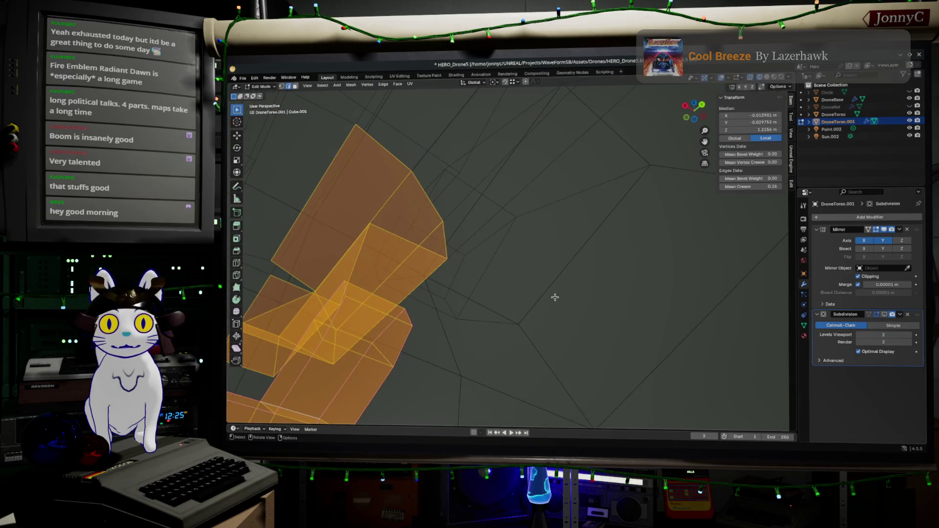
- Select the stray face inside the ring strip and turn off X-ray shading to inspect it
key("alt+a")
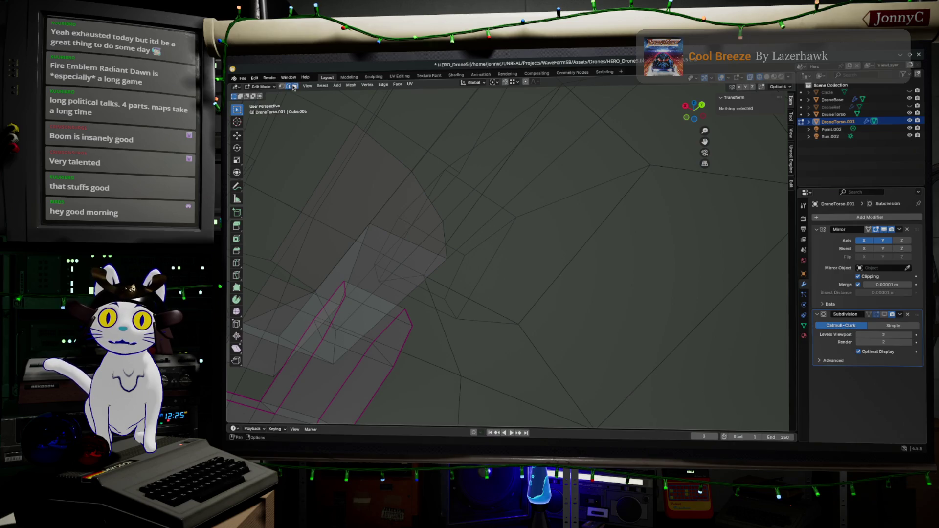
middle_click_drag(578, 233, 556, 229)
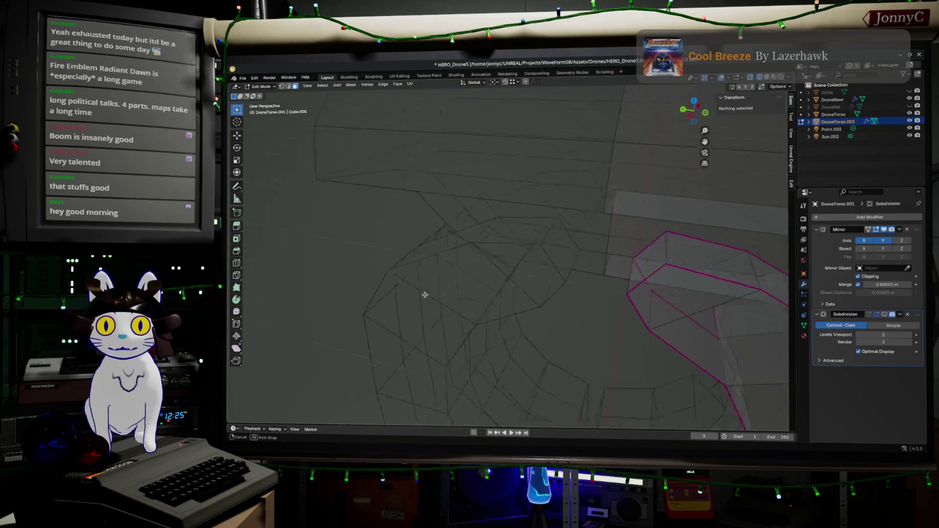
mouse_move(467, 225)
middle_mouse_down()
mouse_move(422, 219)
mouse_move(554, 260)
mouse_move(503, 216)
mouse_move(533, 193)
middle_mouse_up()
left_click(565, 245)
right_click(593, 254)
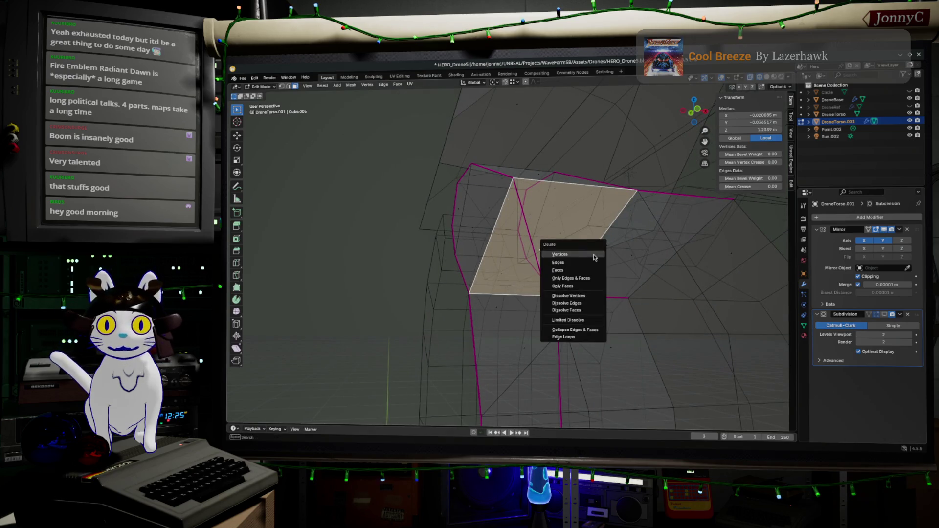
middle_click_drag(593, 253, 691, 244)
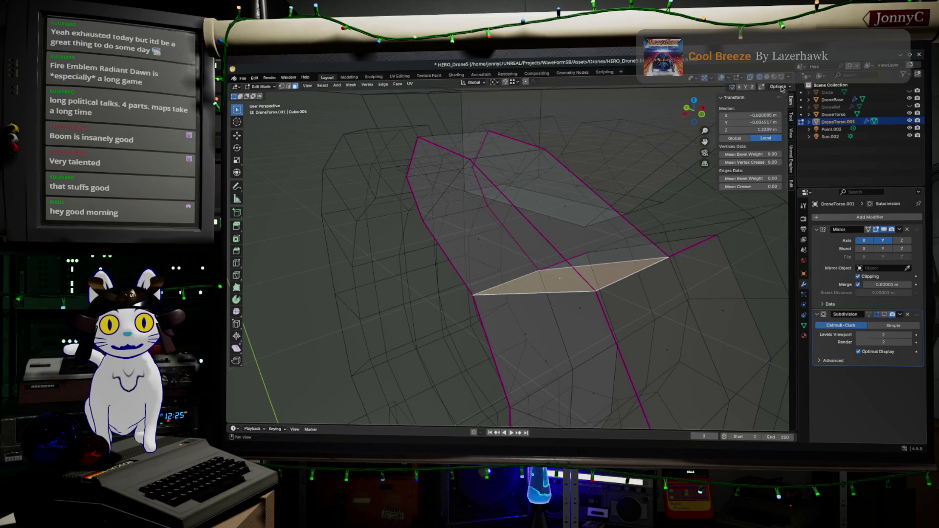
key("alt+z")
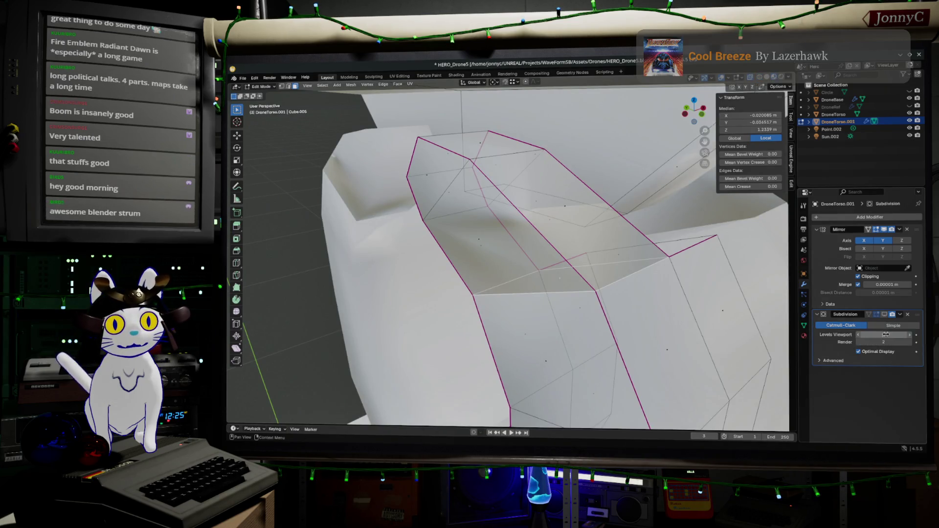
middle_click_drag(557, 293, 584, 301)
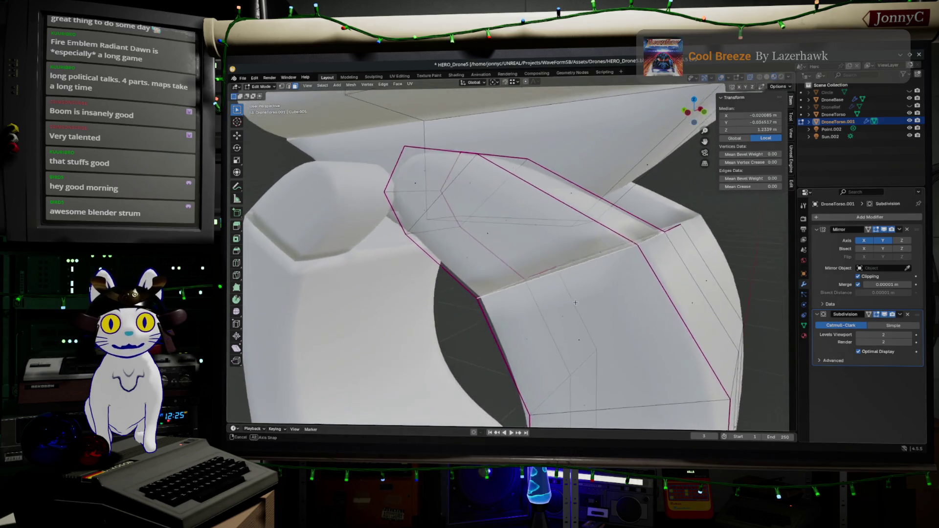
- Delete that face, leaving the strip open, and leave Edit Mode
key("x")
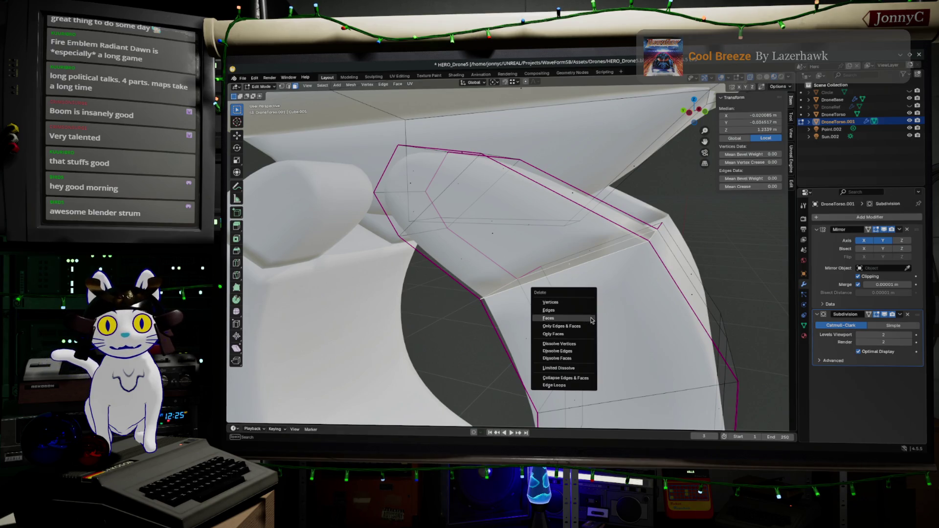
left_click(591, 318)
middle_click_drag(642, 311, 588, 332)
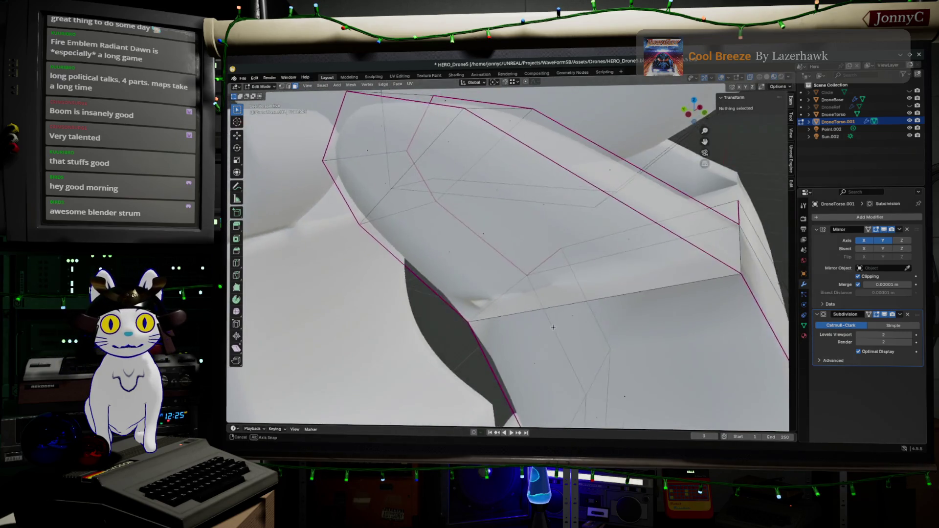
middle_click_drag(589, 332, 575, 307)
key("Tab")
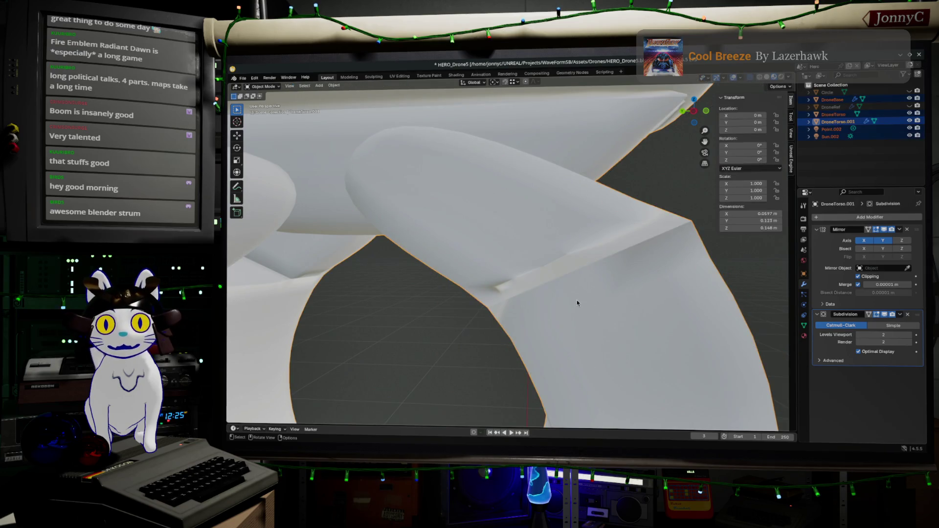
- Scale the entire torso mesh up by about 1.06
key("Tab")
key("a")
key("s")
left_click(577, 299)
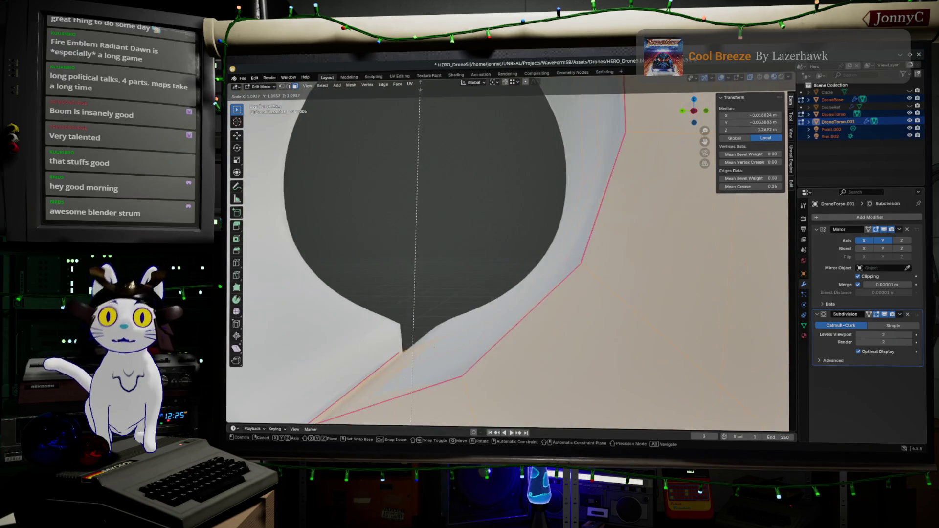
mouse_move(575, 299)
middle_mouse_down("ctrl")
mouse_move(542, 159)
mouse_move(597, 216)
middle_mouse_up("ctrl")
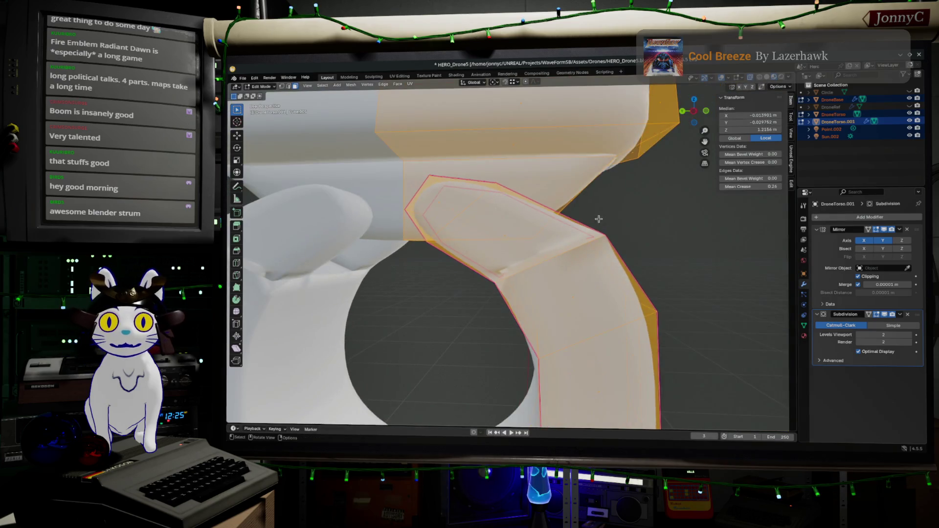
- Merge vertices by distance across the whole mesh (none removed) and reselect all after a wireframe check
left_click(350, 87)
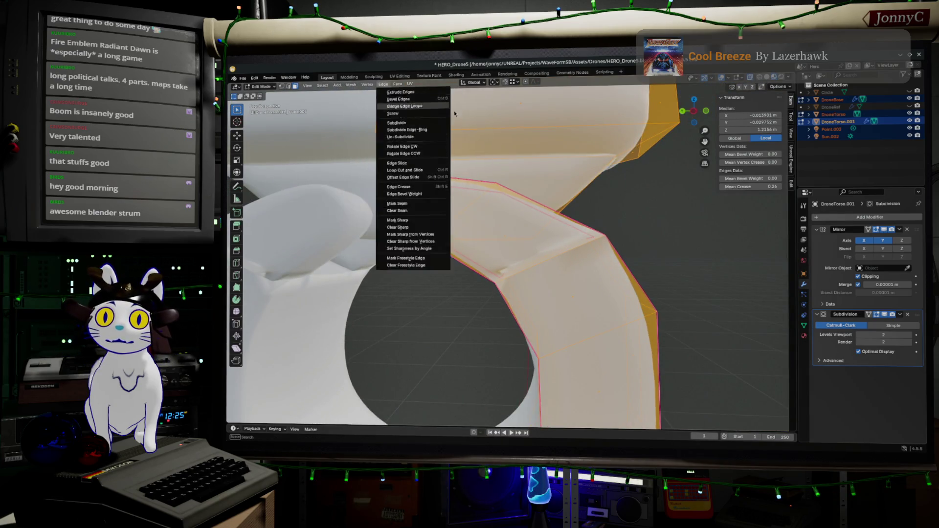
key("m")
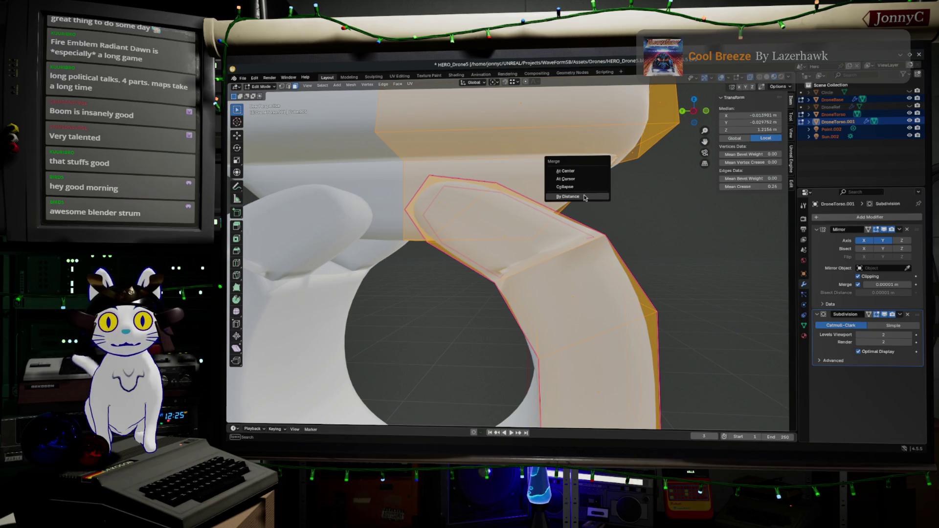
left_click(583, 195)
middle_click_drag(573, 237, 583, 249)
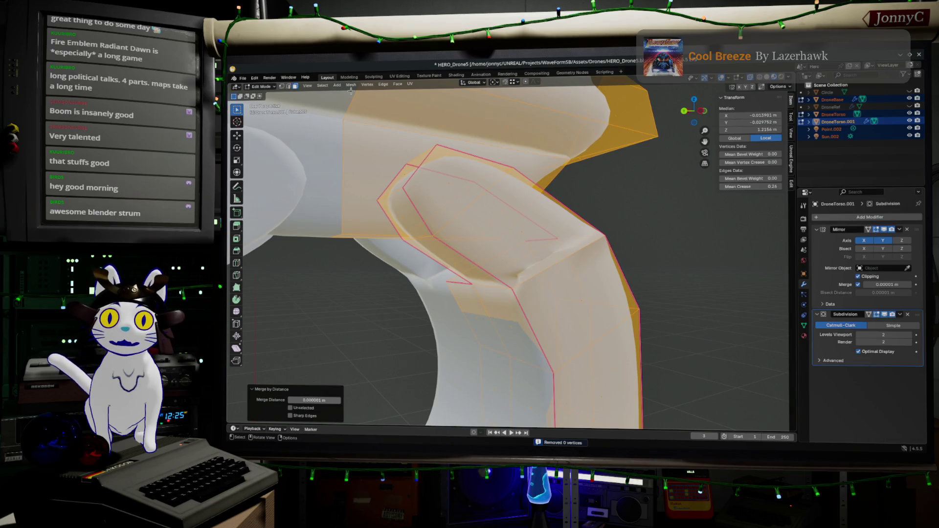
key("alt+a")
key("z")
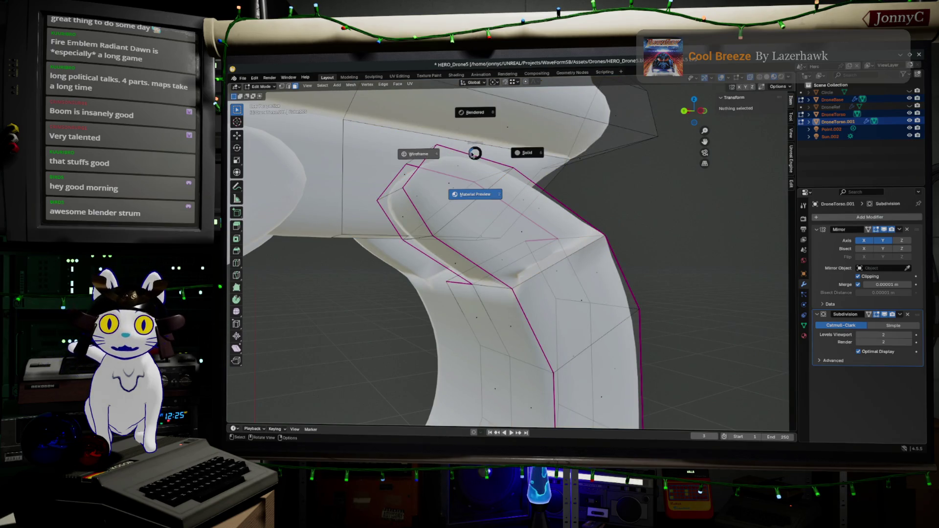
left_click(461, 153)
key("a")
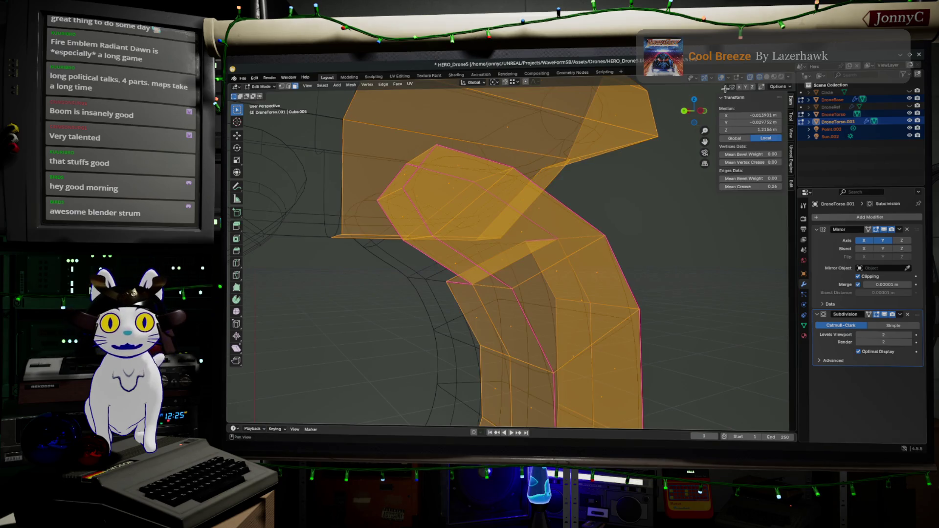
key("shift+z")
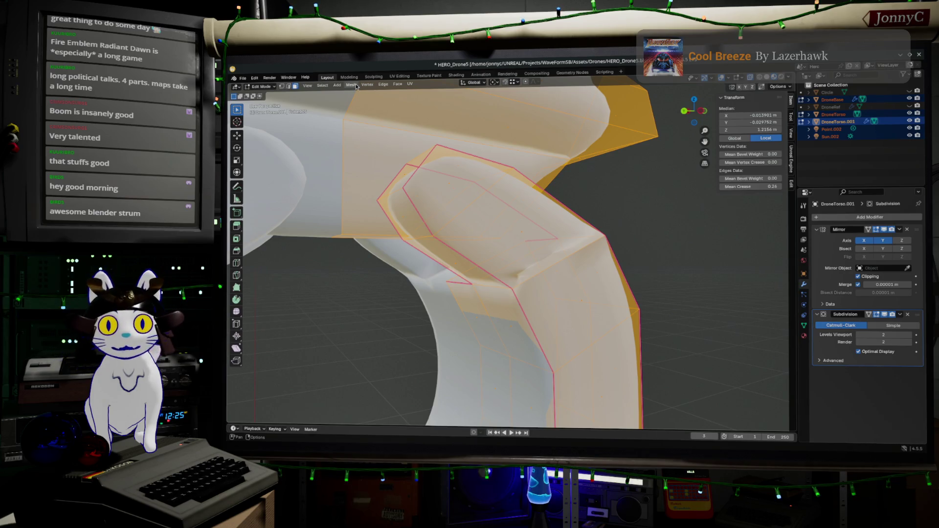
- Recalculate the torso normals outward and return to Object Mode
left_click(382, 86)
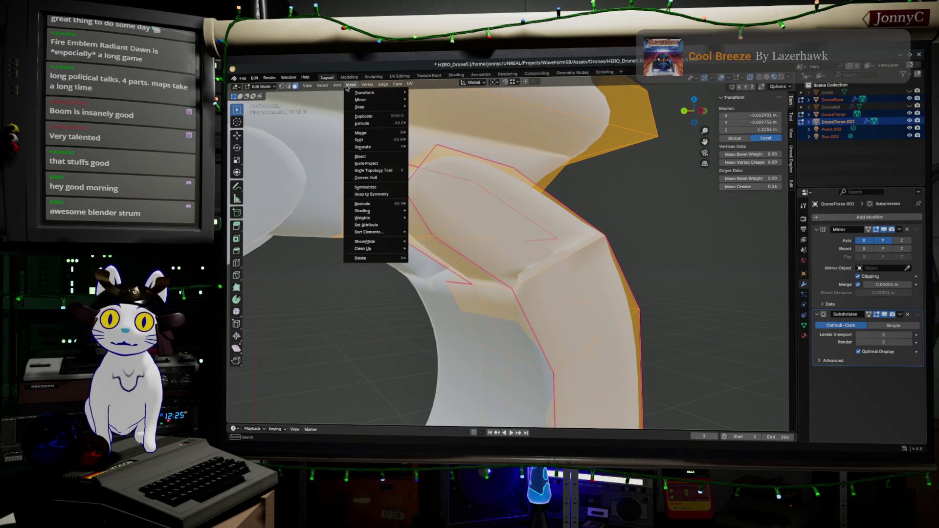
mouse_move(364, 203)
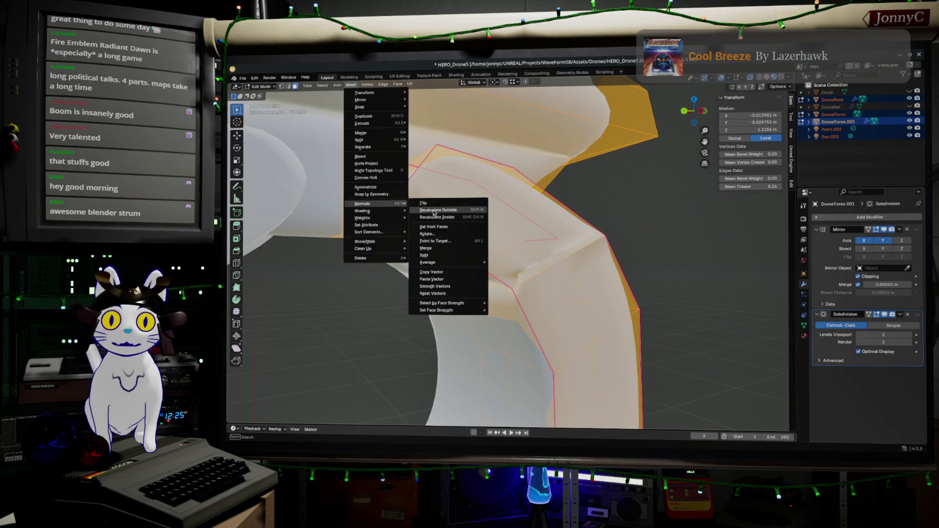
left_click(447, 218)
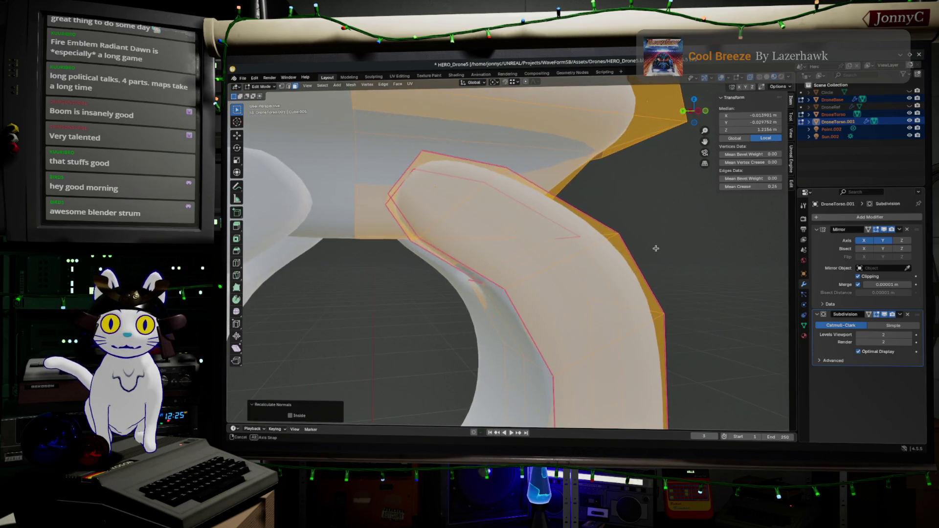
key("Tab")
mouse_move(683, 248)
middle_mouse_down()
mouse_move(590, 260)
mouse_move(632, 264)
mouse_move(556, 237)
middle_mouse_up()
scroll(590, 260, "down", 5)
scroll(632, 264, "down", 2)
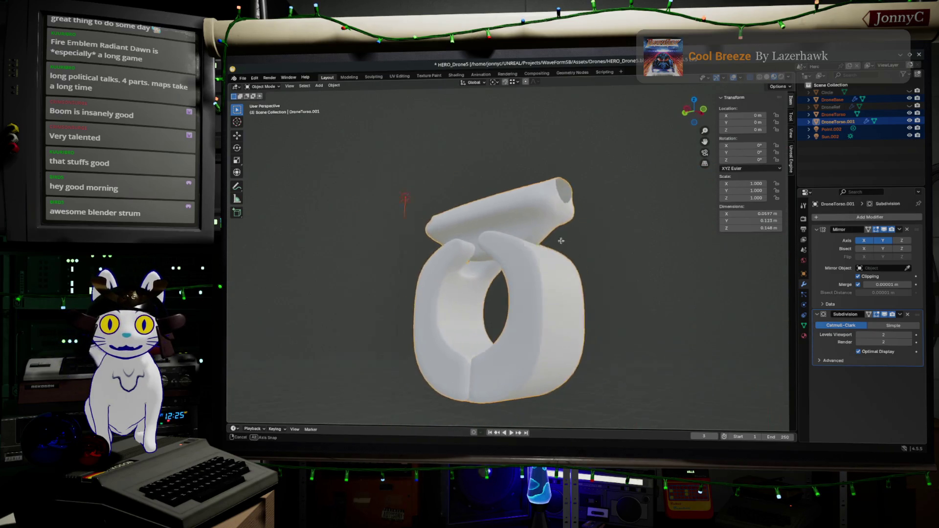
scroll(541, 272, "up", 2)
- In Edit Mode, select an edge loop on the ring half and view it from the side
mouse_move(541, 272)
middle_mouse_down()
mouse_move(467, 178)
mouse_move(528, 173)
mouse_move(531, 183)
middle_mouse_up()
scroll(468, 177, "up", 2)
scroll(468, 178, "up", 2)
scroll(467, 178, "down", 3)
key("Tab")
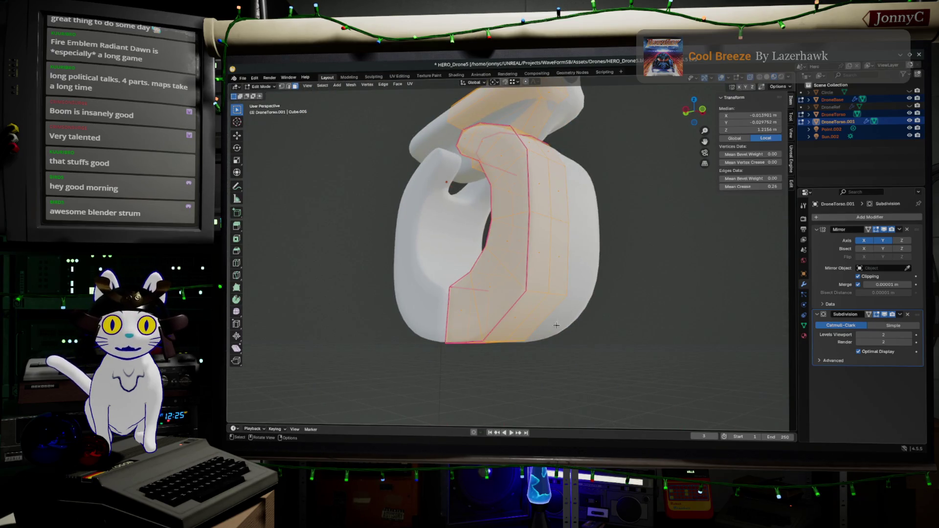
key("alt+a")
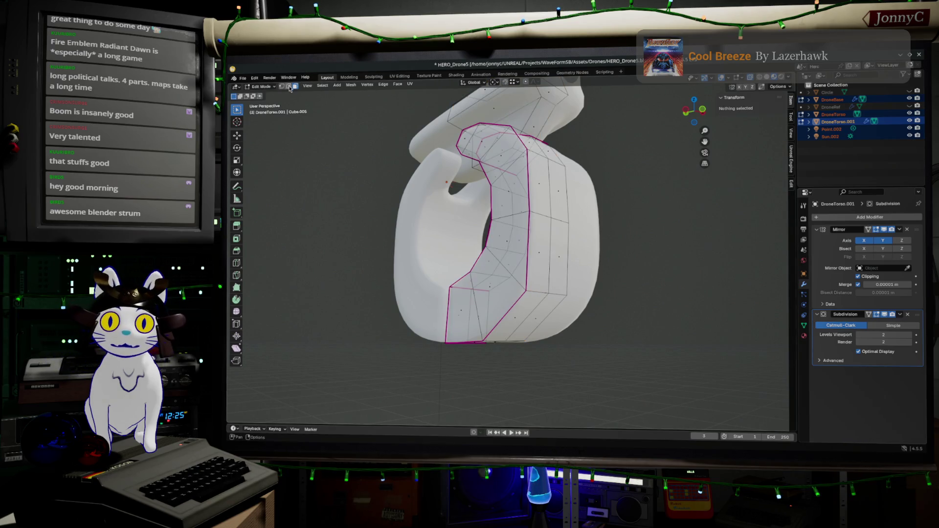
left_click(532, 291, "alt")
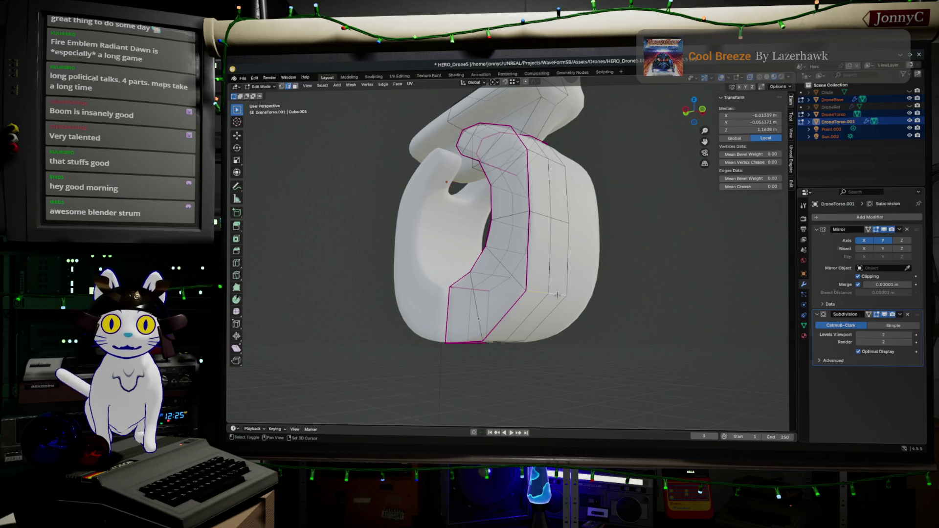
mouse_move(532, 291)
middle_mouse_down()
mouse_move(559, 144)
mouse_move(616, 151)
mouse_move(539, 146)
middle_mouse_up()
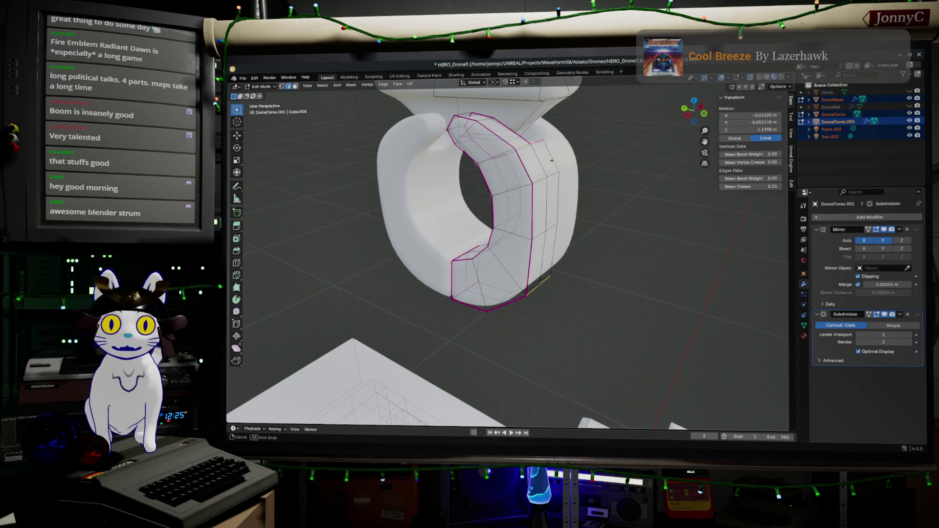
middle_click_drag(537, 142, 684, 112)
left_click(693, 111)
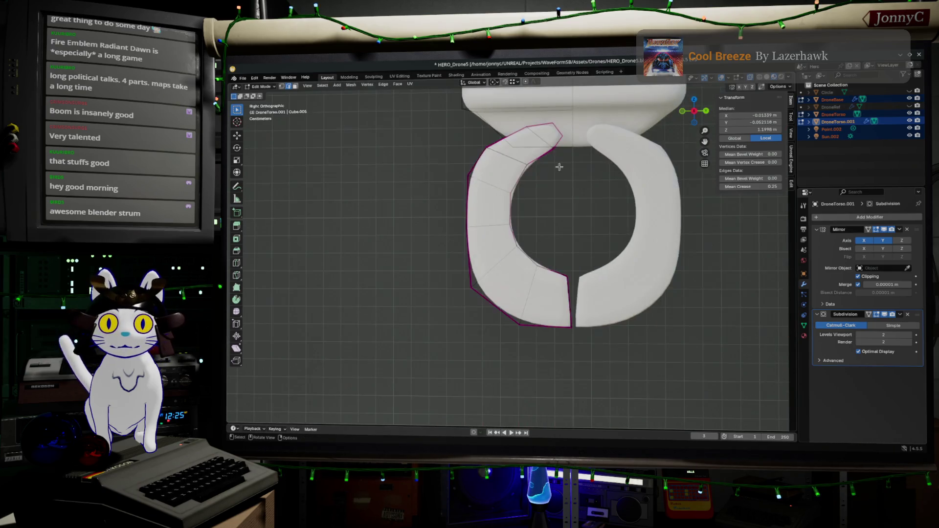
mouse_move(639, 184)
middle_mouse_down()
mouse_move(490, 194)
mouse_move(587, 206)
middle_mouse_up()
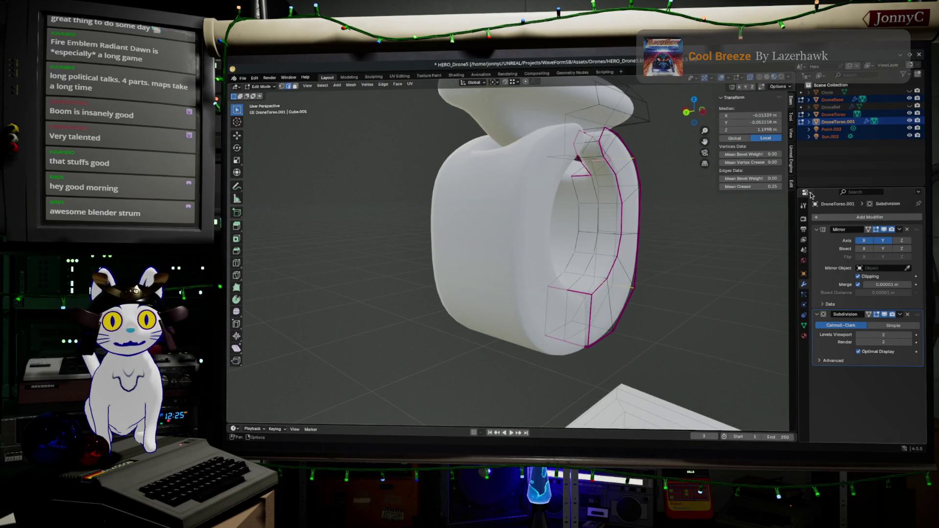
- Set that loop's Mean Crease to 1, then to 0.25, and inspect the tightened curve
left_click_drag(763, 185, 780, 185)
mouse_move(779, 186)
middle_mouse_down()
mouse_move(621, 308)
mouse_move(524, 304)
mouse_move(812, 180)
middle_mouse_up()
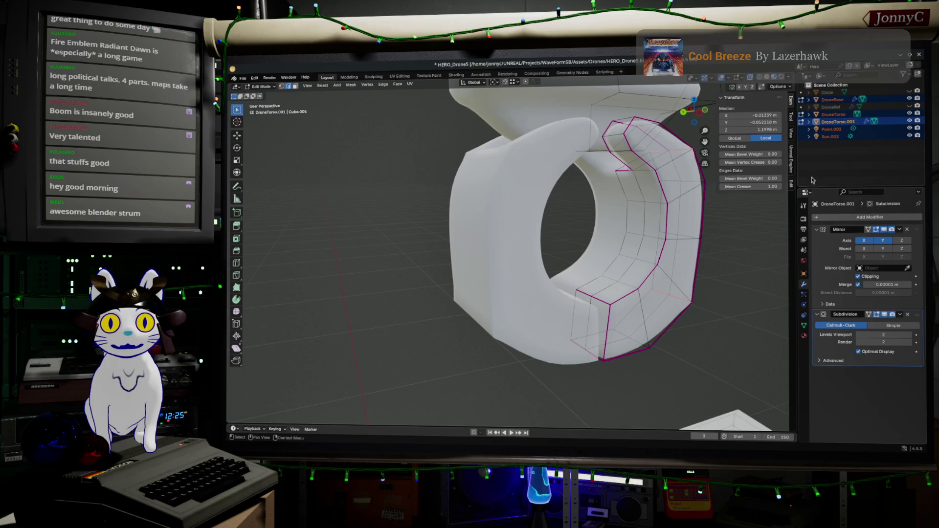
left_click(756, 186)
type(".25")
key("Return")
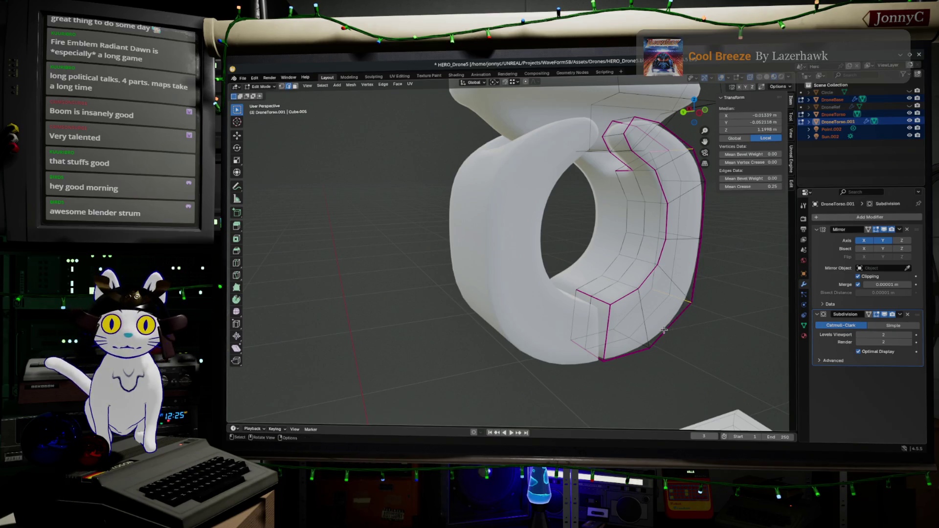
mouse_move(664, 330)
middle_mouse_down()
mouse_move(596, 295)
mouse_move(532, 305)
middle_mouse_up()
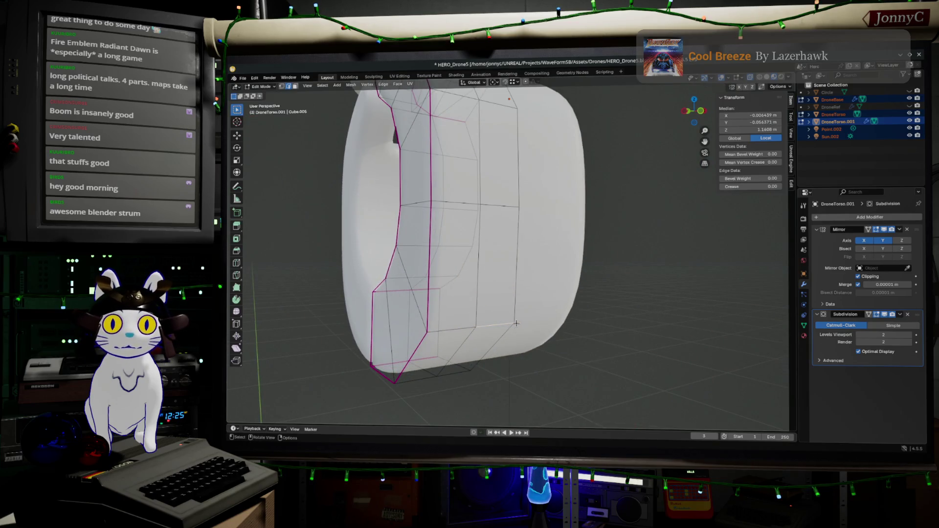
middle_click_drag(555, 298, 552, 253)
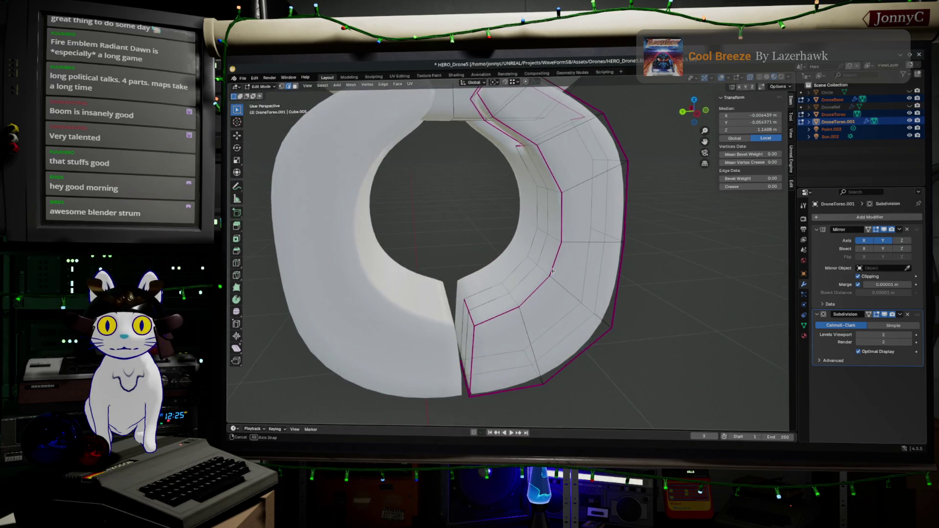
scroll(552, 253, "up", 2)
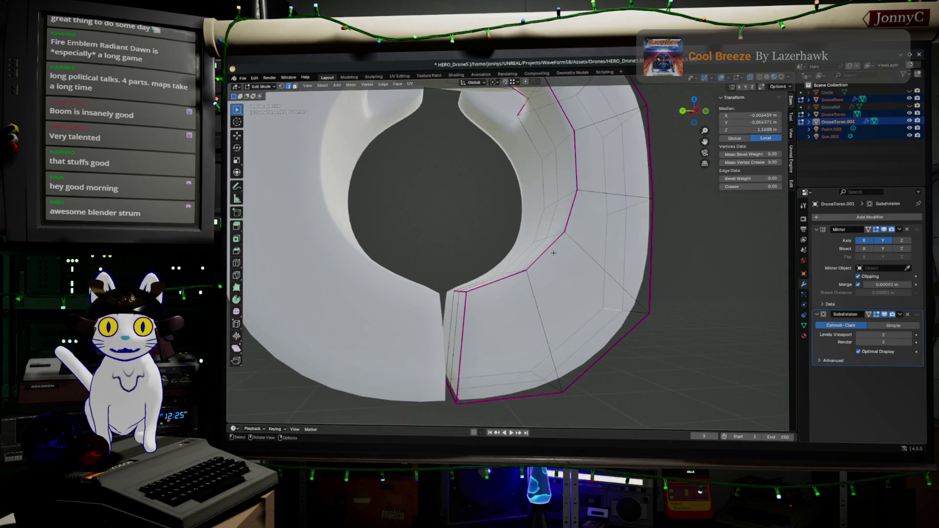
scroll(553, 253, "down", 2)
mouse_move(553, 253)
middle_mouse_down()
mouse_move(554, 226)
mouse_move(540, 232)
middle_mouse_up()
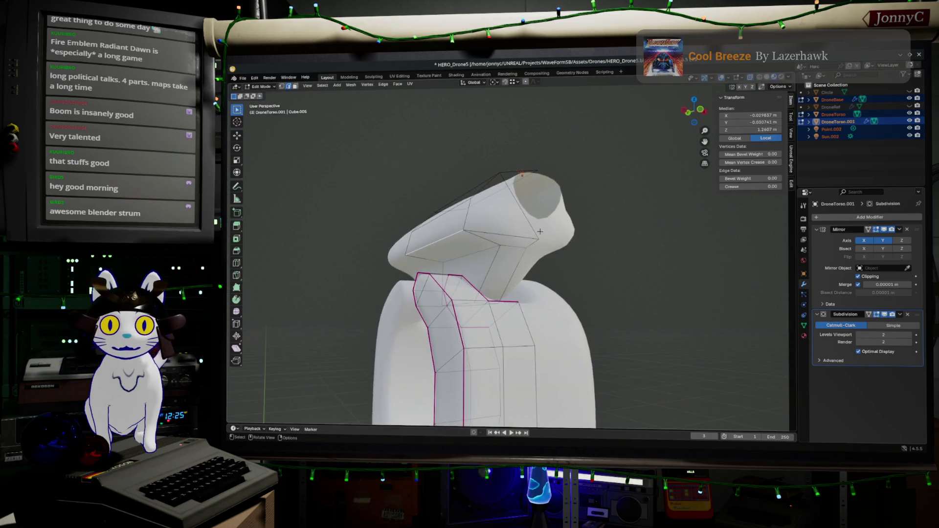
- Set Mean Crease to 1 on three rim edge loops of the top plate so they stay sharp
left_click(518, 234, "ctrl")
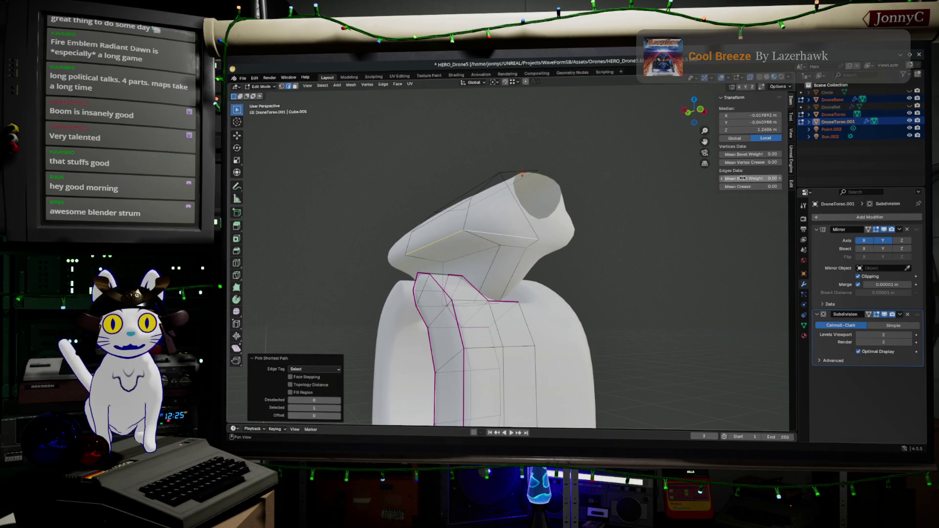
left_click(745, 187)
type("1")
key("Return")
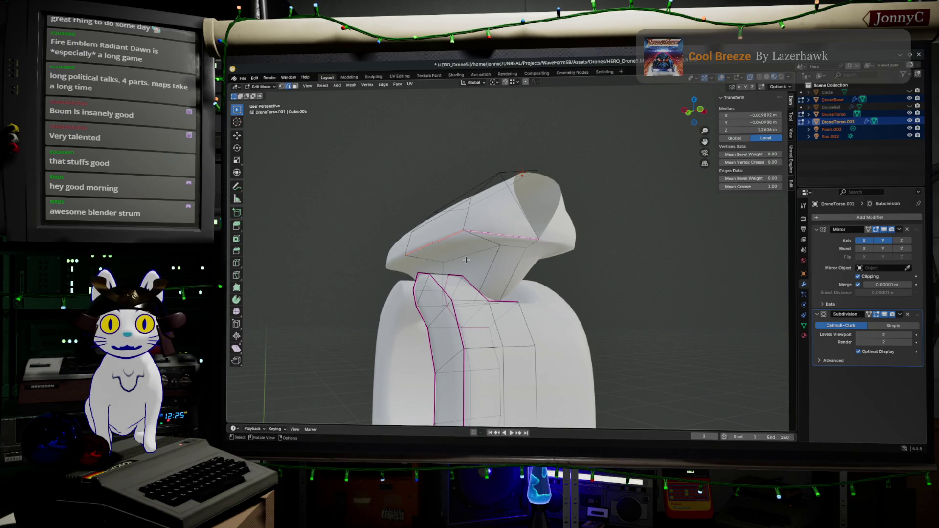
left_click(513, 248, "ctrl")
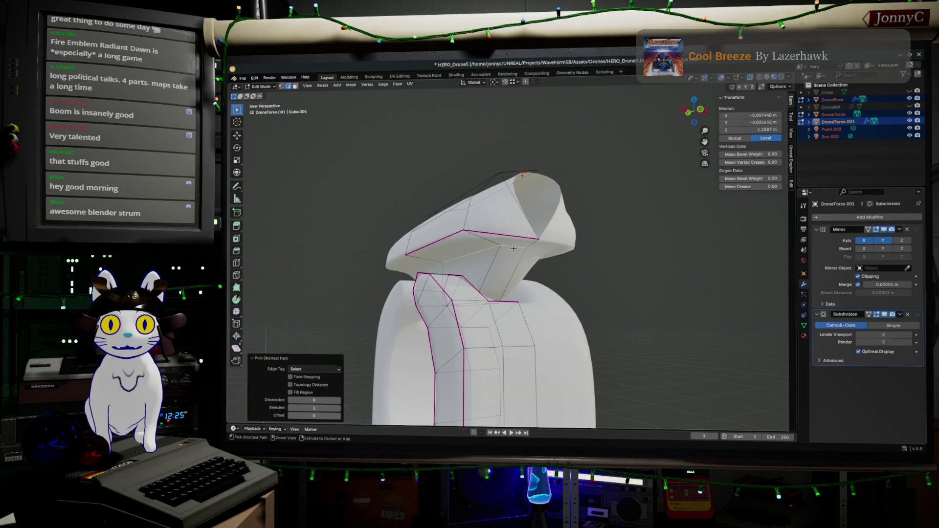
left_click(761, 187)
type("1")
key("Return")
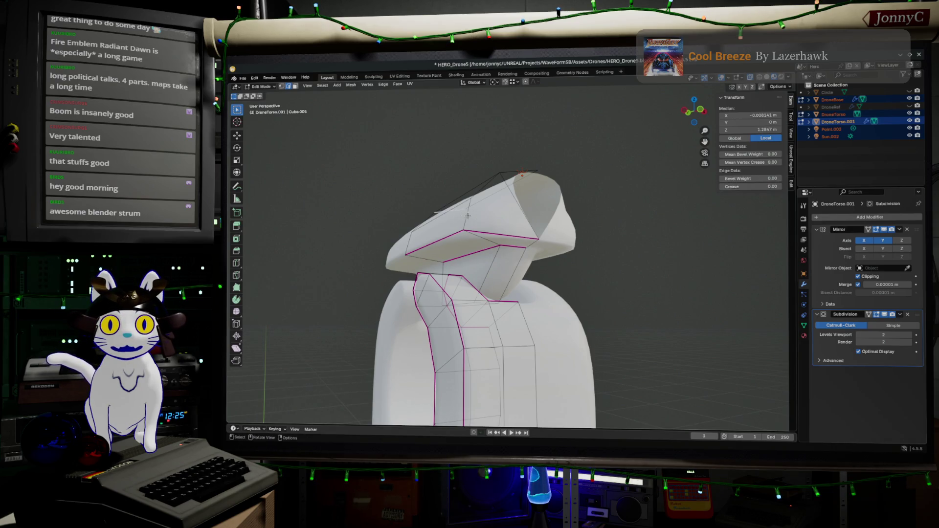
middle_click_drag(467, 215, 484, 243)
left_click(478, 277, "ctrl")
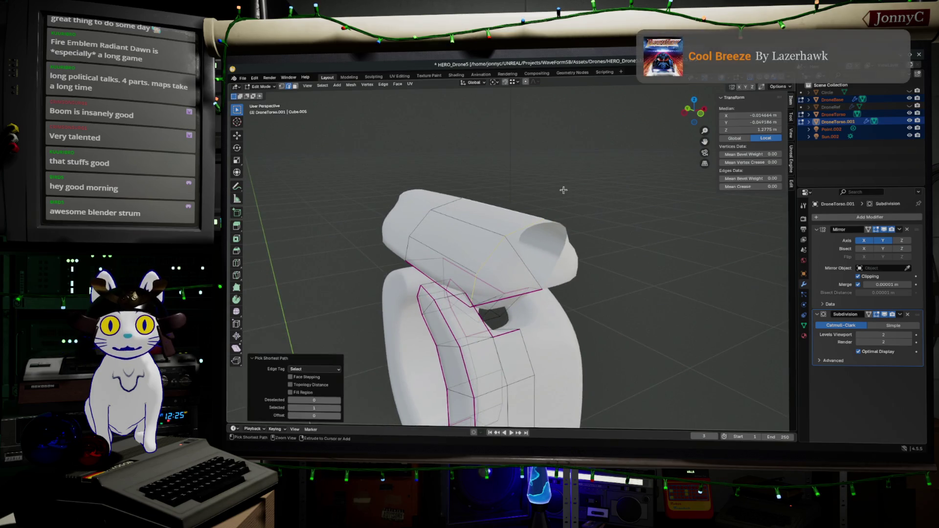
left_click(734, 187)
type("1")
key("Return")
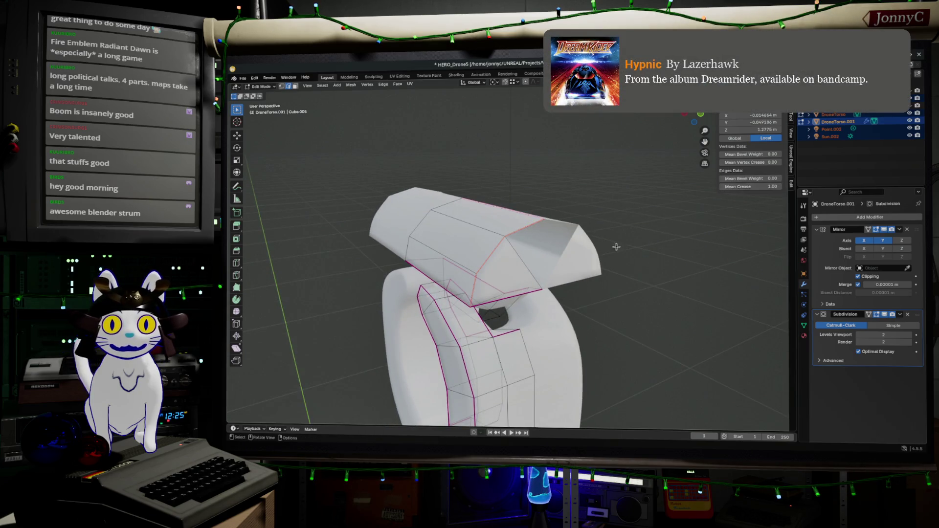
middle_click_drag(615, 247, 514, 248)
scroll(513, 248, "down", 5)
key("Tab")
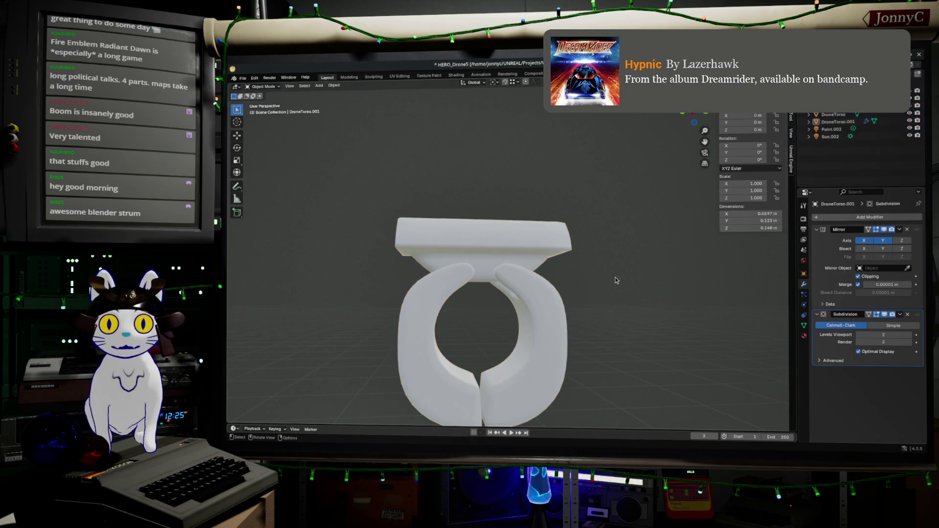
- Re-enter Edit Mode on the top plate, lower one loop's crease to about 0.9 and finish editing
mouse_move(614, 279)
middle_mouse_down()
mouse_move(696, 274)
mouse_move(673, 293)
middle_mouse_up()
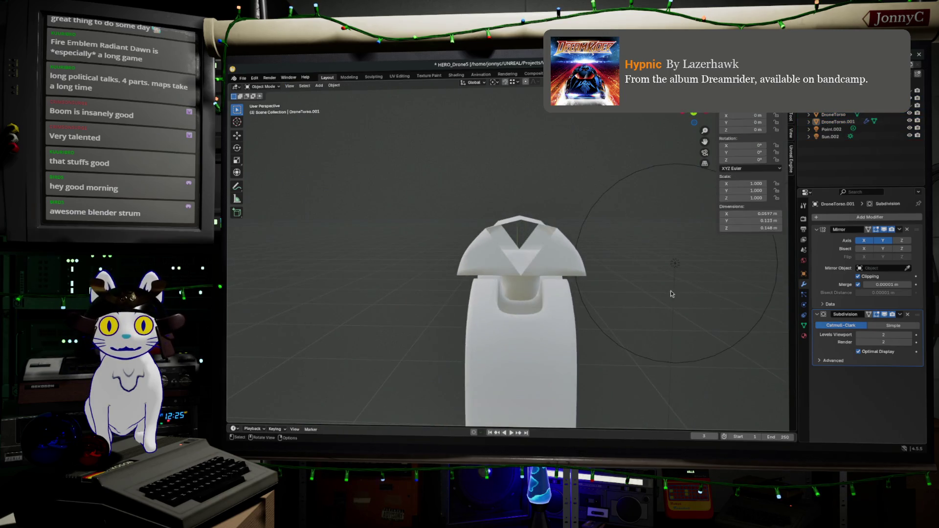
scroll(653, 302, "up", 3)
key("Tab")
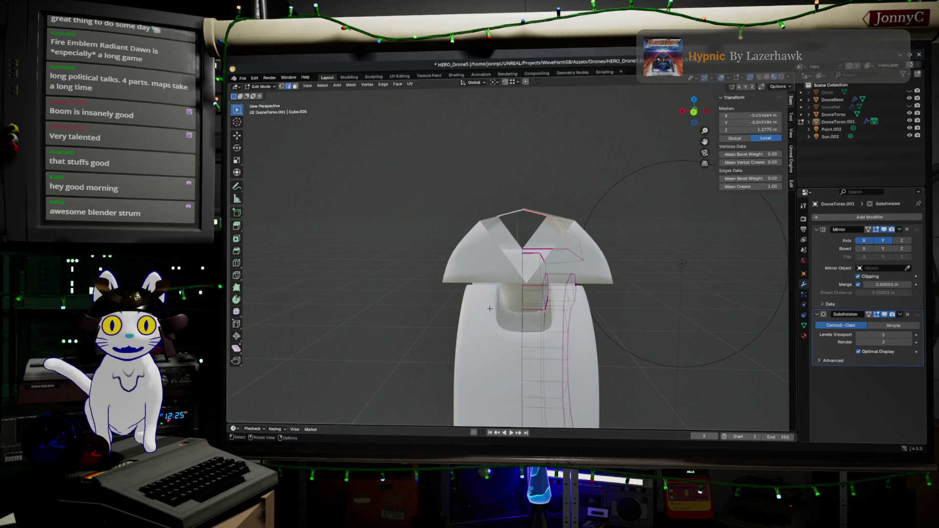
mouse_move(582, 334)
middle_mouse_down()
mouse_move(513, 250)
mouse_move(443, 268)
middle_mouse_up()
key("Tab")
left_click(513, 251)
key("Tab")
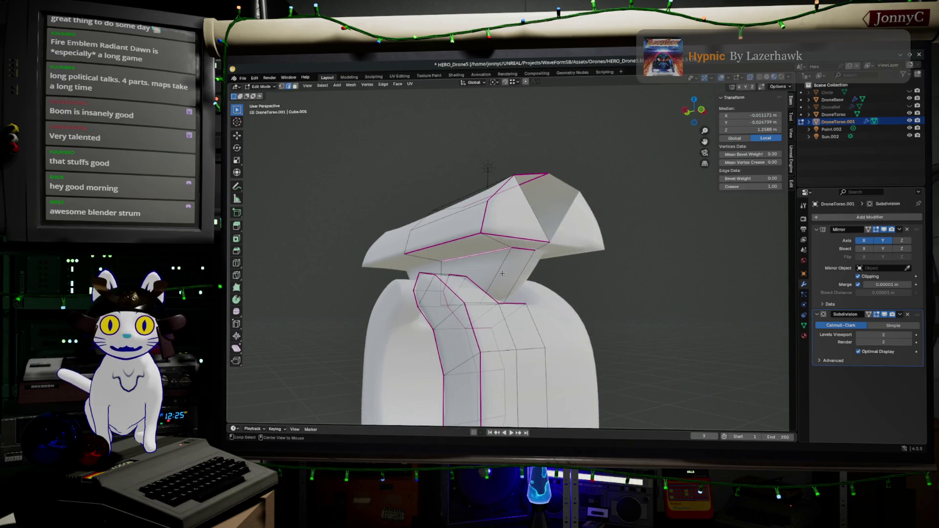
middle_click_drag(500, 274, 493, 276)
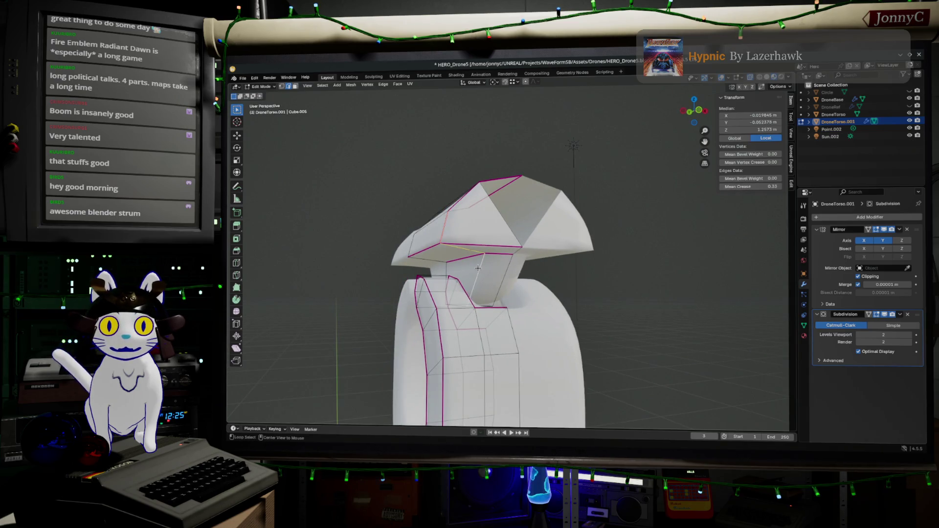
middle_click_drag(484, 273, 450, 275)
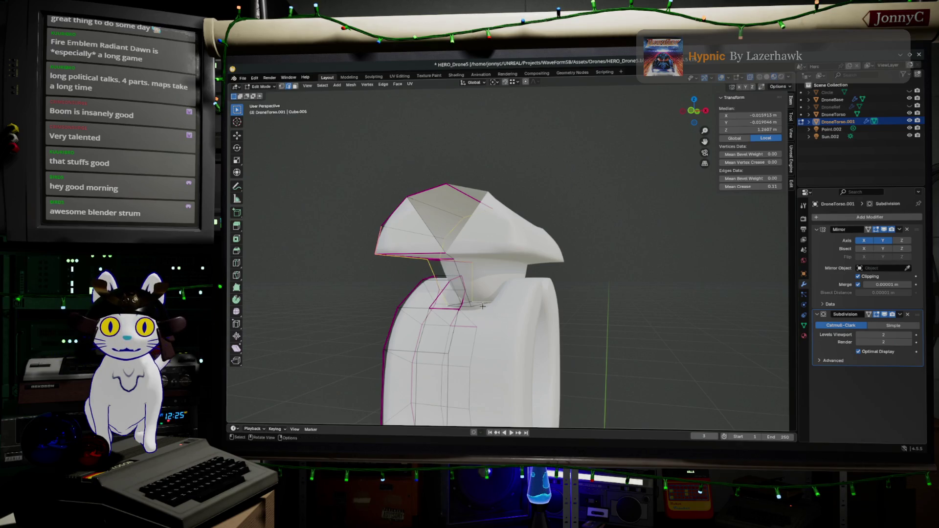
mouse_move(484, 306)
middle_mouse_down()
mouse_move(487, 318)
mouse_move(486, 275)
mouse_move(493, 313)
middle_mouse_up()
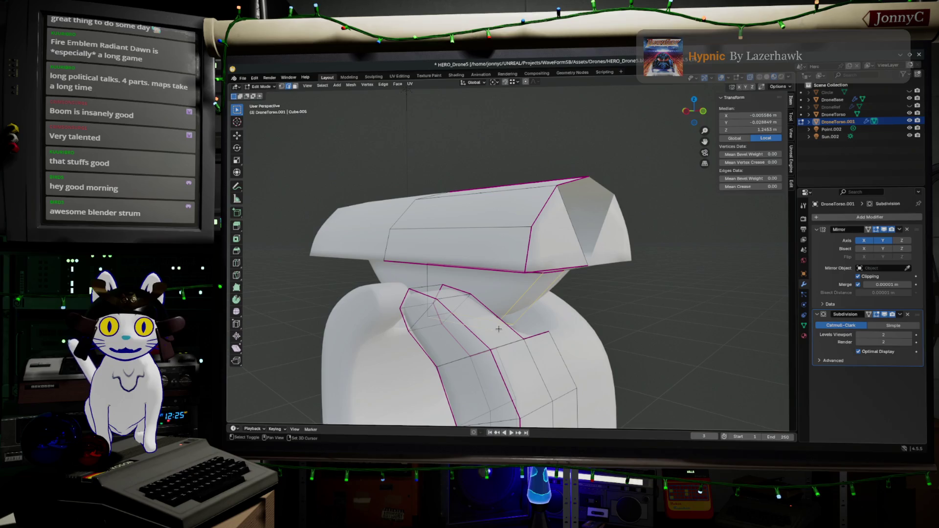
left_click_drag(750, 187, 770, 186)
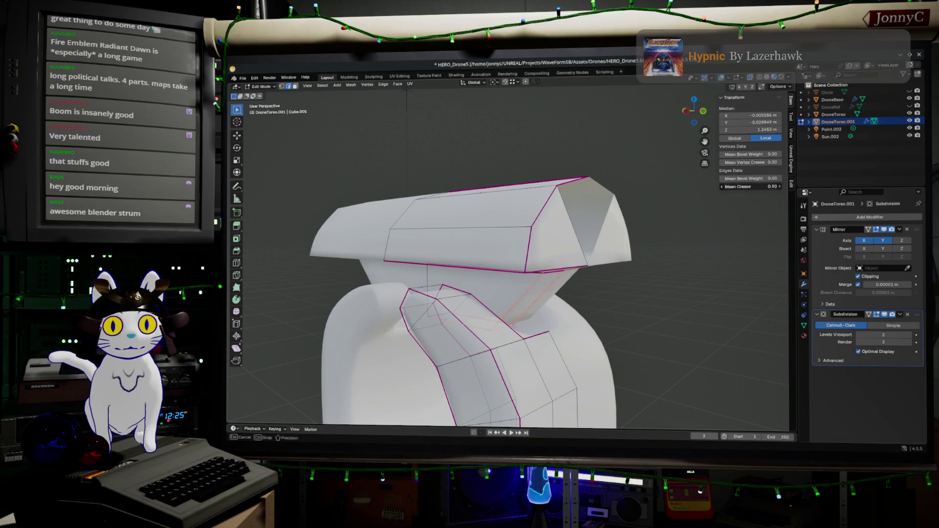
key("Tab")
mouse_move(667, 352)
middle_mouse_down()
mouse_move(566, 325)
mouse_move(666, 332)
middle_mouse_up()
scroll(666, 332, "down", 3)
scroll(667, 332, "down", 3)
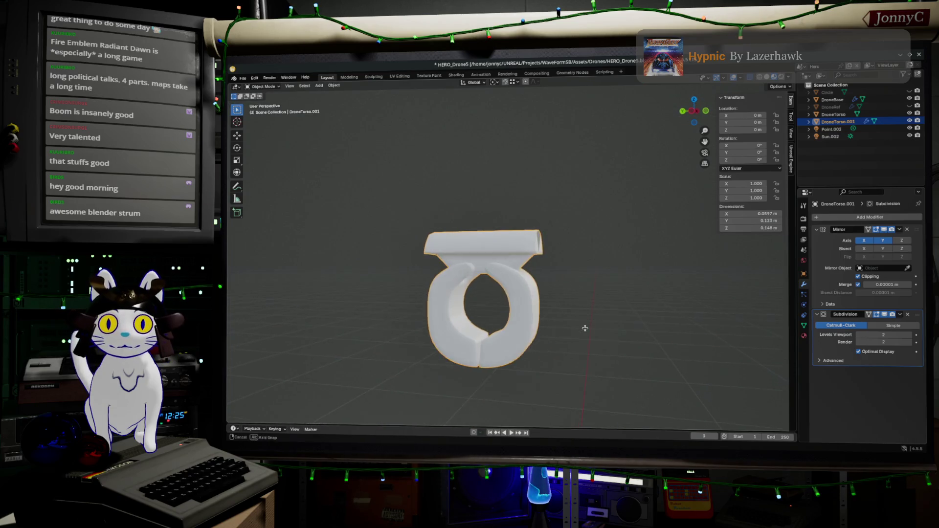
middle_click_drag(609, 321, 608, 323)
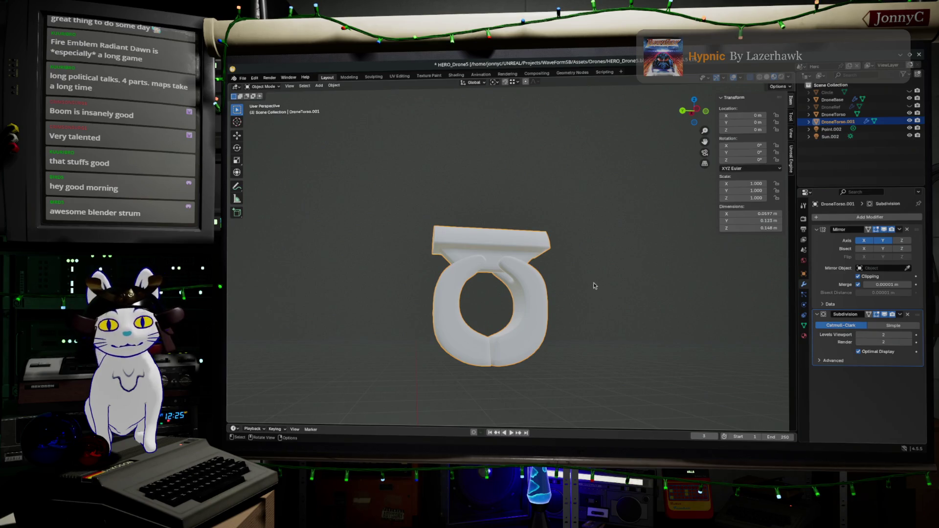
mouse_move(585, 283)
middle_mouse_down()
mouse_move(560, 279)
mouse_move(607, 261)
mouse_move(554, 233)
mouse_move(547, 250)
mouse_move(446, 318)
mouse_move(459, 247)
mouse_move(528, 171)
mouse_move(565, 193)
middle_mouse_up()
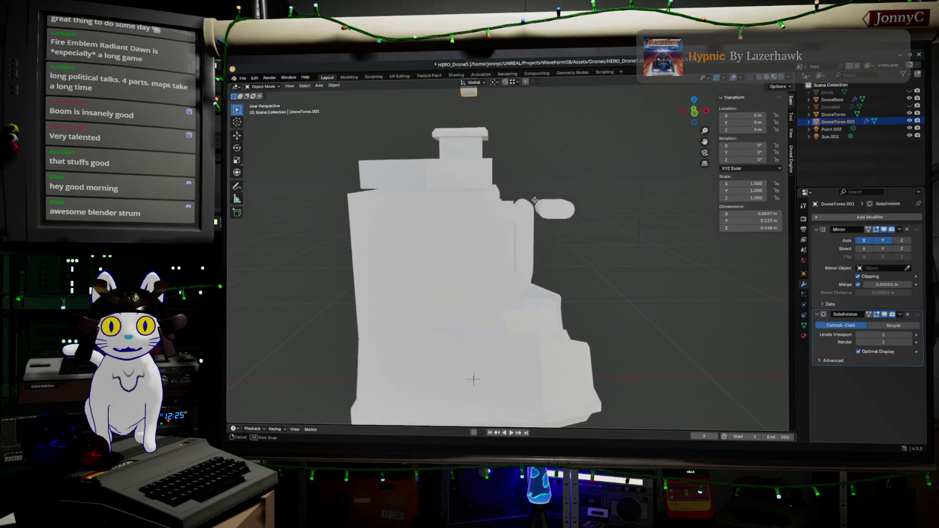
mouse_move(565, 192)
middle_mouse_down()
mouse_move(529, 209)
mouse_move(546, 330)
middle_mouse_up()
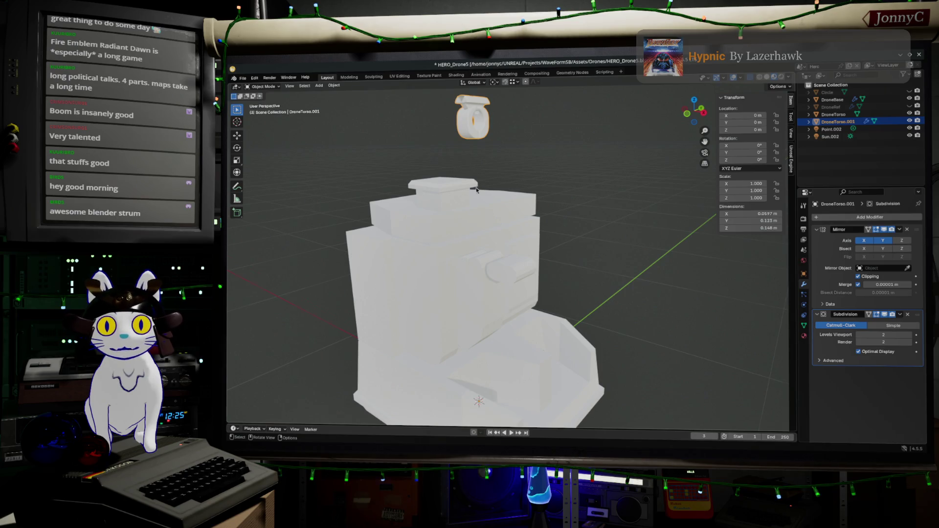
middle_click_drag(475, 189, 496, 188)
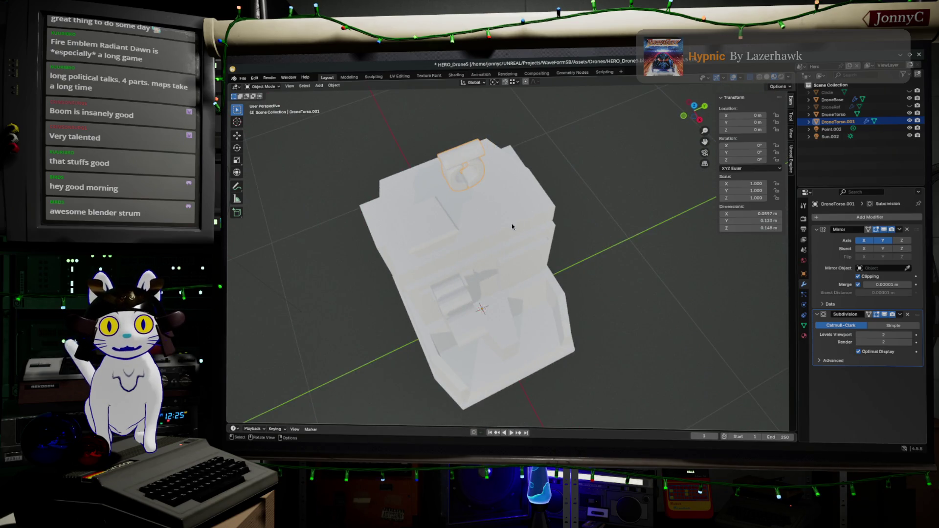
mouse_move(512, 226)
middle_mouse_down()
mouse_move(484, 287)
mouse_move(556, 240)
middle_mouse_up()
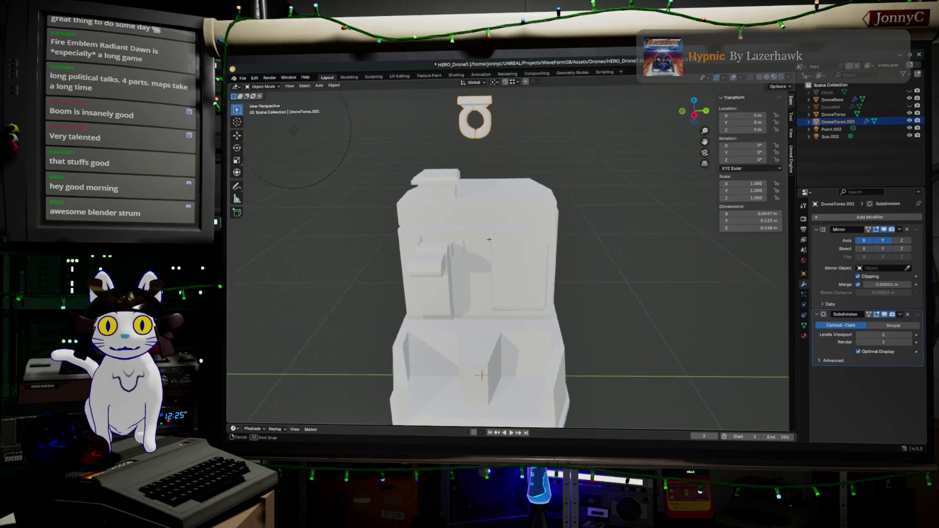
scroll(556, 241, "up", 2)
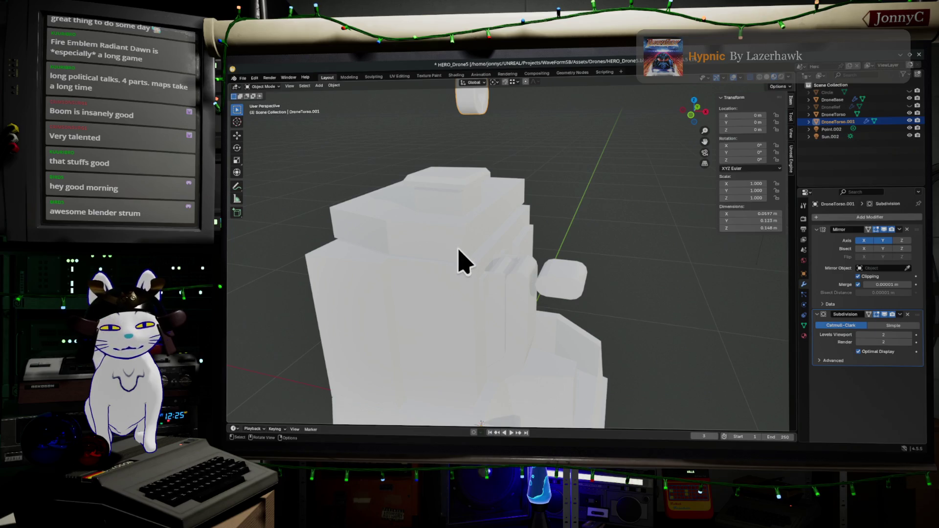
mouse_move(458, 261)
middle_mouse_down()
mouse_move(481, 235)
mouse_move(425, 197)
middle_mouse_up()
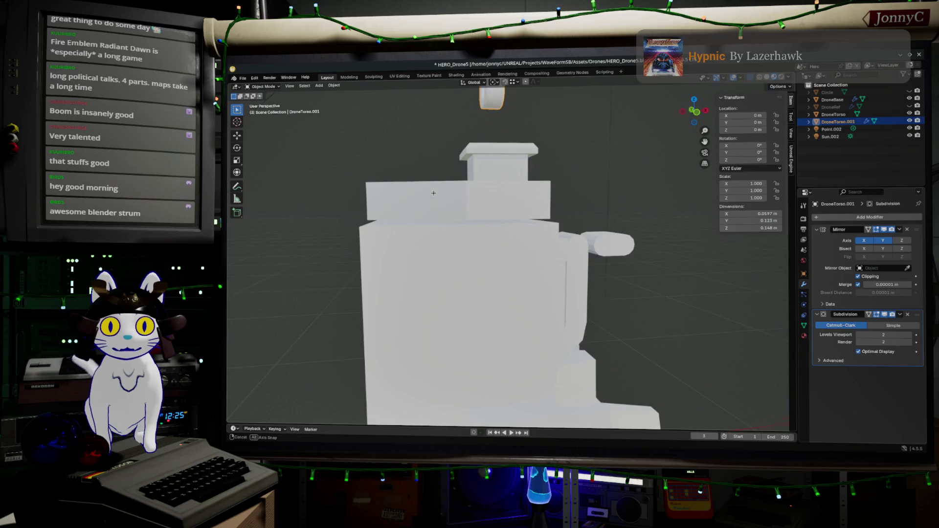
mouse_move(434, 193)
middle_mouse_down()
mouse_move(633, 193)
mouse_move(461, 188)
middle_mouse_up()
- Apply the Mirror and Subdivision modifiers on the top plate, then select the DroneTorso body
left_click(900, 230)
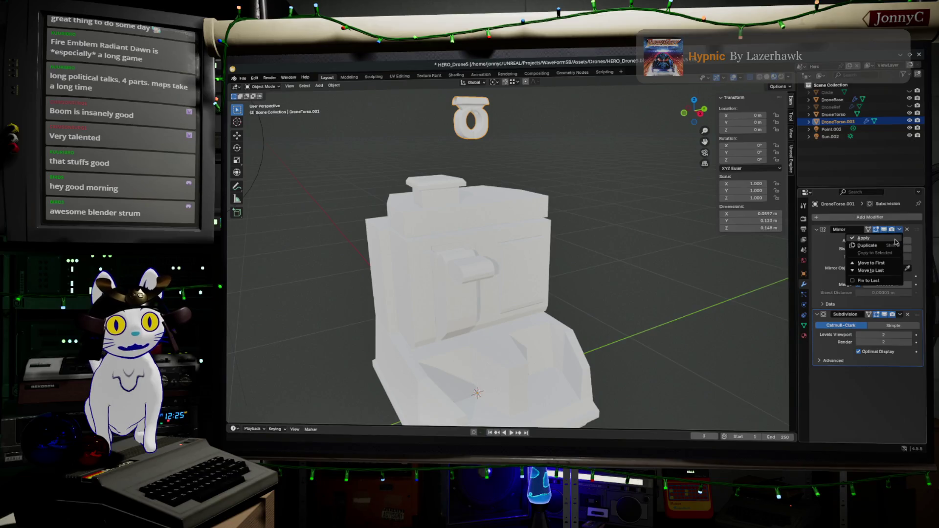
left_click(899, 230)
left_click(906, 237)
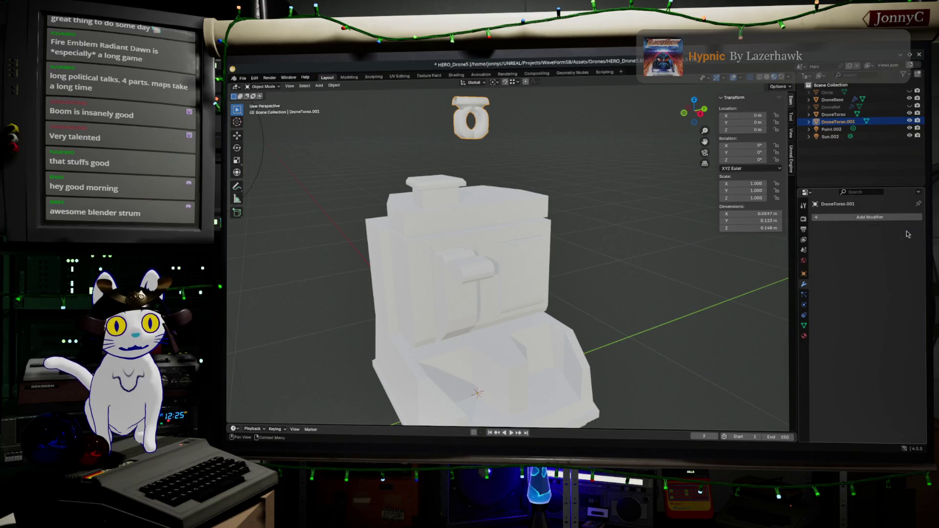
key("Tab")
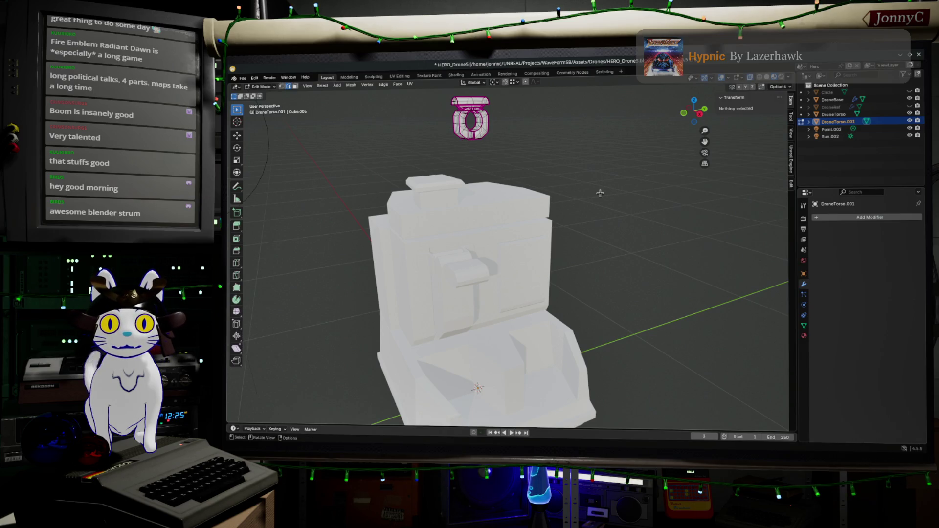
key("Tab")
left_click(491, 211)
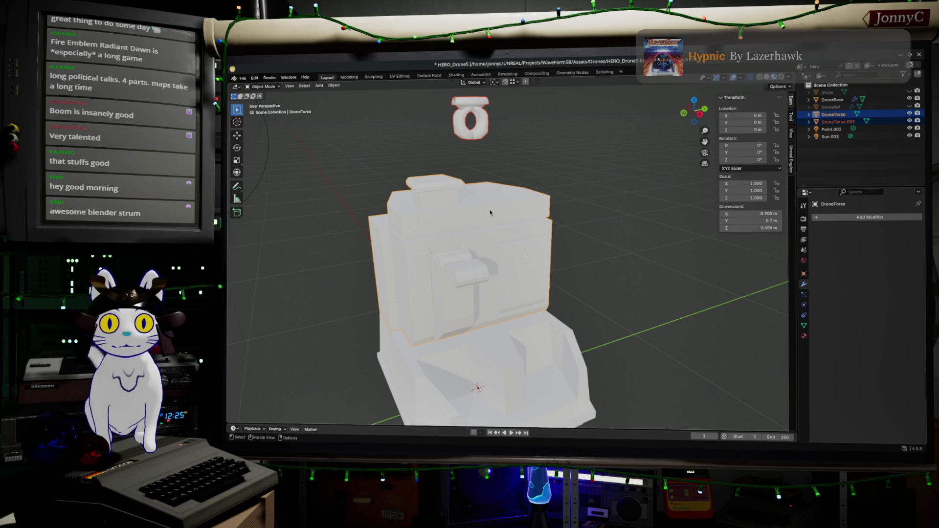
- Join the top plate into DroneTorso with Object > Join and select all in Edit Mode
left_click(334, 85)
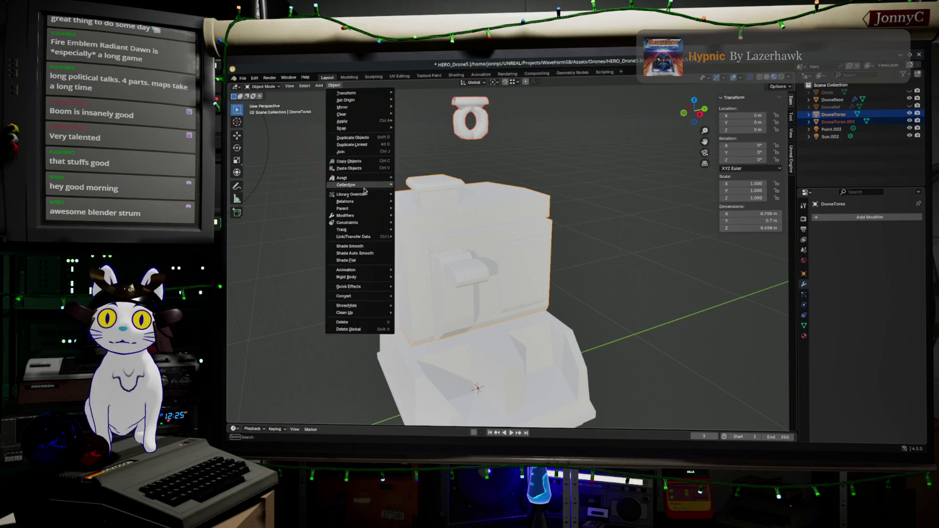
left_click(375, 152)
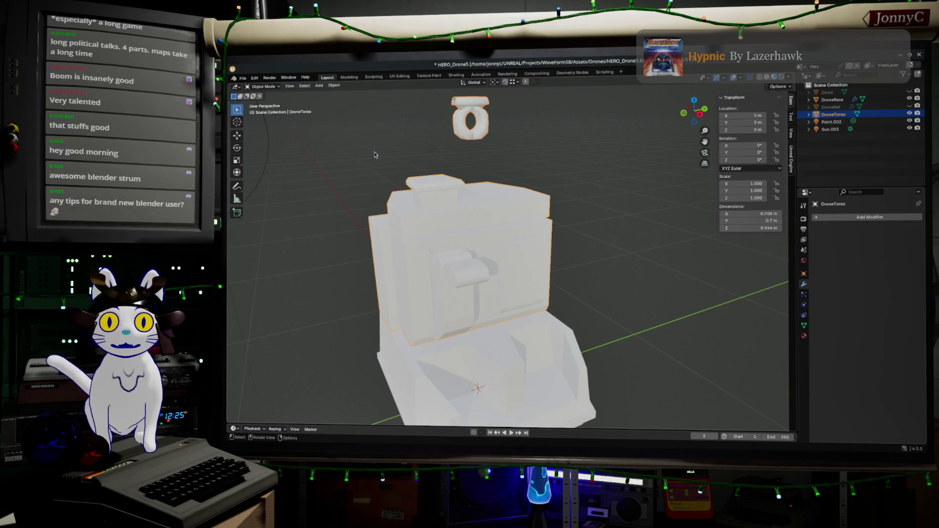
key("Tab")
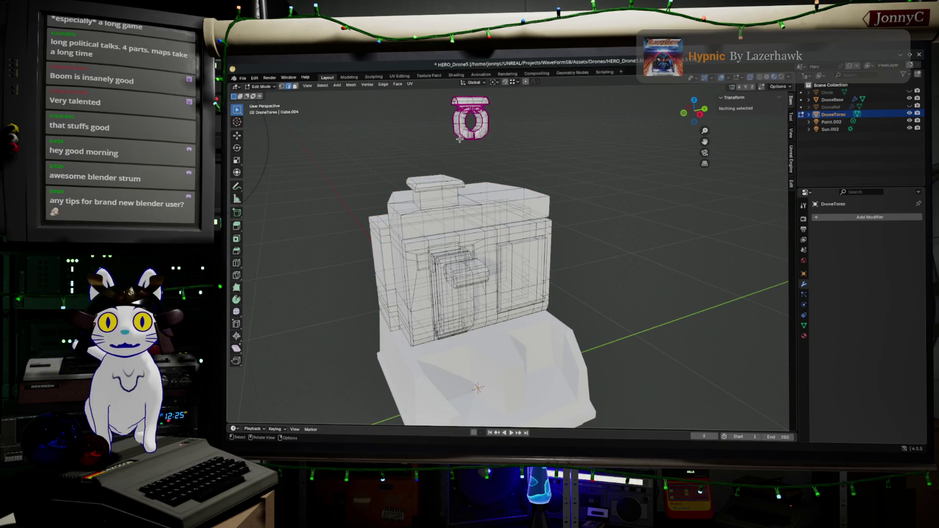
key("a")
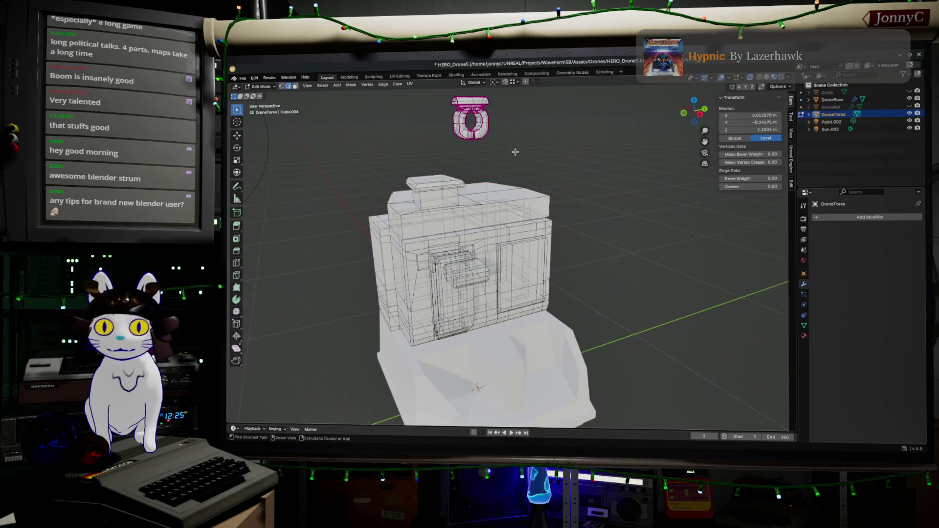
- Grow and shrink the selection with Ctrl+Numpad +, then clear it
key("ctrl+KP_Add")
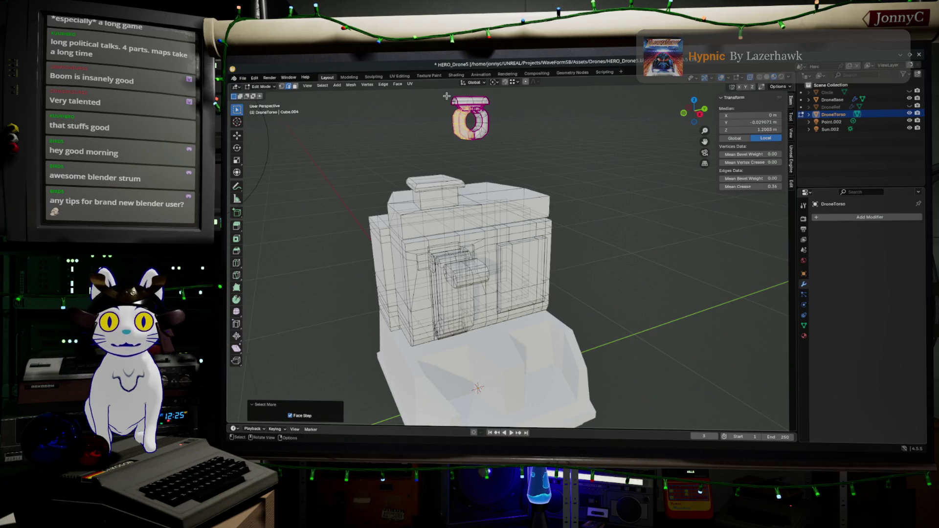
key("ctrl+z")
key("ctrl+KP_Add")
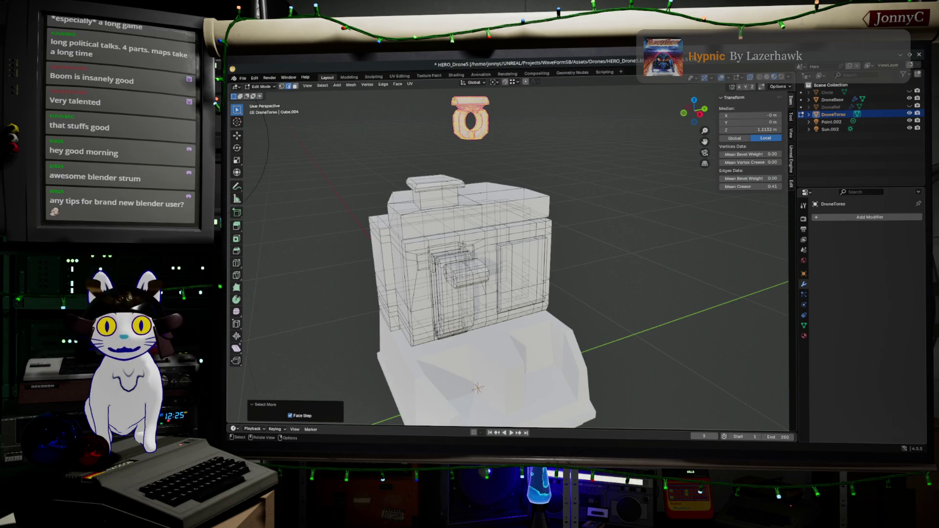
left_click(626, 245)
mouse_move(626, 246)
middle_mouse_down()
mouse_move(646, 264)
mouse_move(568, 218)
mouse_move(619, 234)
middle_mouse_up()
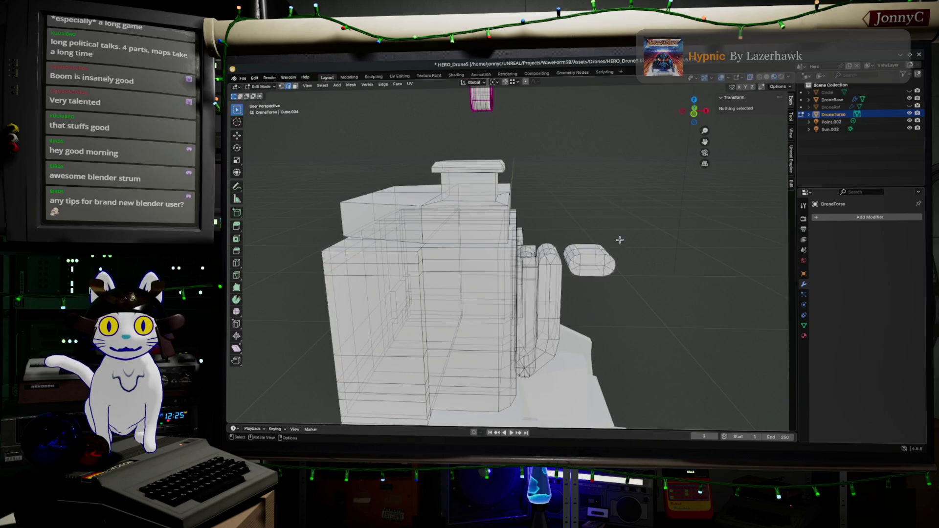
- Duplicate the torso's top block and place the copy off to the right of the body
key("a")
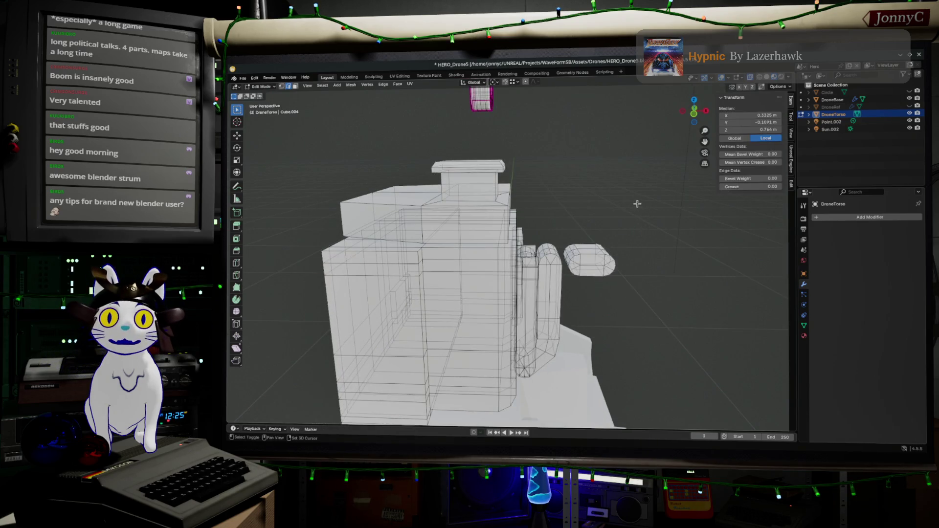
middle_click_drag(638, 204, 582, 243)
middle_click_drag(373, 211, 345, 167)
left_click_drag(345, 169, 481, 215)
middle_click_drag(482, 209, 502, 216)
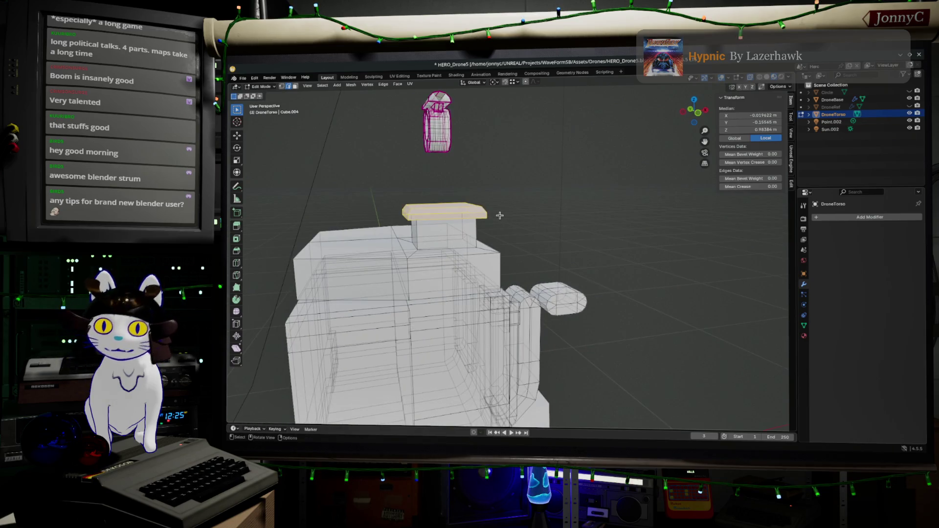
key("shift+d")
left_click(659, 197)
- Tilt the copied block by about 4.6° and view it head-on from the front
mouse_move(650, 242)
middle_mouse_down()
mouse_move(642, 247)
mouse_move(633, 233)
mouse_move(671, 123)
middle_mouse_up()
key("r")
left_click(631, 229)
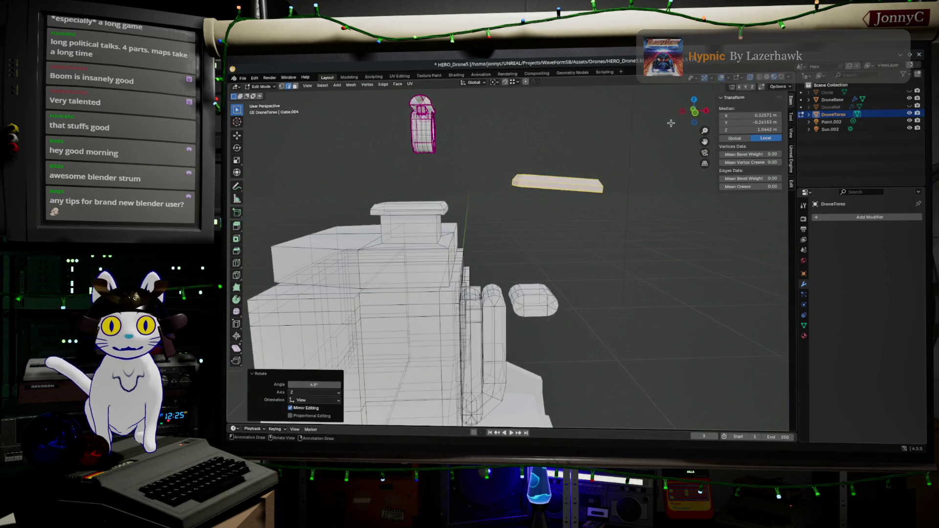
key("KP_1")
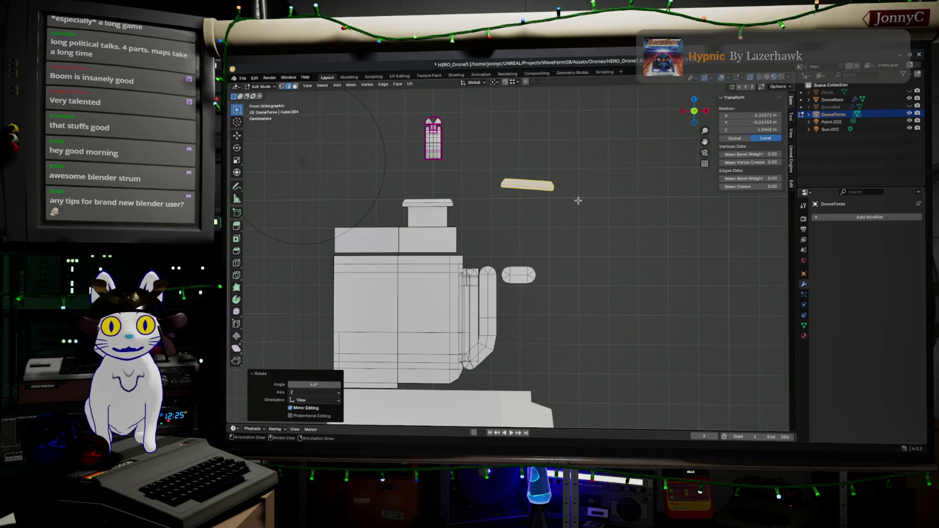
scroll(575, 196, "up", 3)
middle_click_drag(549, 238, 424, 355, "shift")
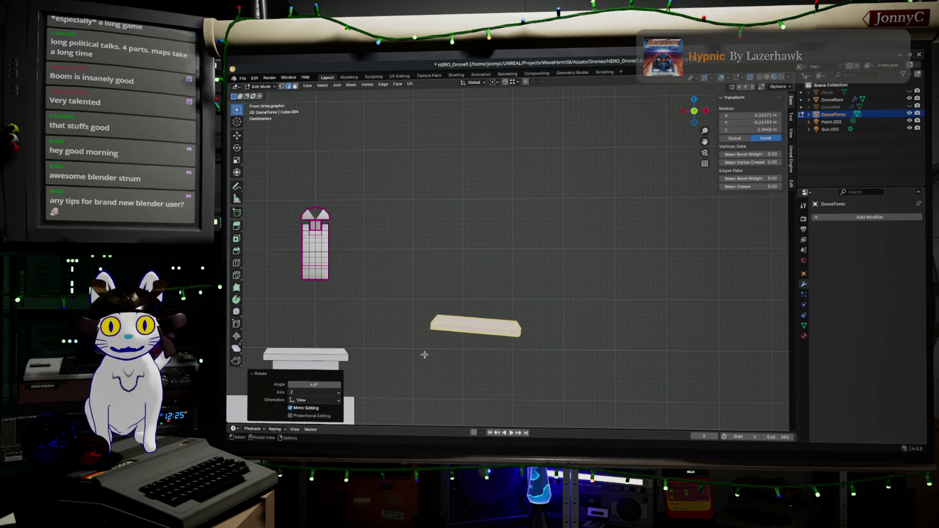
- Nudge a selected part of the copied block slightly along X
left_click(495, 326)
scroll(518, 322, "up", 2)
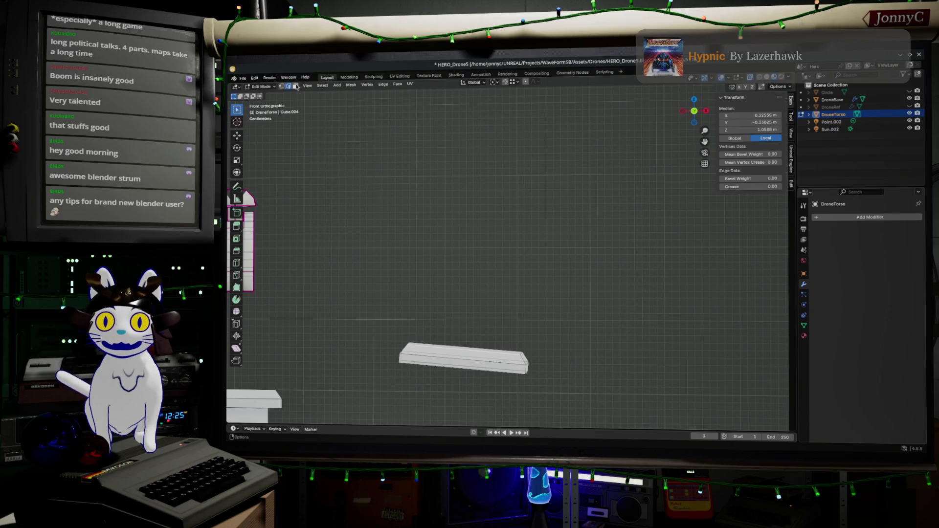
scroll(476, 279, "up", 2)
mouse_move(530, 329)
middle_mouse_down("shift")
mouse_move(547, 228)
mouse_move(541, 257)
mouse_move(548, 237)
mouse_move(582, 291)
mouse_move(614, 211)
middle_mouse_up("shift")
key("g")
left_click(572, 231)
scroll(548, 238, "down", 5)
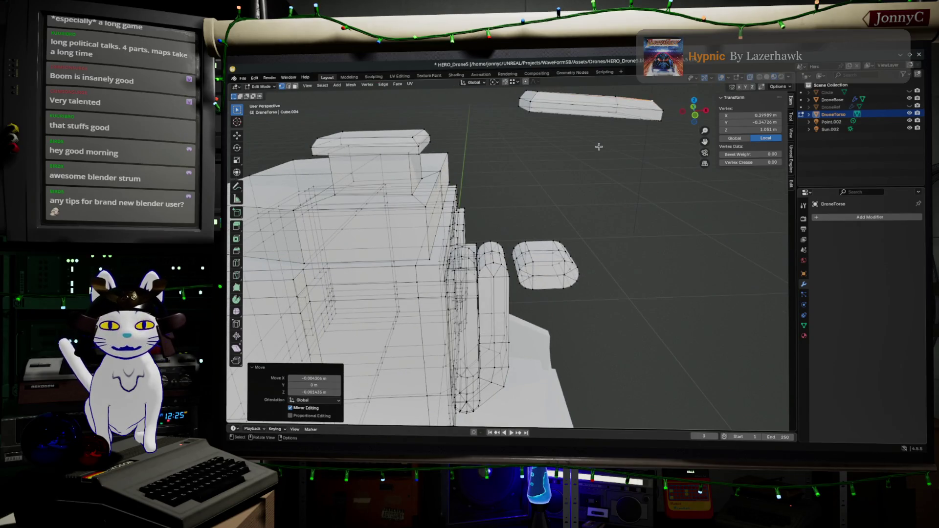
left_click(695, 116)
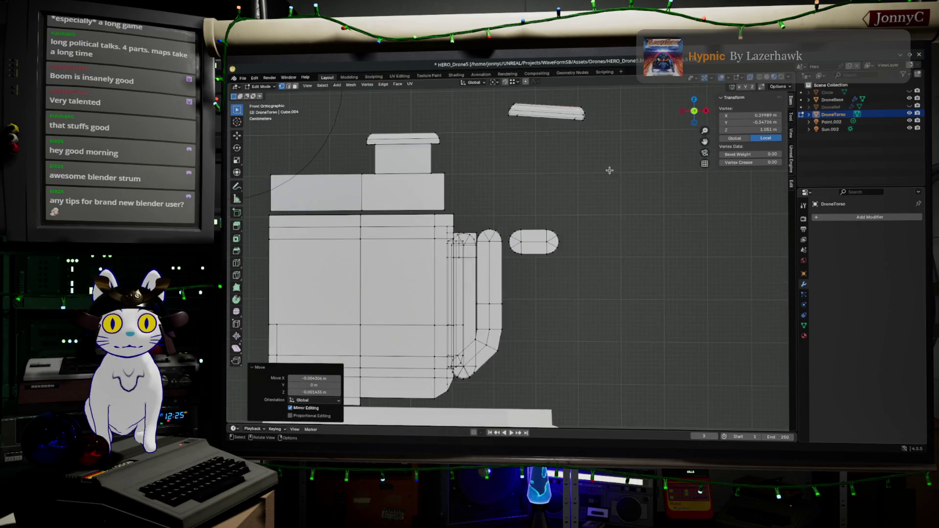
- Flatten the bar's top edge level by scaling it to zero along Z
middle_click_drag(660, 183, 597, 252, "shift")
scroll(598, 252, "up", 3)
scroll(528, 263, "up", 2)
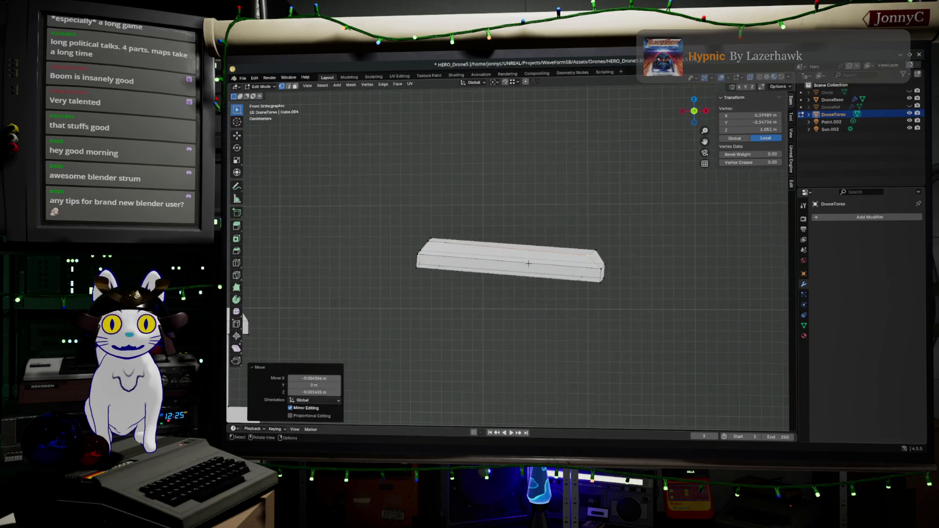
left_click(590, 255)
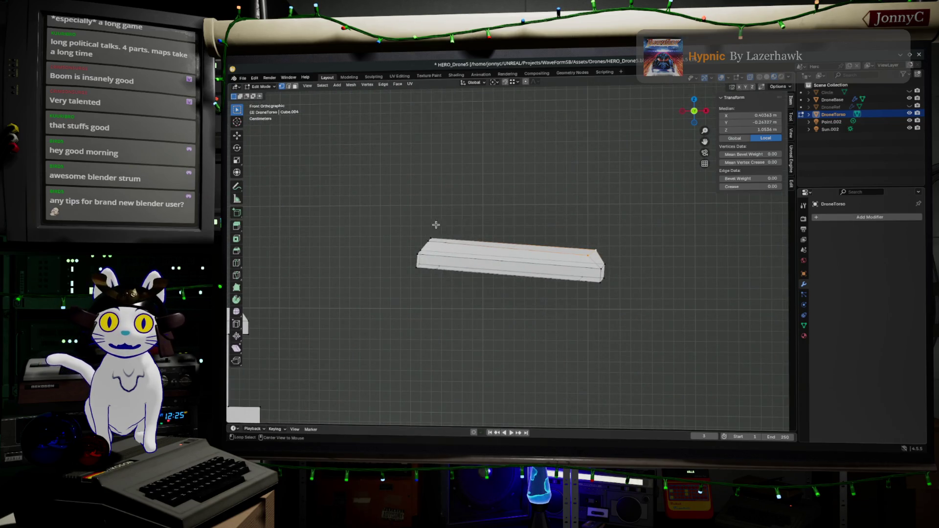
left_click(440, 240)
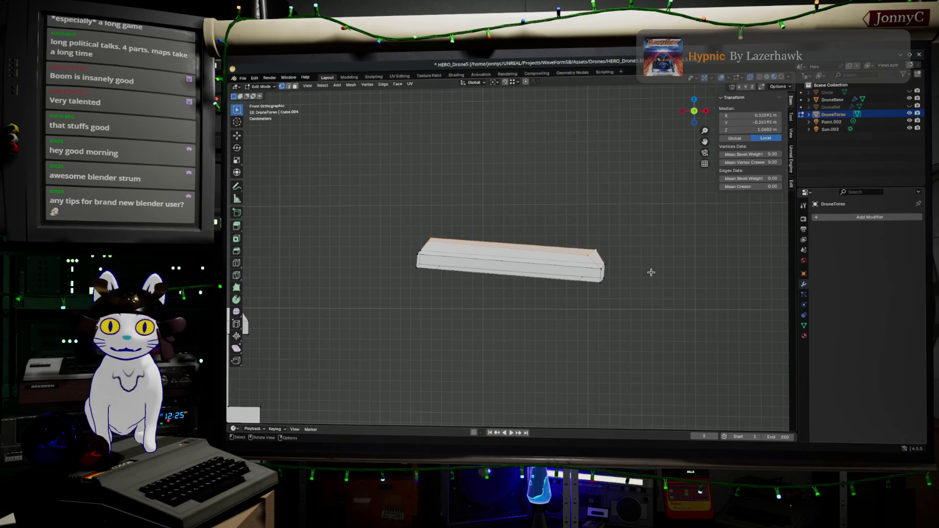
key("s")
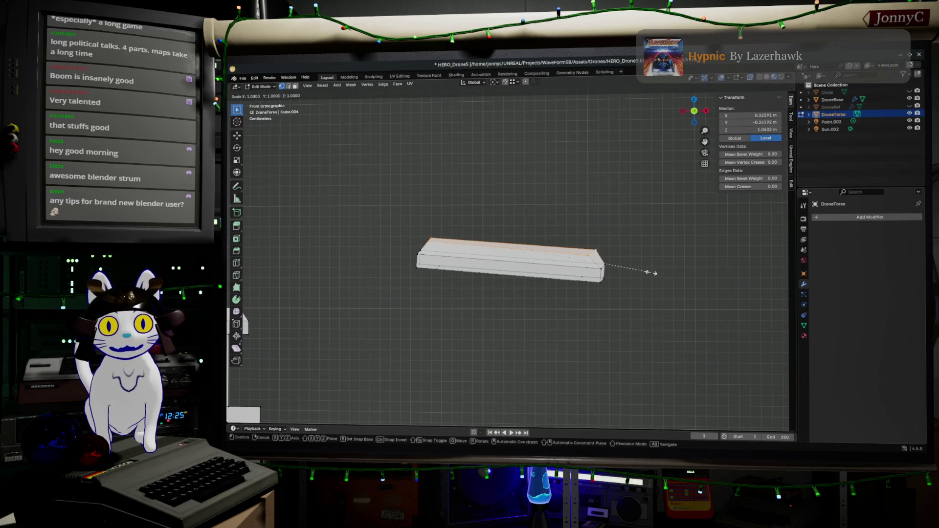
key("z")
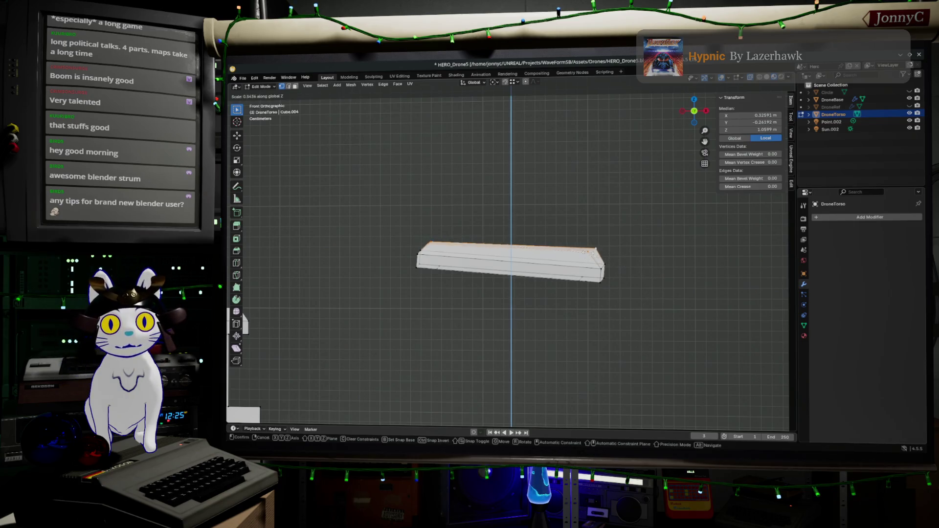
key("Return")
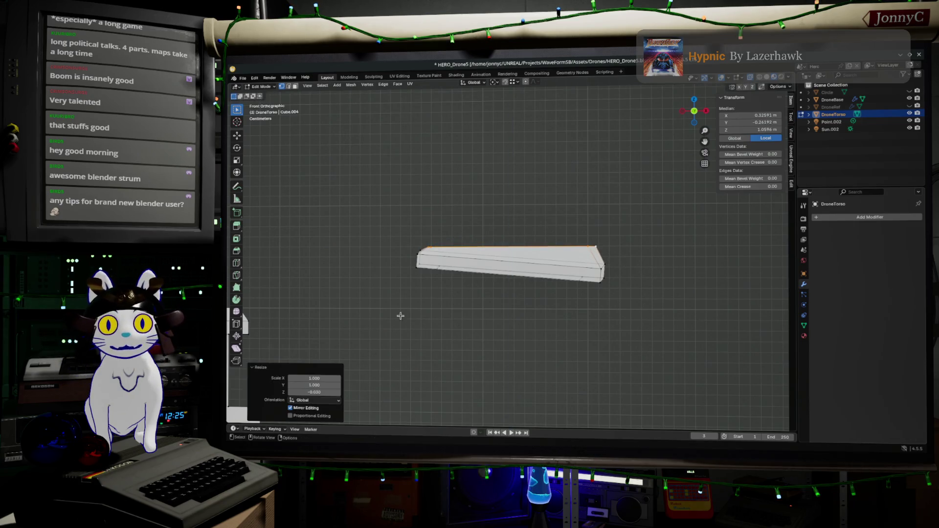
left_click(321, 391)
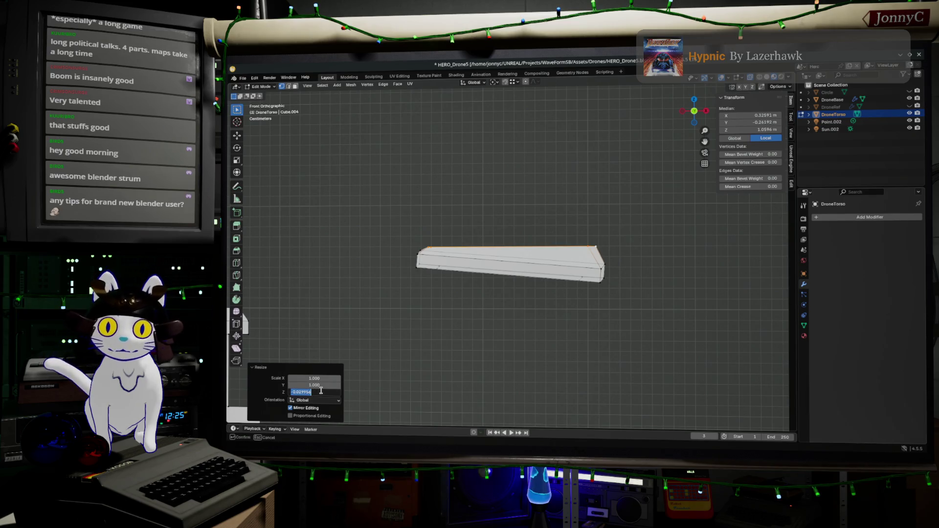
key("Return")
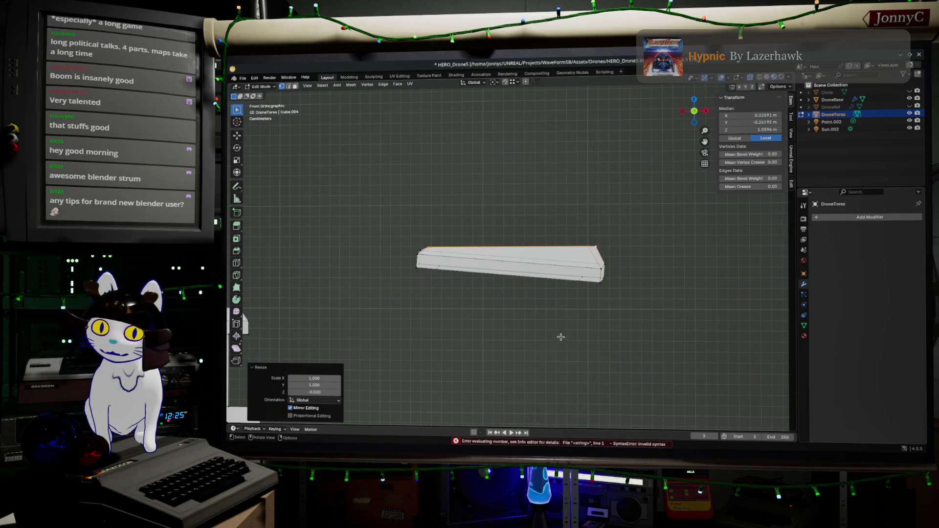
key("ctrl+z")
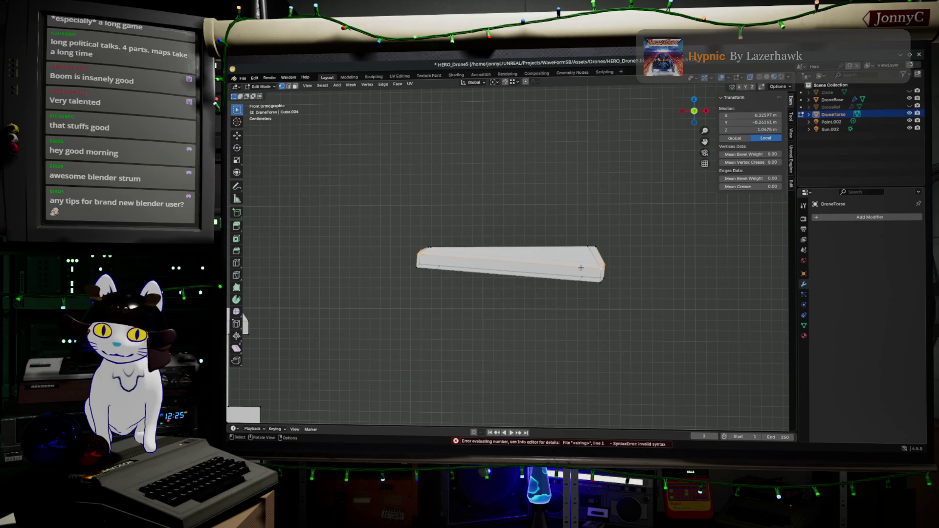
key("s")
key("z")
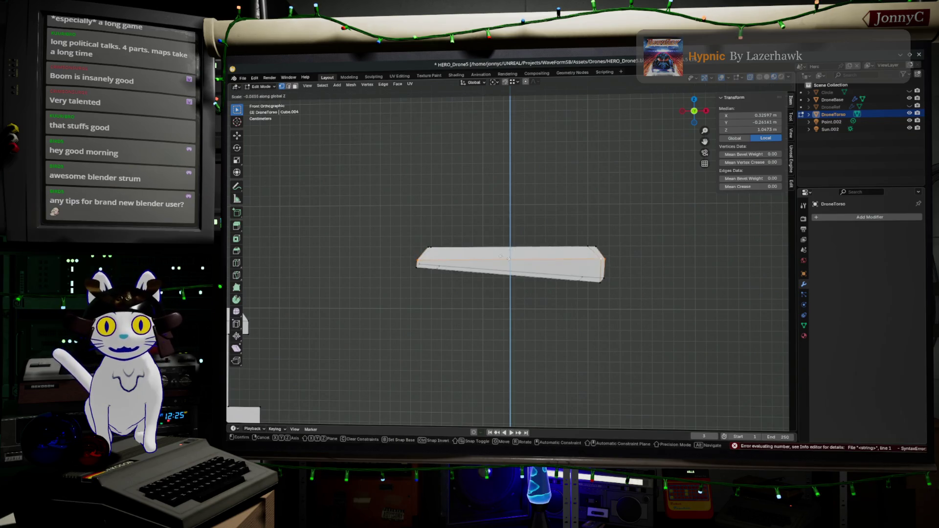
left_click(412, 267)
- Flatten the bar's bottom edges along Z too, leaving a thin level plate
left_click_drag(414, 264, 615, 329)
key("s")
key("z")
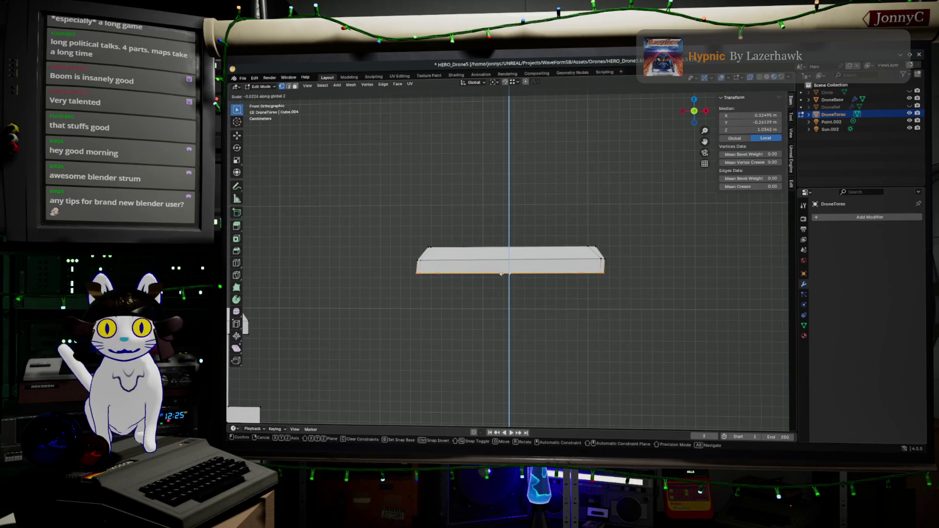
left_click(502, 273)
mouse_move(502, 273)
middle_mouse_down()
mouse_move(562, 176)
mouse_move(547, 289)
middle_mouse_up()
left_click(530, 301)
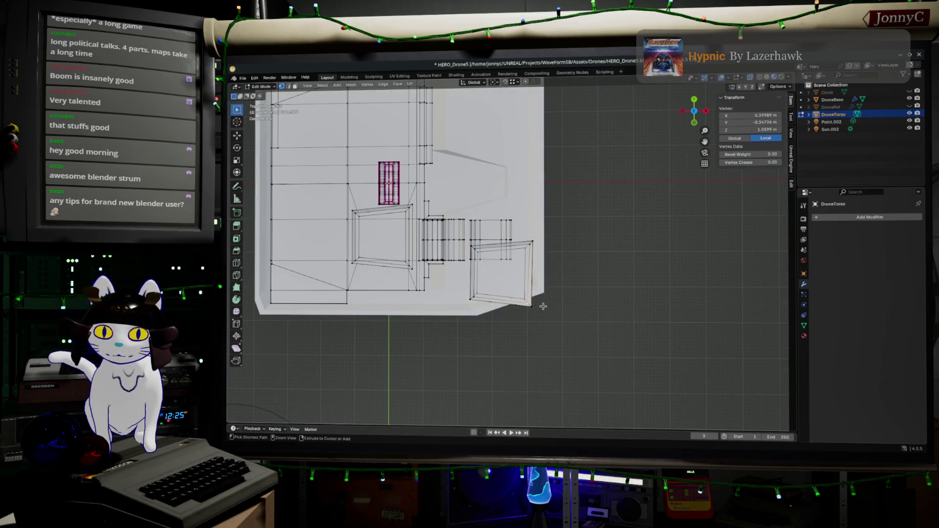
- Move the whole plate face away from the body and show the mesh in wireframe
key("ctrl+KP_Add")
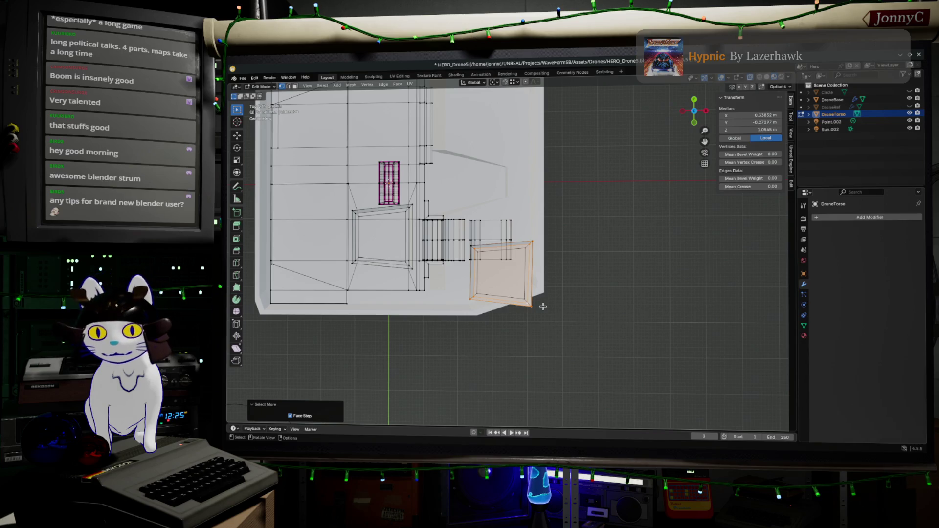
key("g")
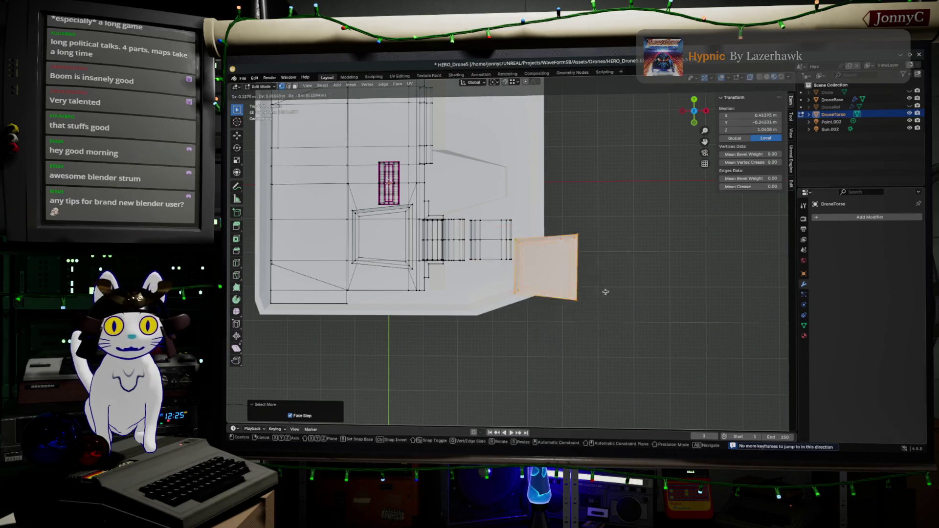
left_click(682, 360)
mouse_move(681, 360)
middle_mouse_down("shift")
mouse_move(634, 289)
mouse_move(587, 250)
mouse_move(583, 293)
middle_mouse_up("shift")
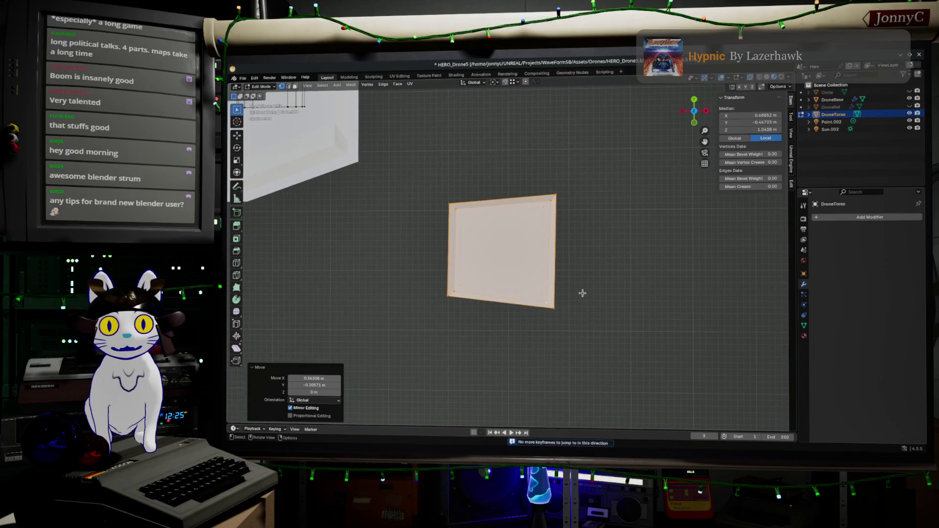
left_click(583, 293)
left_click(754, 86)
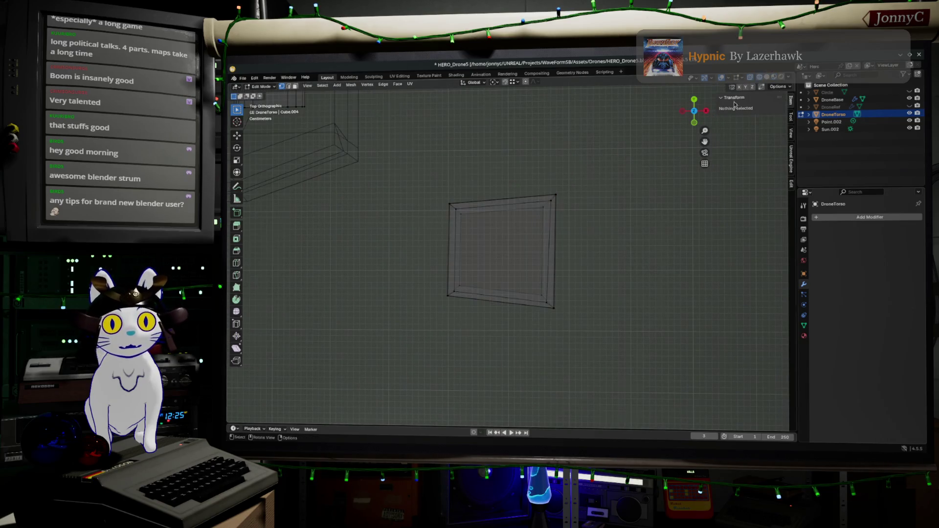
- Taper and straighten the plate's right edge and inner right vertices by scaling along X
left_click_drag(616, 350, 548, 166)
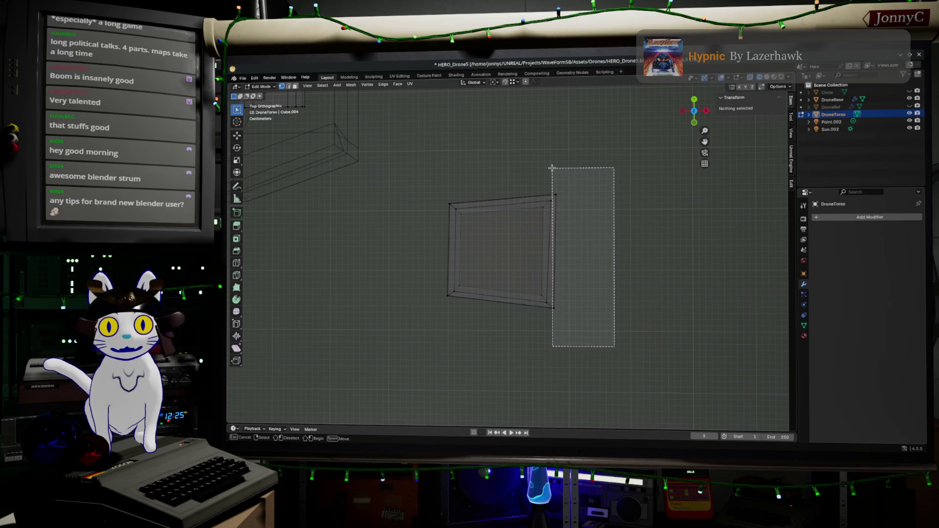
key("s")
key("x")
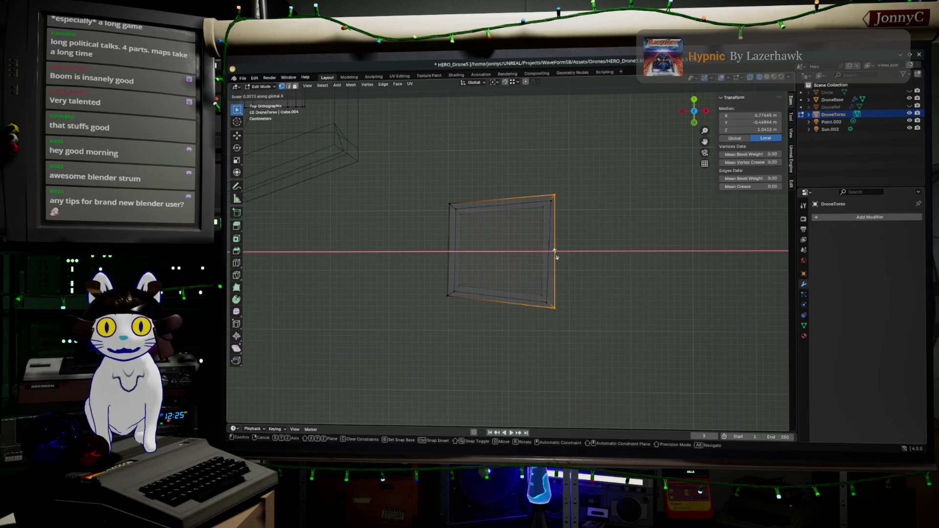
left_click(553, 251)
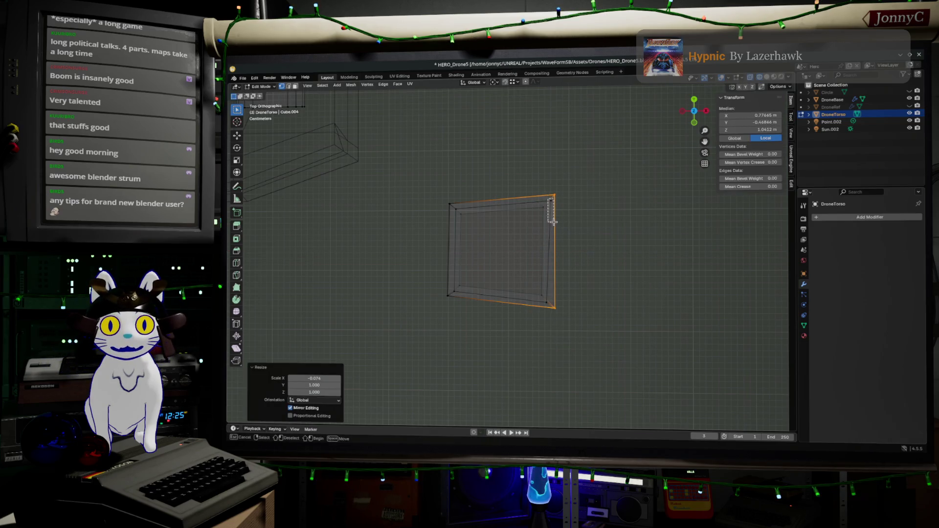
left_click(548, 199)
left_click(548, 302, "shift")
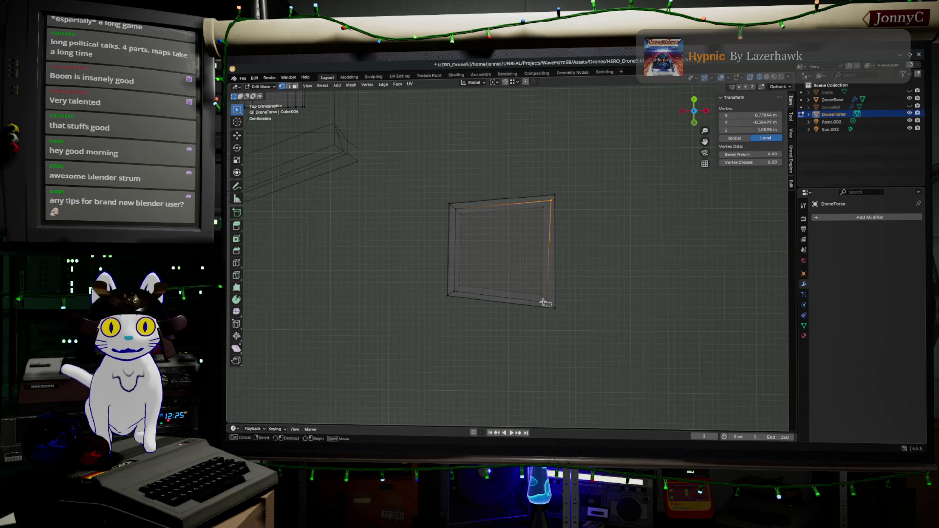
key("s")
key("x")
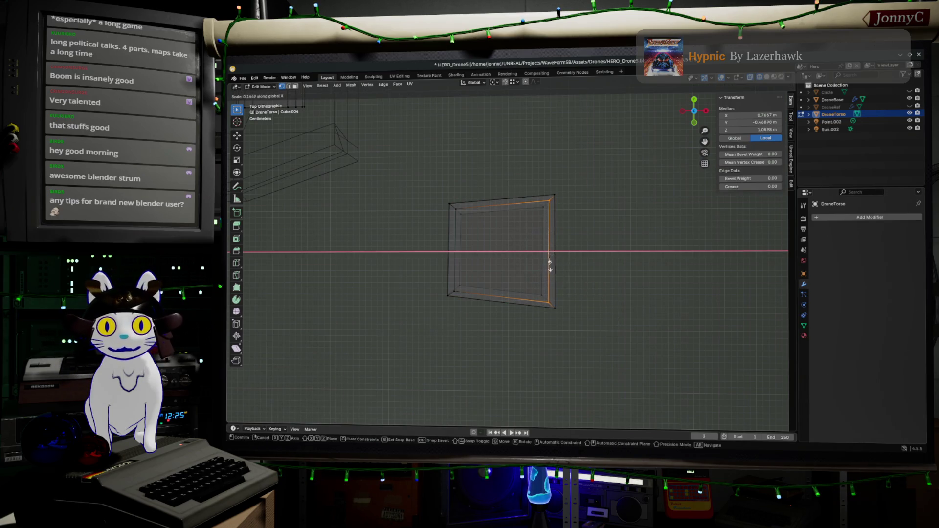
left_click(553, 252)
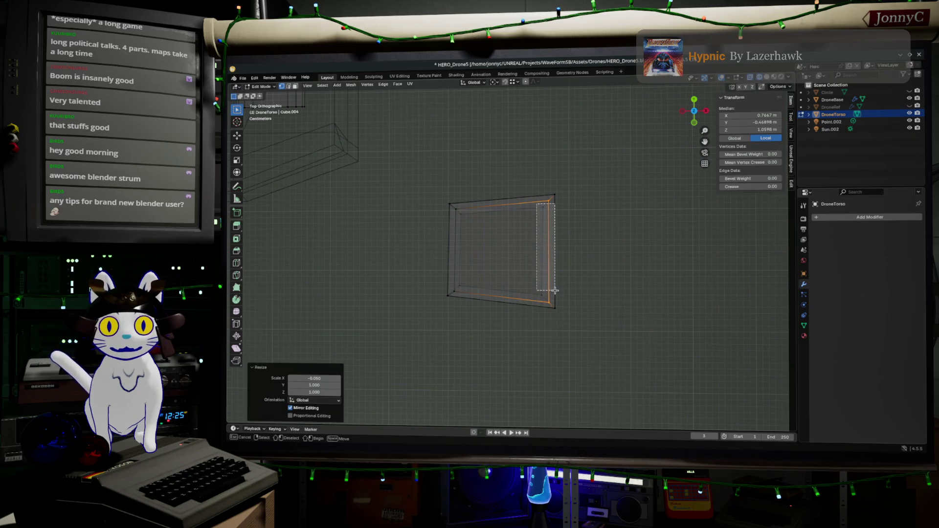
left_click(544, 208)
left_click(544, 297, "shift")
key("s")
key("x")
left_click(536, 254)
- Resize the plate's outer left vertices and squeeze the inner left edges along X
left_click_drag(401, 178, 454, 320)
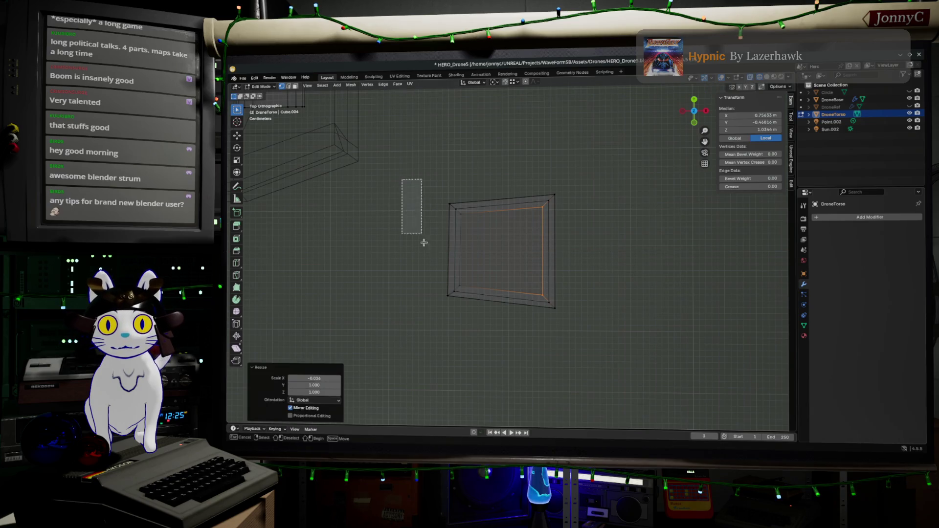
left_click_drag(429, 172, 449, 215, "shift")
key("s")
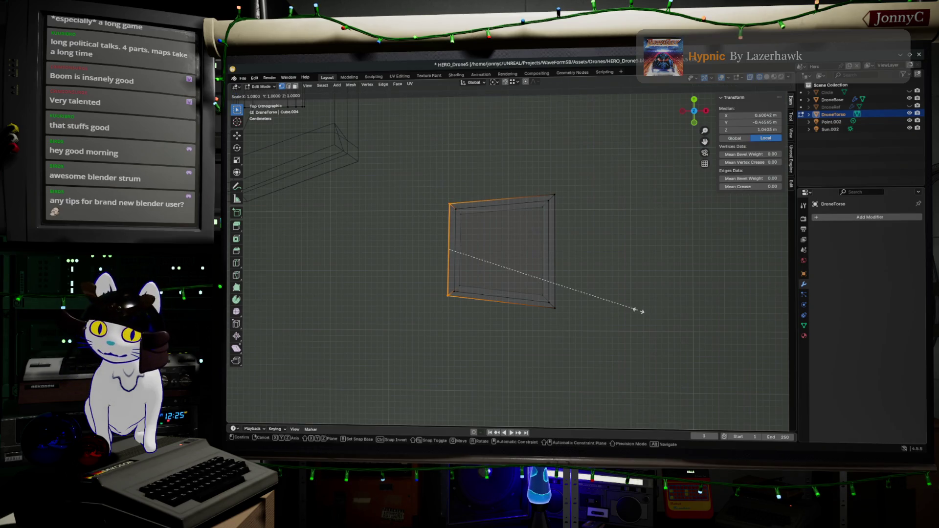
key("x")
left_click(442, 245)
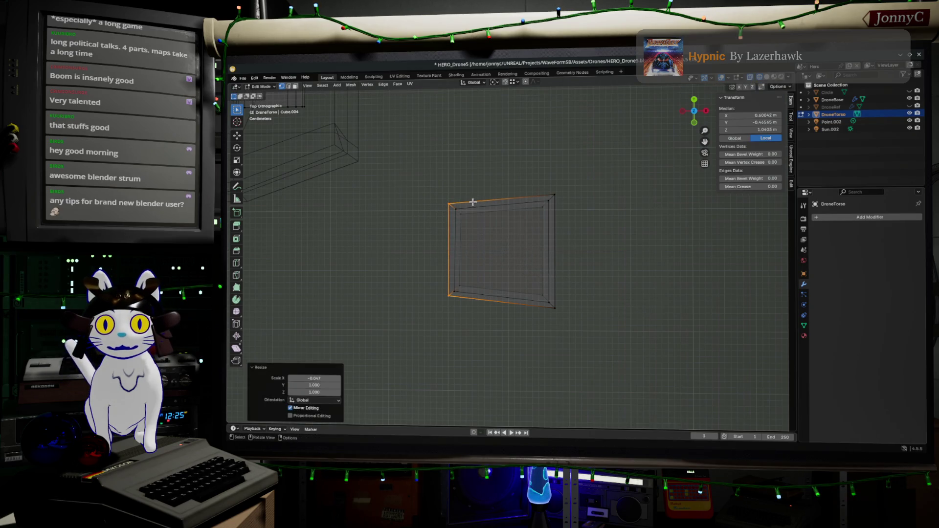
key("b")
left_click_drag(455, 296, 463, 198)
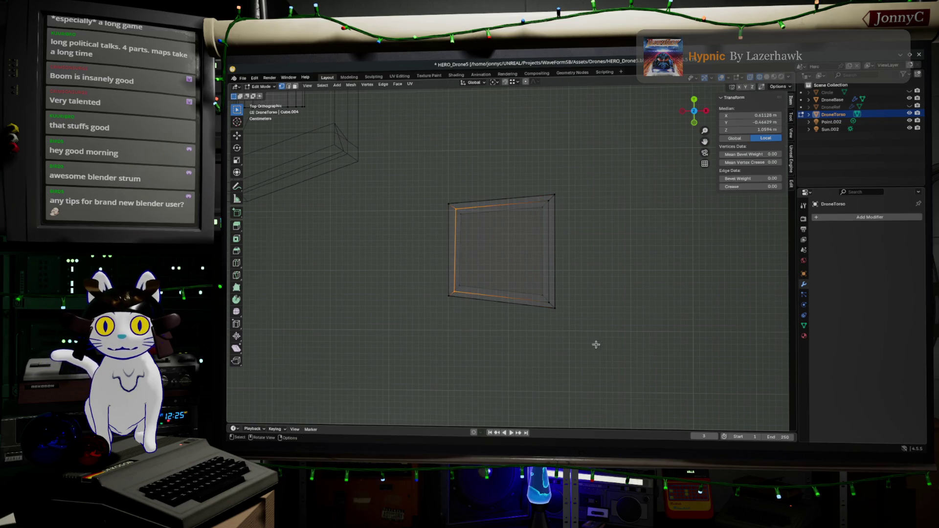
key("s")
key("x")
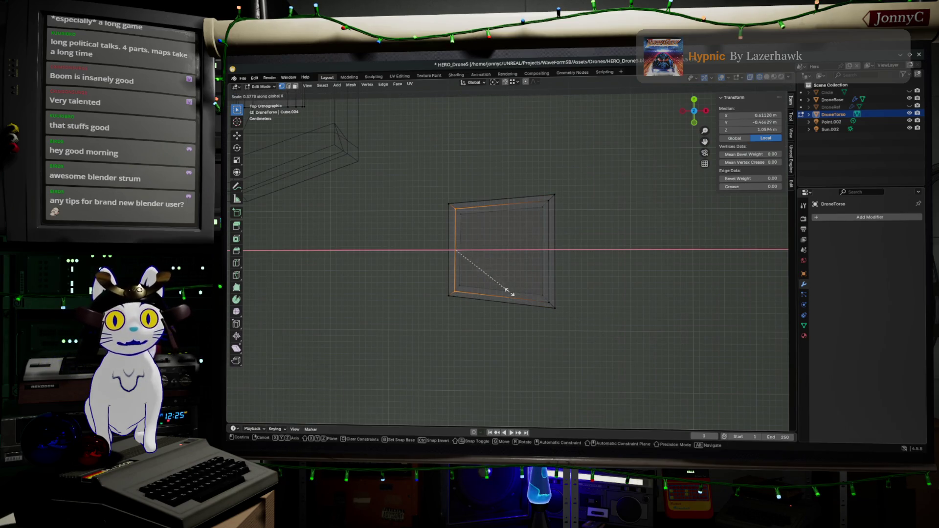
left_click(461, 244)
- Scale the inner left and bottom edges along X, narrowing the frame's left border
mouse_move(459, 209)
left_mouse_down()
mouse_move(490, 325)
mouse_move(459, 269)
left_mouse_up()
key("b")
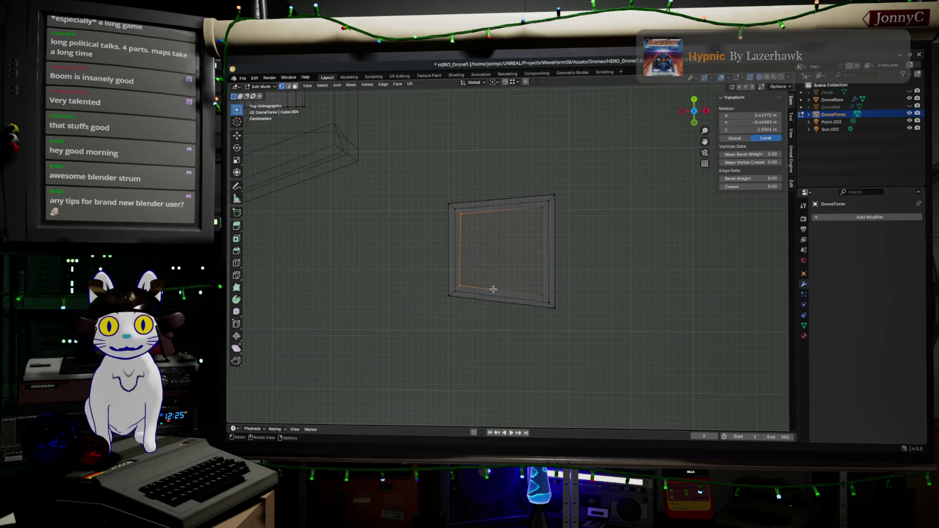
key("s")
key("x")
left_click(467, 247)
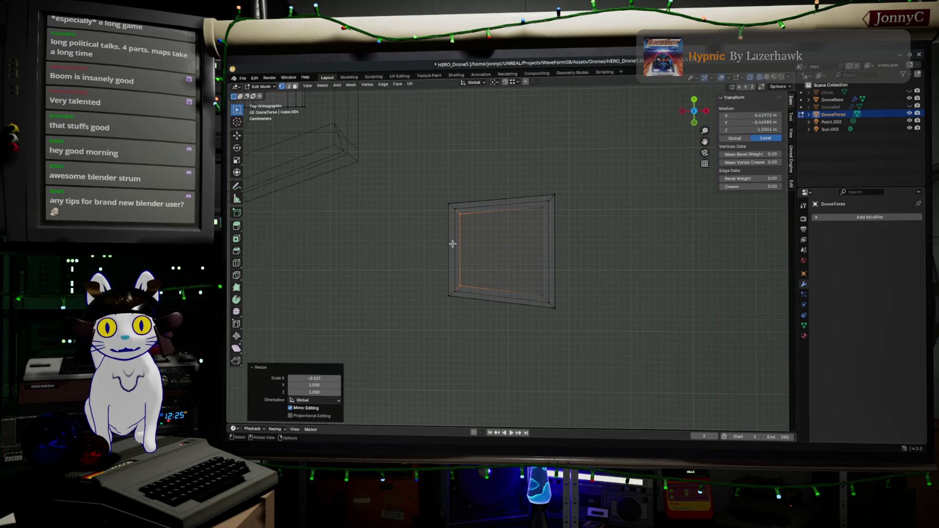
left_click(587, 264)
mouse_move(587, 264)
middle_mouse_down()
mouse_move(662, 211)
mouse_move(654, 257)
middle_mouse_up()
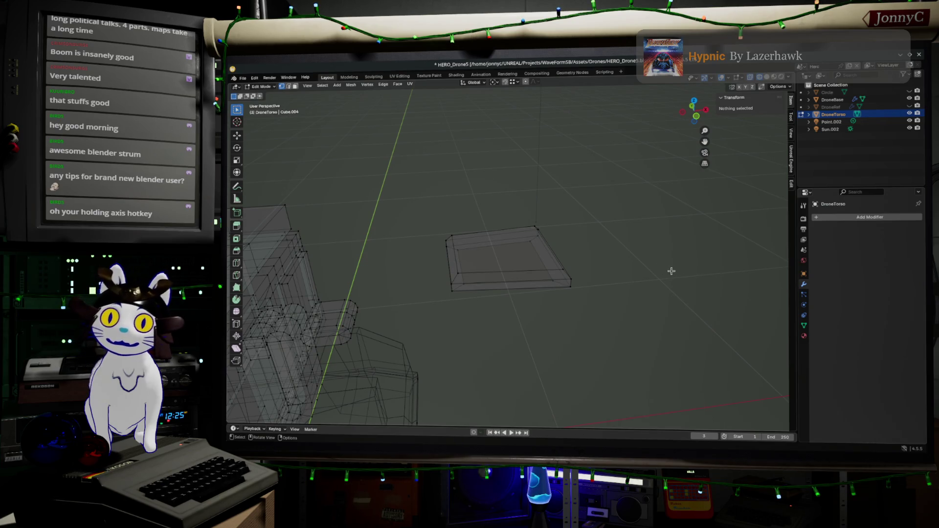
- Move the frame's right side outward to stretch the plate, then check it from the front
middle_click_drag(674, 272, 640, 282)
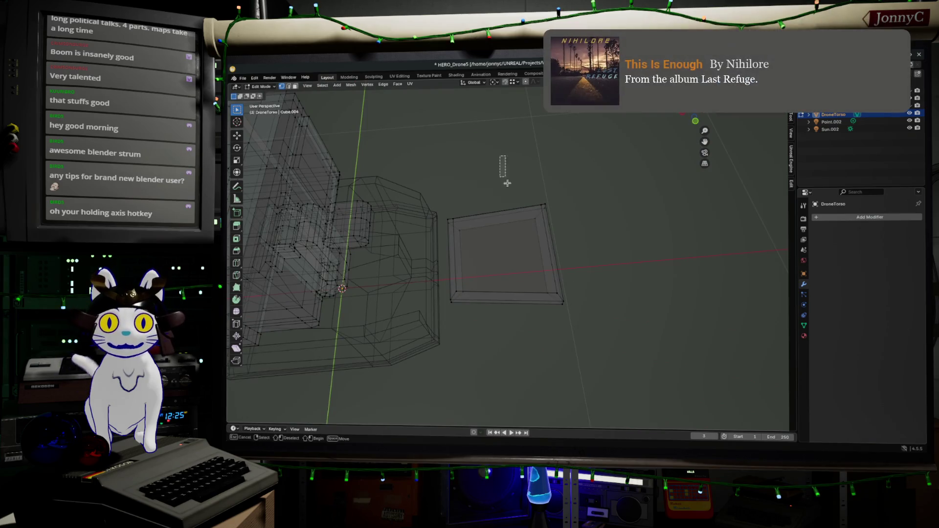
left_click_drag(501, 161, 625, 251)
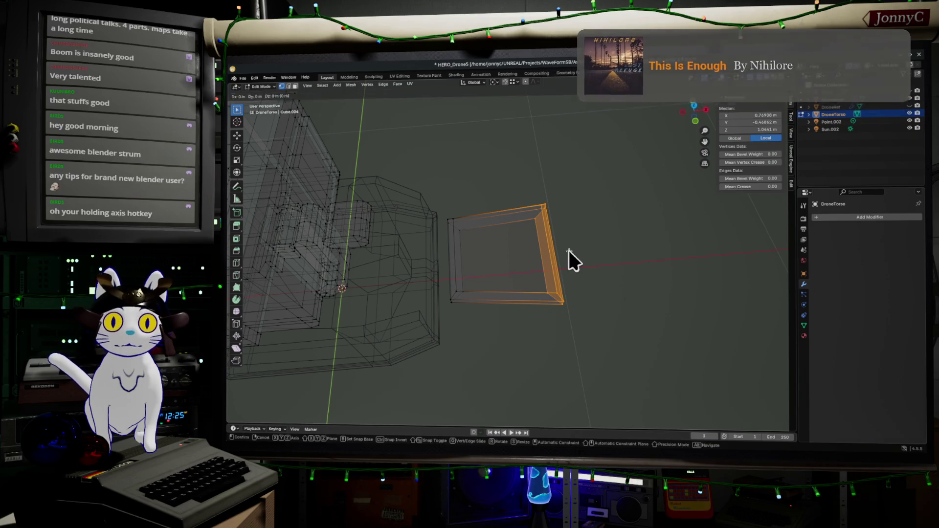
key("g")
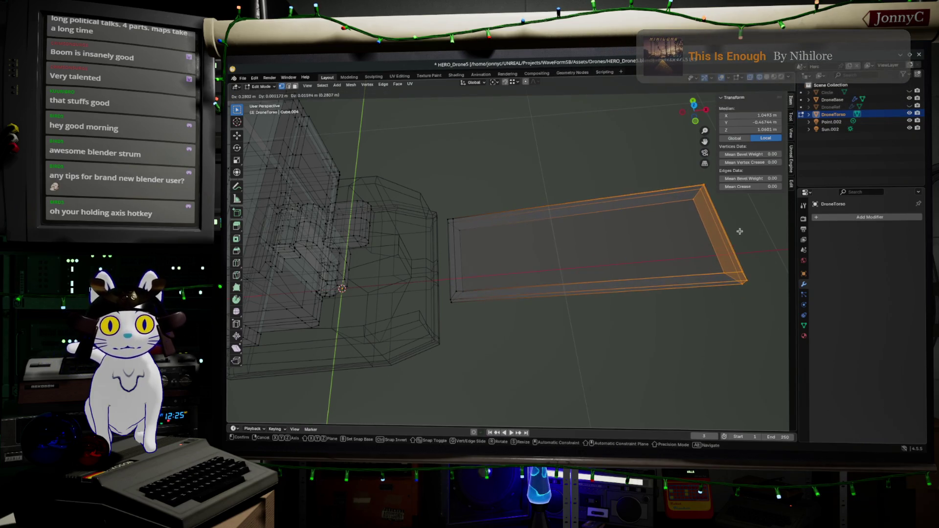
left_click(738, 230)
mouse_move(666, 372)
middle_mouse_down()
mouse_move(655, 310)
mouse_move(728, 357)
mouse_move(478, 107)
middle_mouse_up()
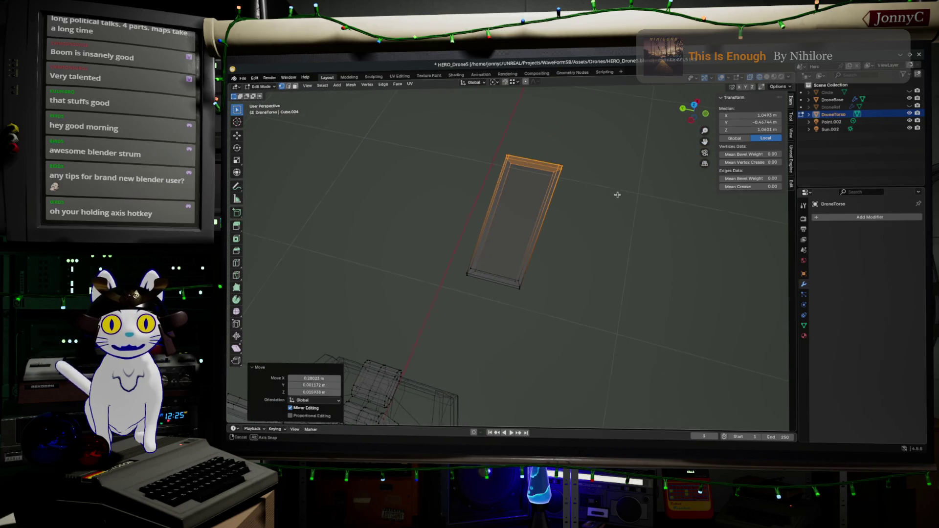
key("KP_1")
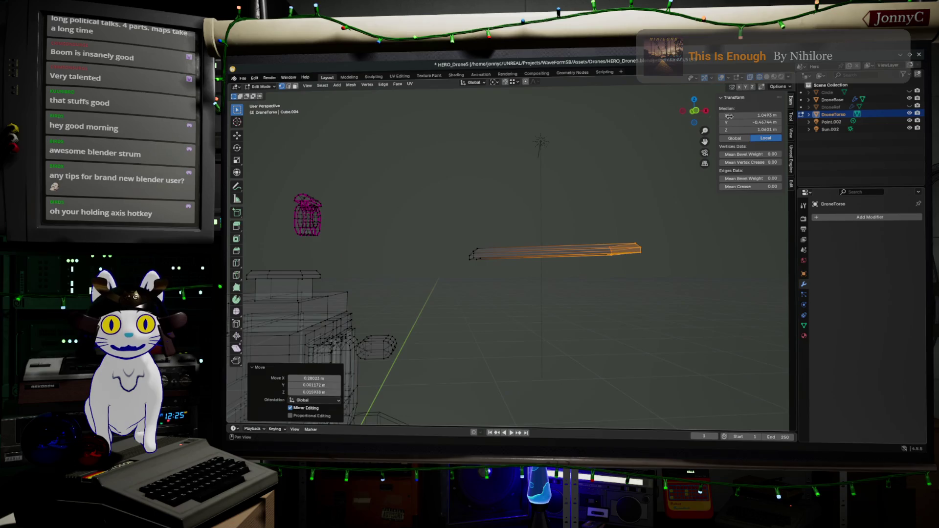
scroll(625, 296, "up", 3)
scroll(729, 299, "down", 3)
- Shrink the plate slightly with a couple of small uniform scales
key("s")
left_click(693, 309)
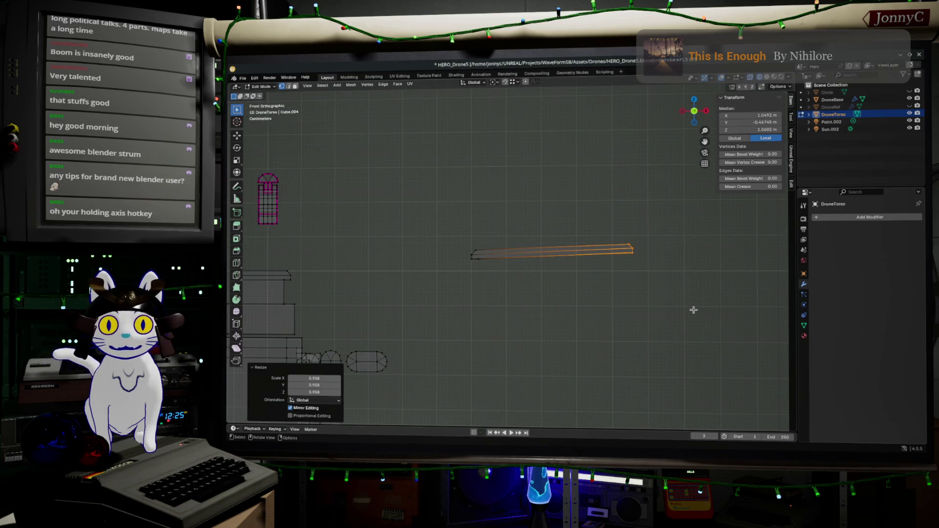
key("s")
middle_click_drag(565, 300, 580, 342)
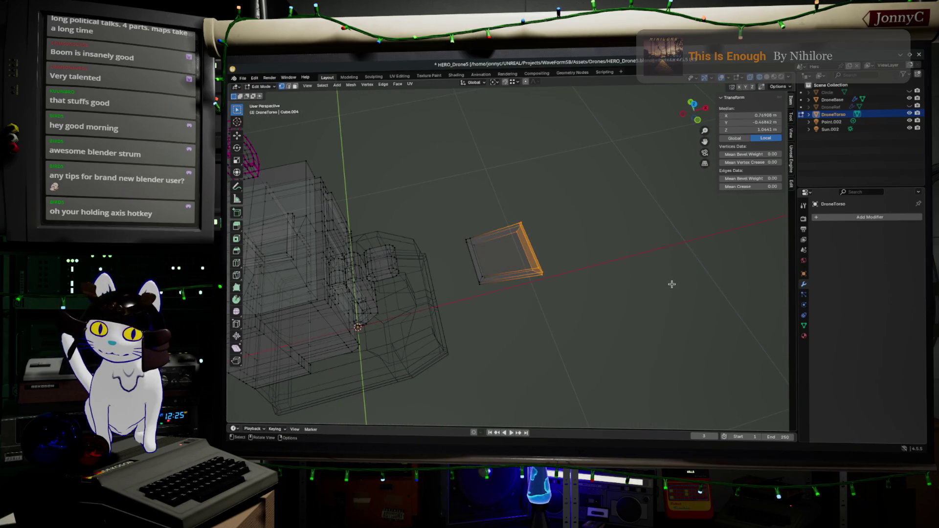
- Move the selected side along X in the horizontal plane, making a long thin bar
key("g")
key("x")
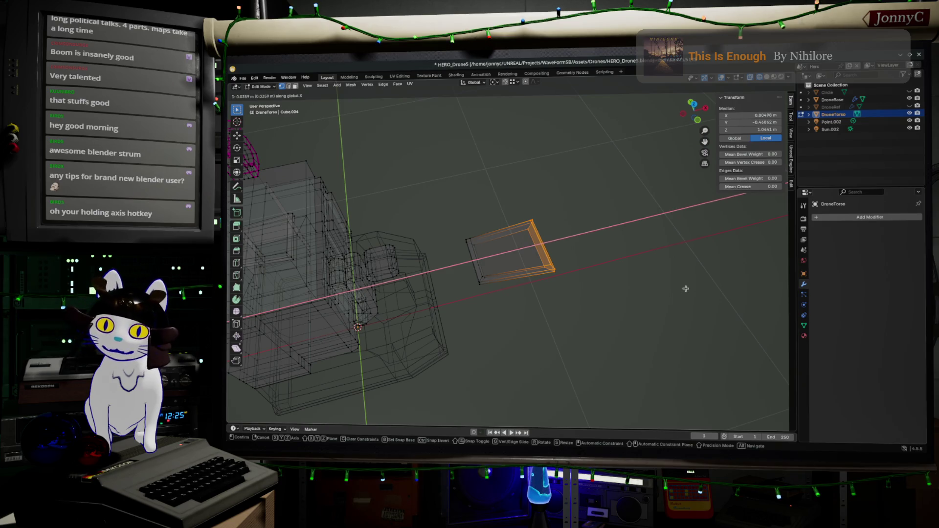
key("shift+z")
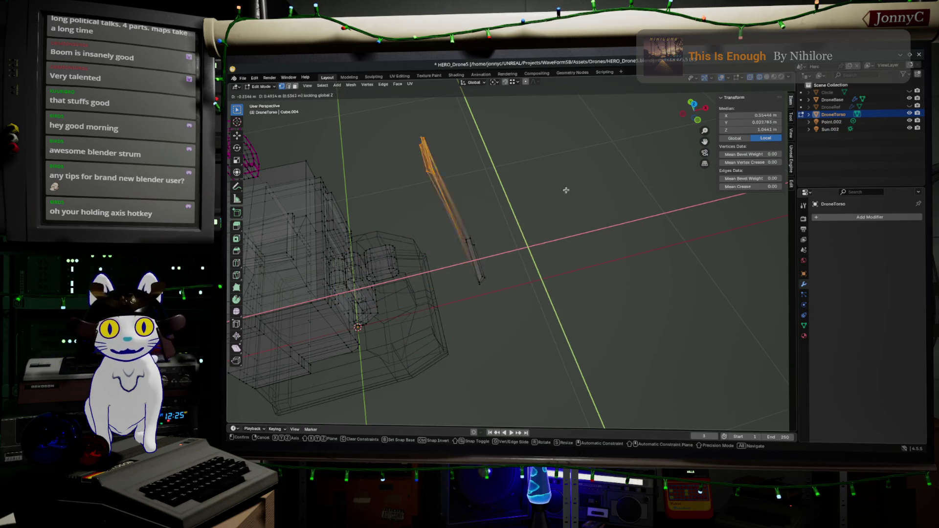
left_click(719, 352)
middle_click_drag(678, 357, 667, 299)
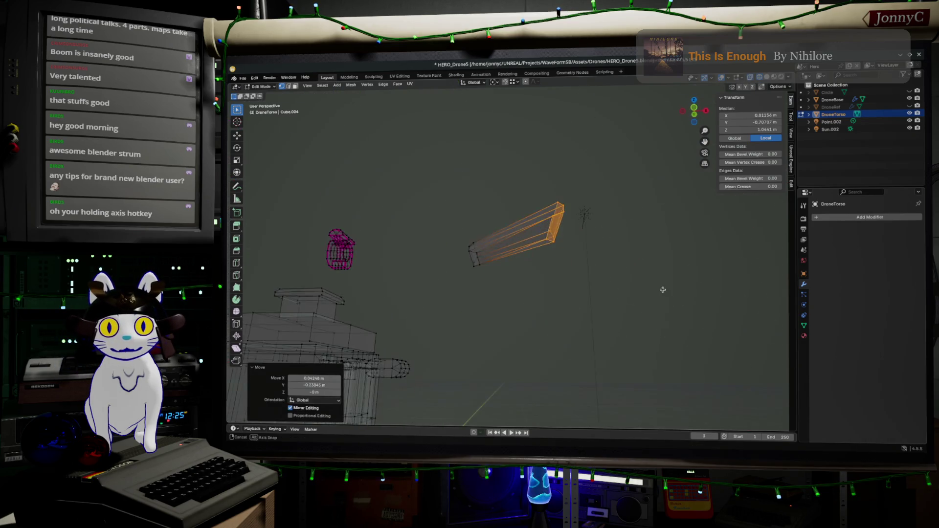
left_click(694, 112)
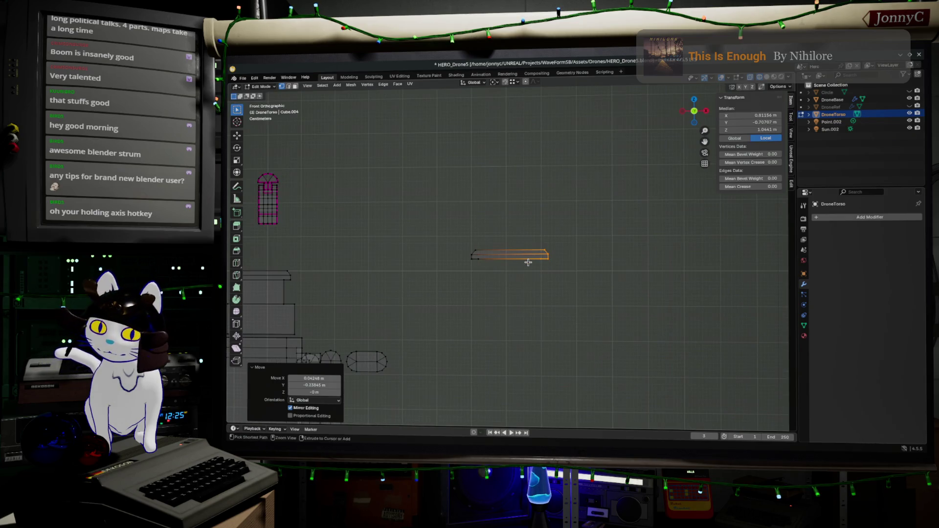
mouse_move(611, 249)
middle_mouse_down()
mouse_move(615, 266)
mouse_move(537, 255)
mouse_move(527, 232)
mouse_move(522, 262)
mouse_move(502, 251)
mouse_move(602, 178)
middle_mouse_up()
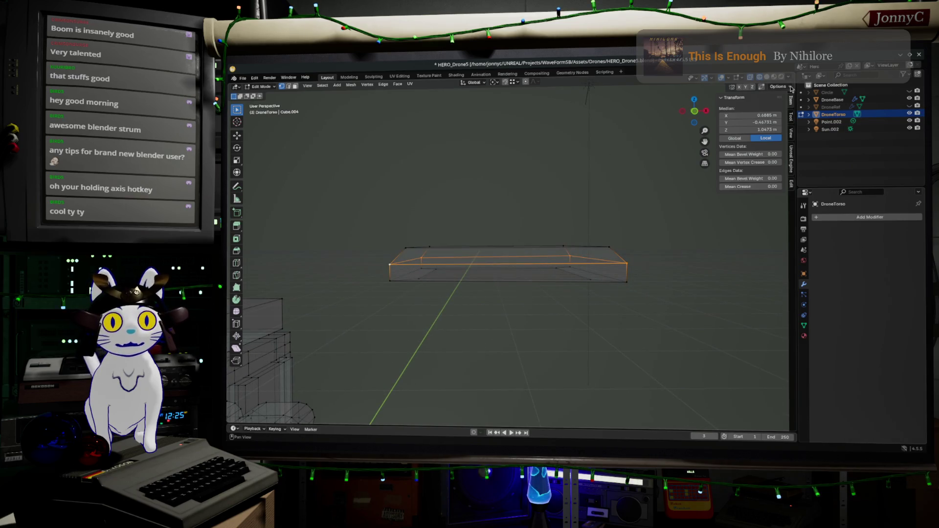
- Flatten the selected geometry along Z in front view, undoing a trial shrink of the top loop
left_click(694, 111)
scroll(450, 249, "up", 3)
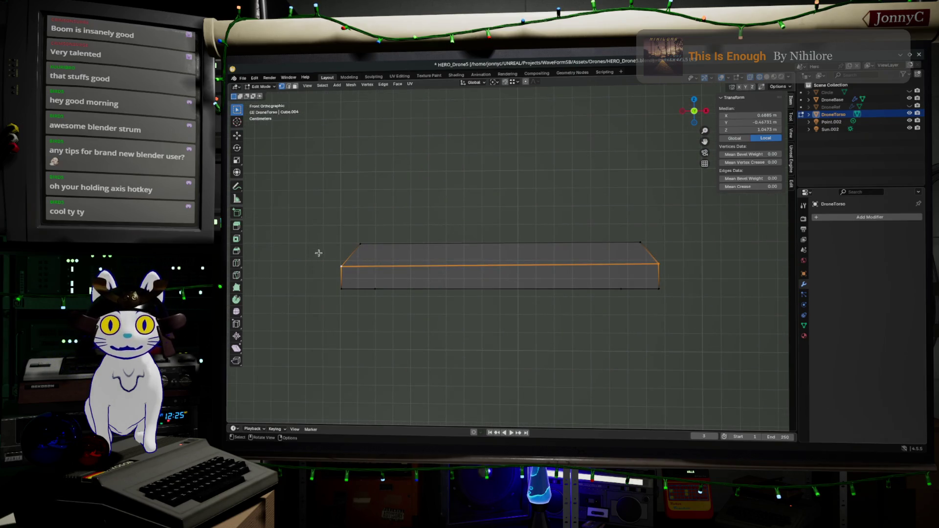
key("s")
key("z")
left_click(484, 260)
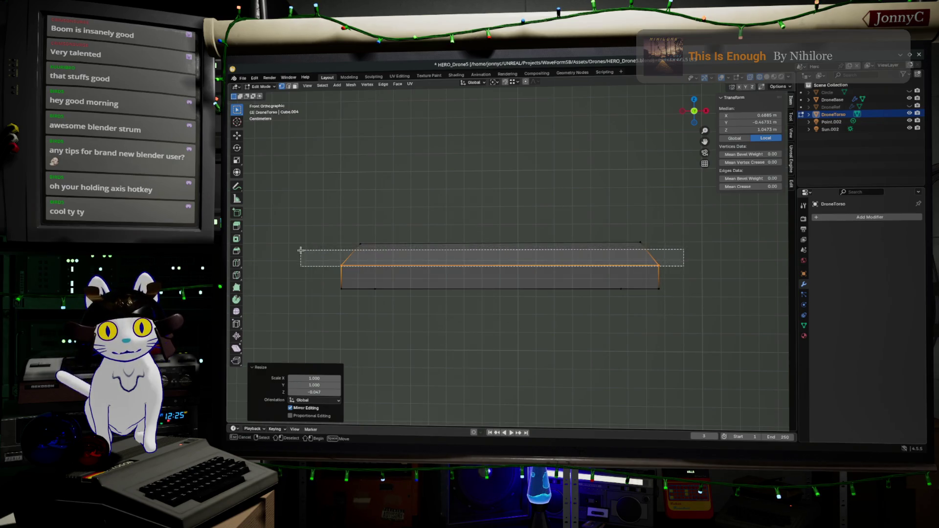
key("s")
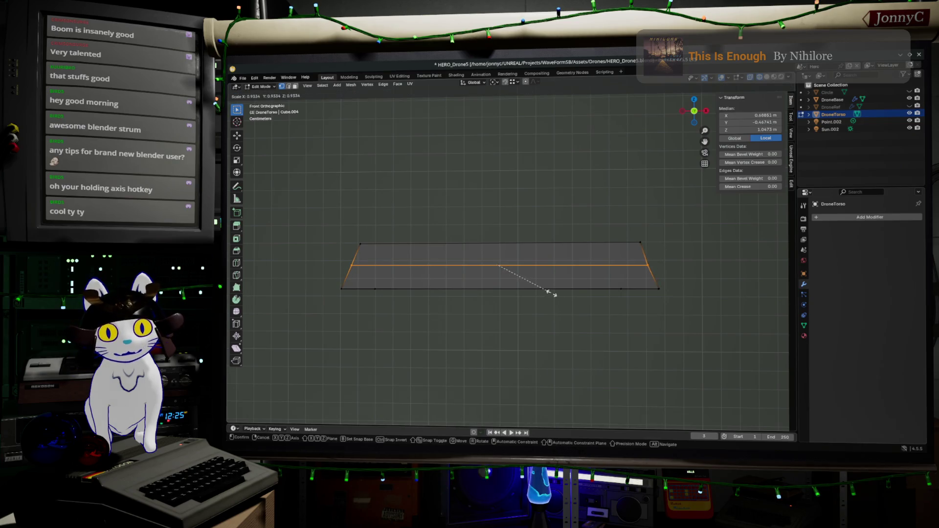
left_click(633, 318)
key("ctrl+z")
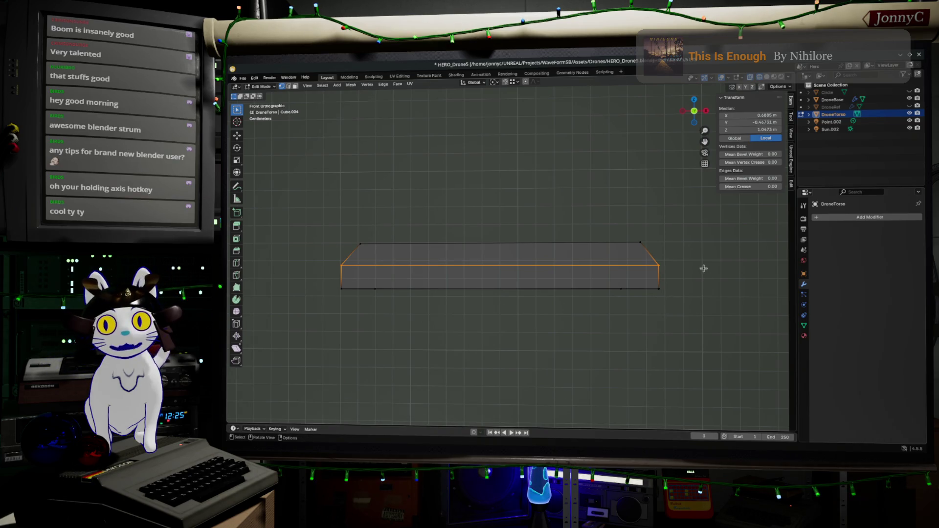
- Edge-slide the top loop down twice to taper the sides, then return to Object Mode
key("g")
key("g")
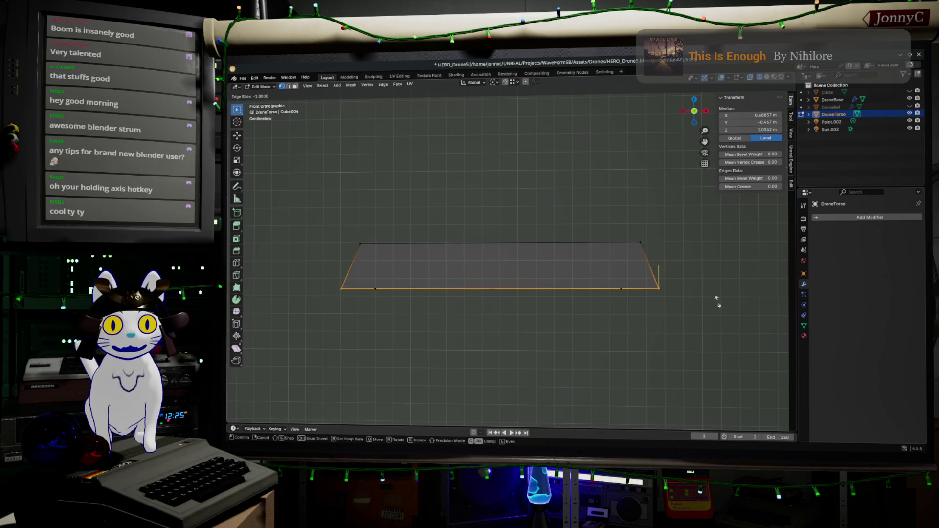
left_click(731, 337)
key("g")
key("g")
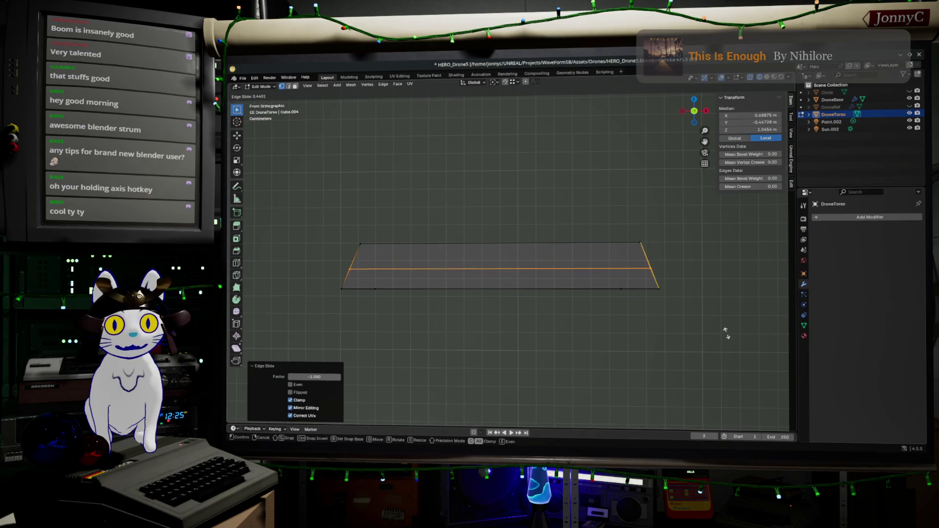
left_click(727, 333)
key("Tab")
mouse_move(535, 314)
middle_mouse_down()
mouse_move(593, 318)
mouse_move(639, 296)
mouse_move(633, 267)
middle_mouse_up()
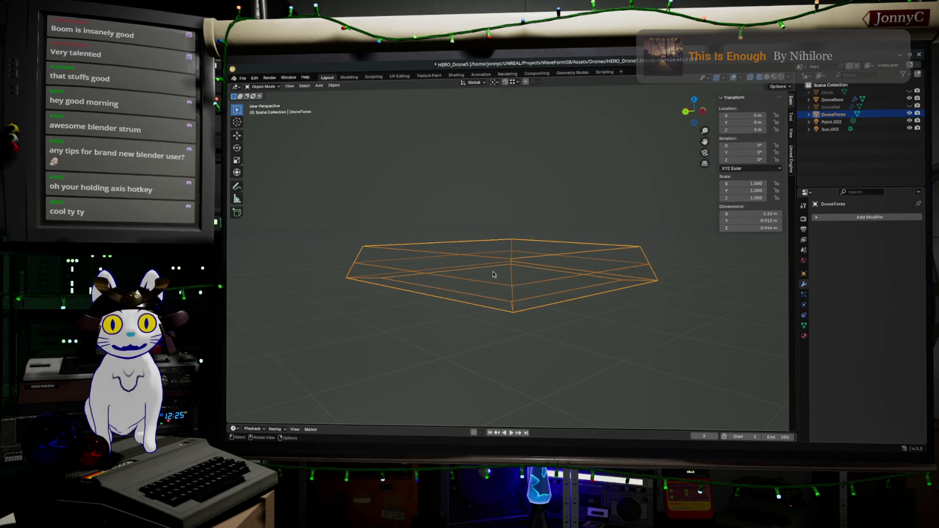
mouse_move(551, 296)
middle_mouse_down()
mouse_move(591, 323)
mouse_move(491, 306)
mouse_move(503, 289)
middle_mouse_up()
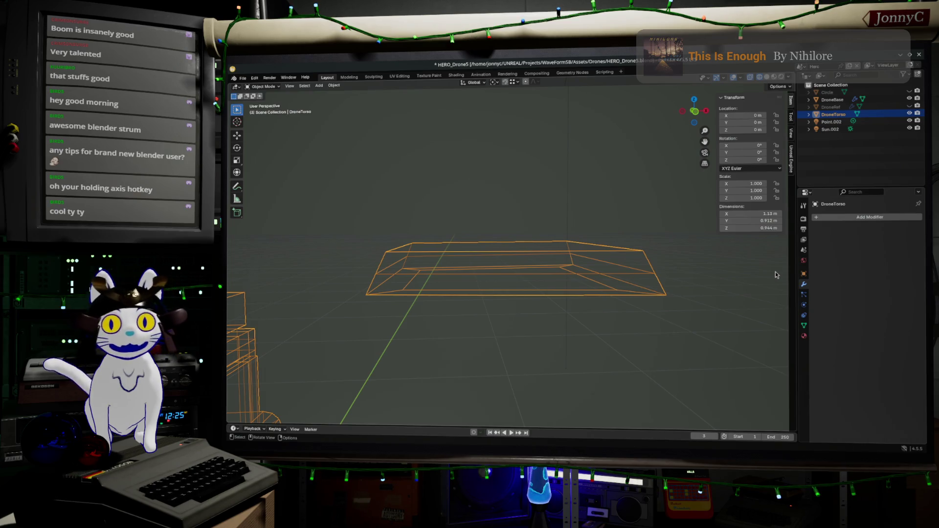
middle_click_drag(640, 293, 616, 293)
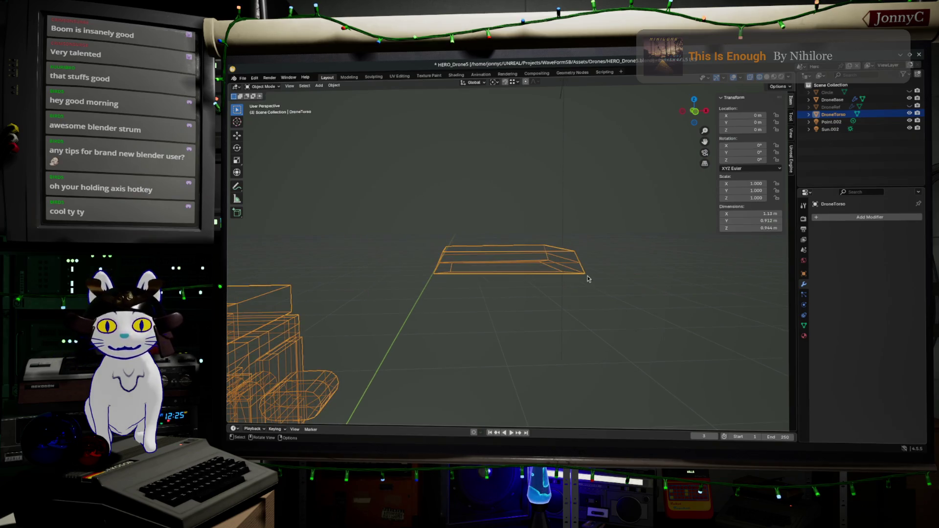
left_click_drag(344, 164, 677, 313)
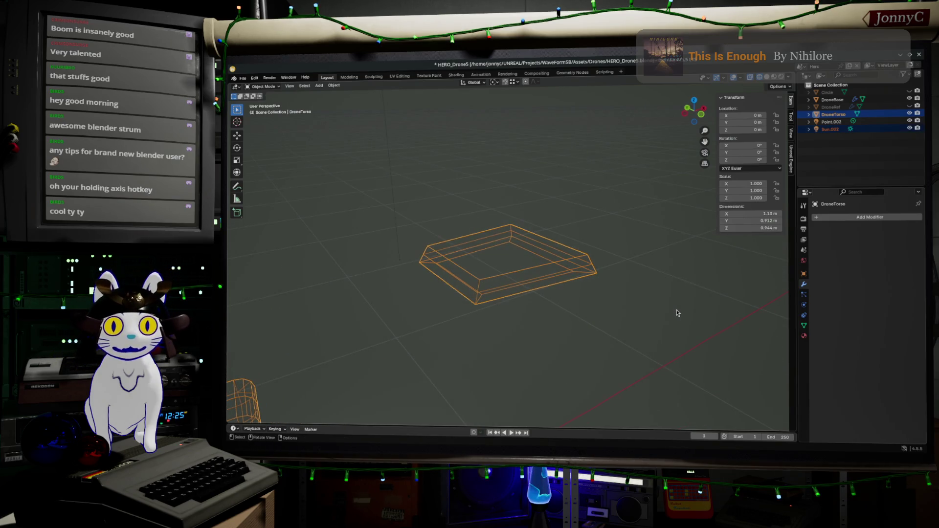
middle_click_drag(608, 319, 492, 299)
key("Tab")
- Isolate the plate in local view and look straight down on it with one corner vertex selected
left_click_drag(418, 178, 607, 307)
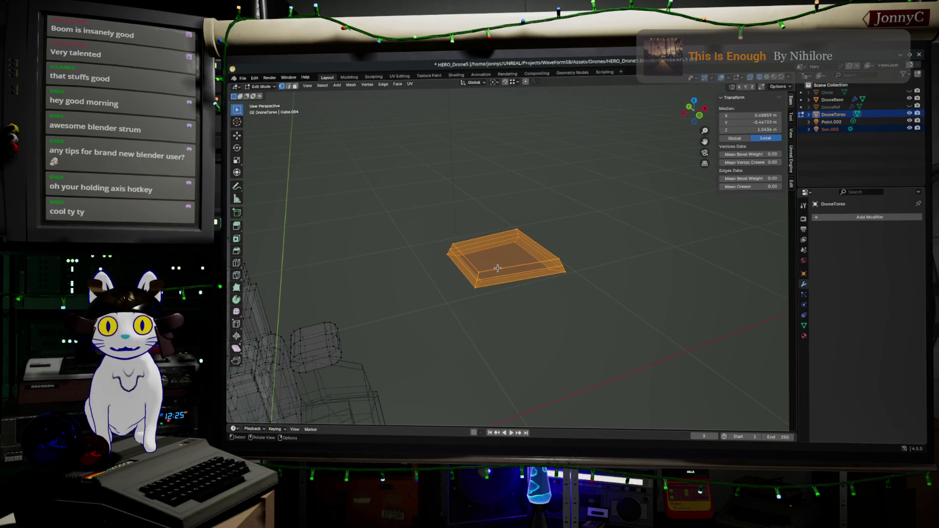
middle_click_drag(497, 269, 502, 200)
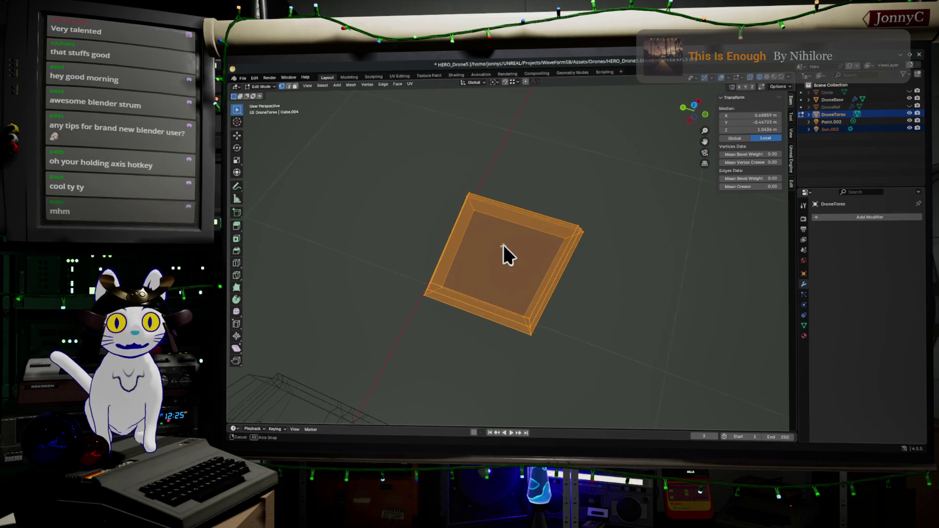
middle_click_drag(504, 244, 585, 208)
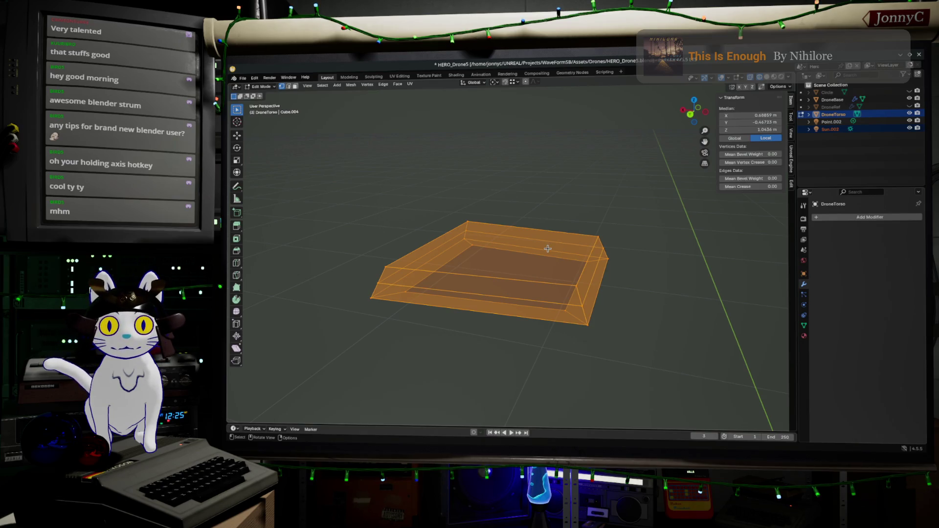
middle_click_drag(559, 249, 553, 264)
left_click(395, 292)
middle_click_drag(525, 230, 558, 308)
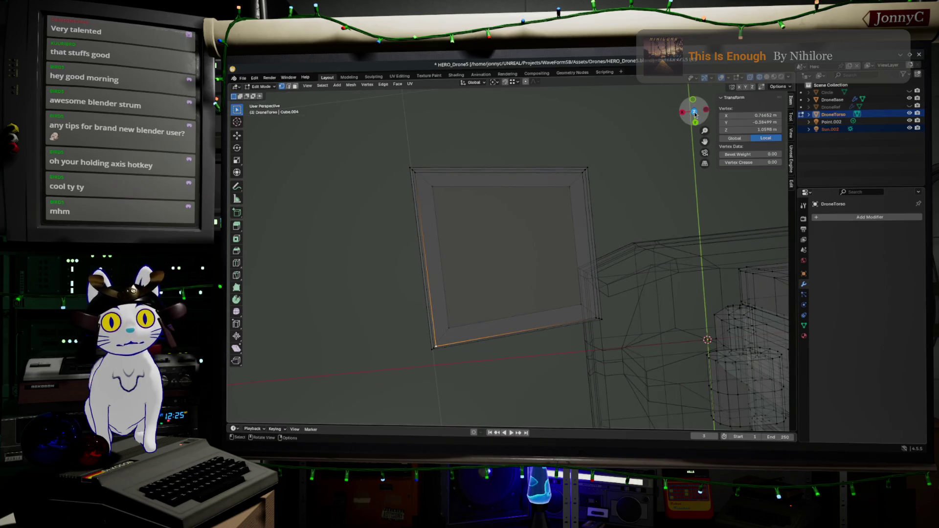
key("KP_Divide")
key("KP_7")
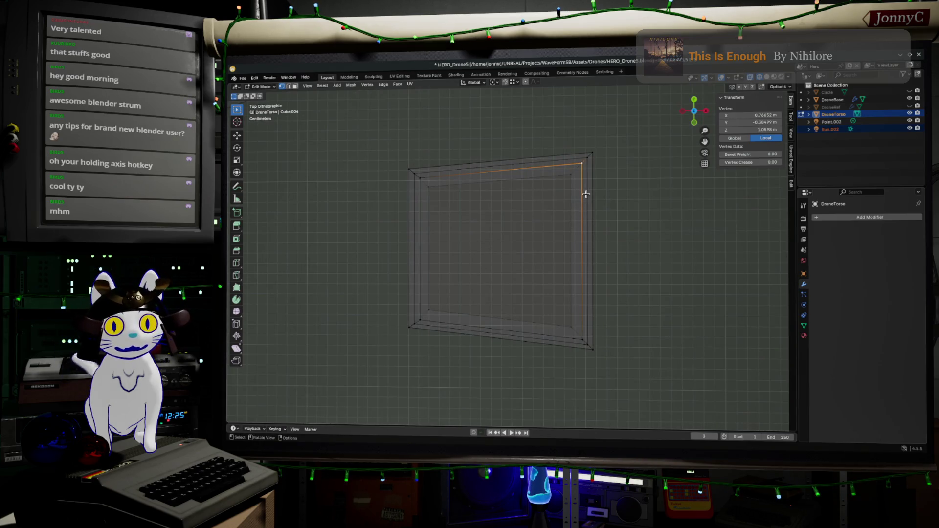
- Move the corner vertex of the inset top inward, then select all the plate's geometry
key("g")
left_click(449, 315)
mouse_move(451, 315)
middle_mouse_down()
mouse_move(524, 237)
mouse_move(545, 233)
mouse_move(536, 260)
middle_mouse_up()
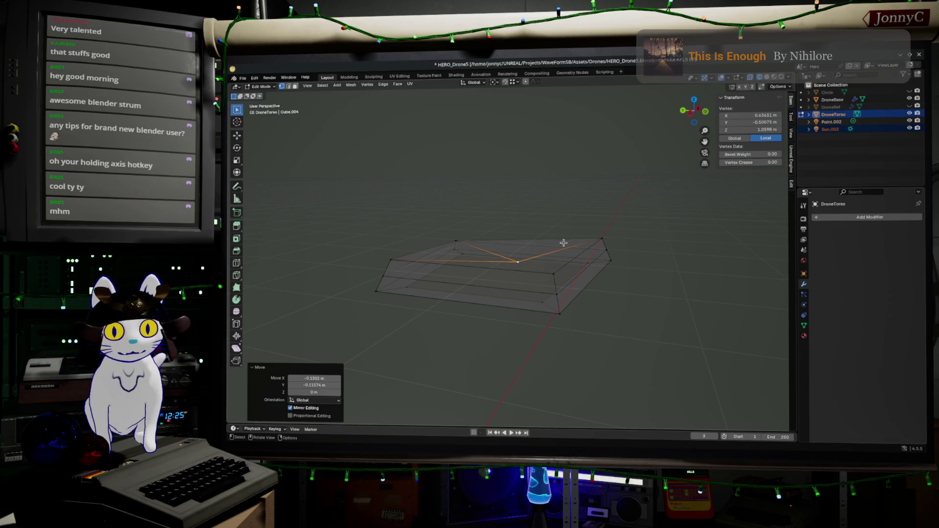
middle_click_drag(596, 240, 596, 268)
key("a")
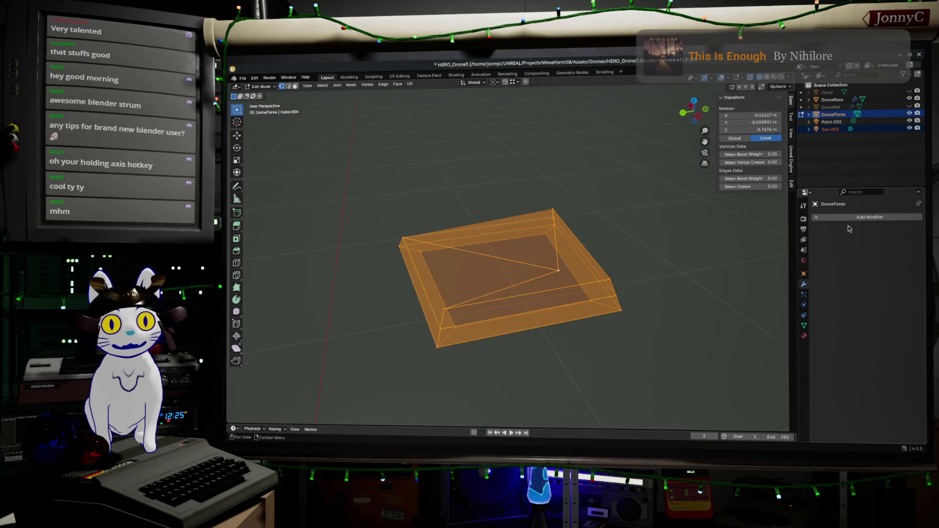
- Add a Subdivision Surface modifier to the plate and view it in solid shading in Object Mode
left_click(854, 217)
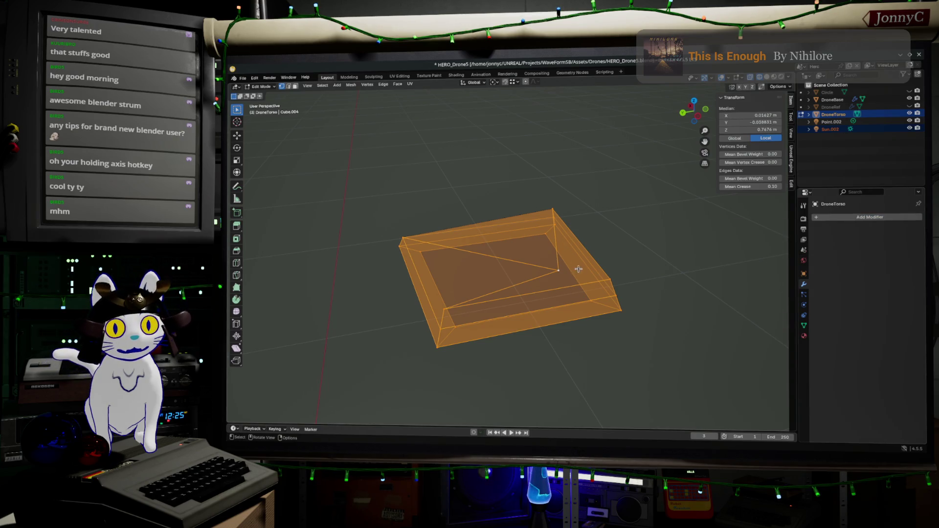
left_click(873, 218)
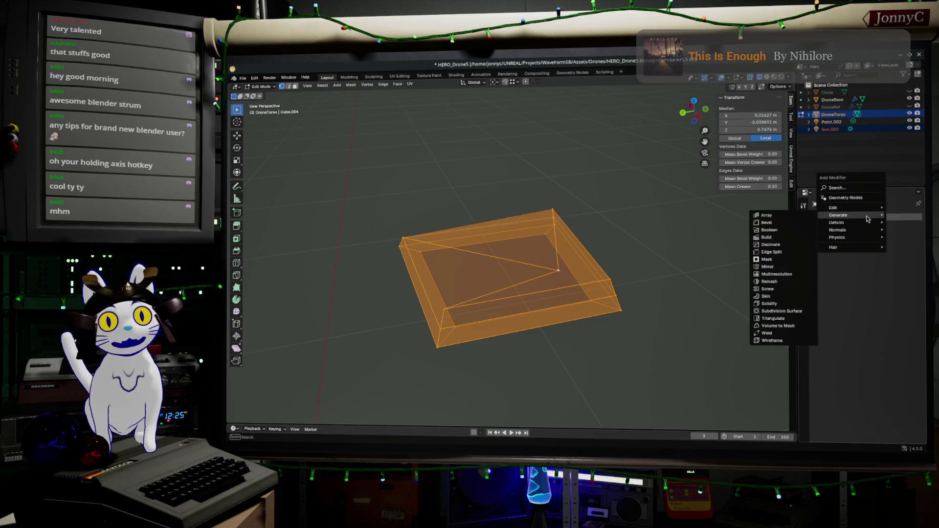
mouse_move(838, 214)
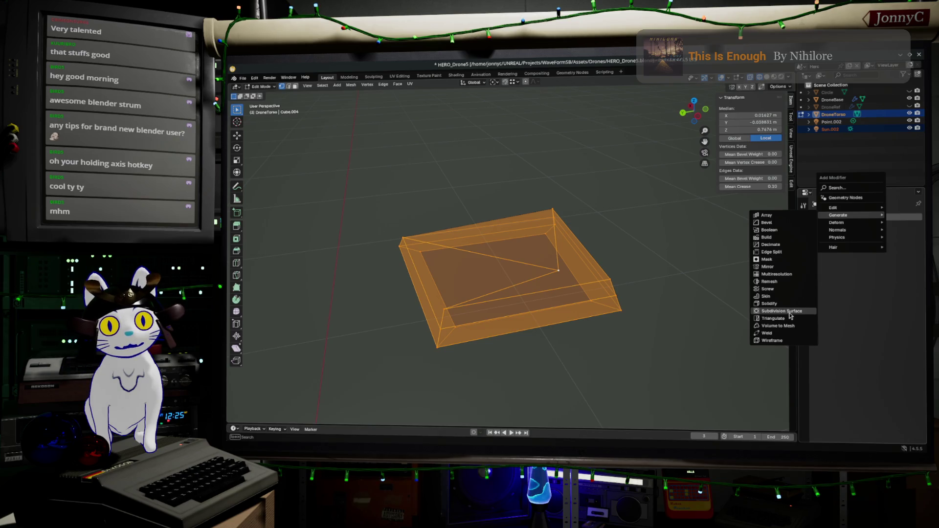
left_click(790, 315)
key("Tab")
middle_click_drag(517, 230, 530, 256)
scroll(541, 262, "up", 2)
scroll(562, 256, "up", 2)
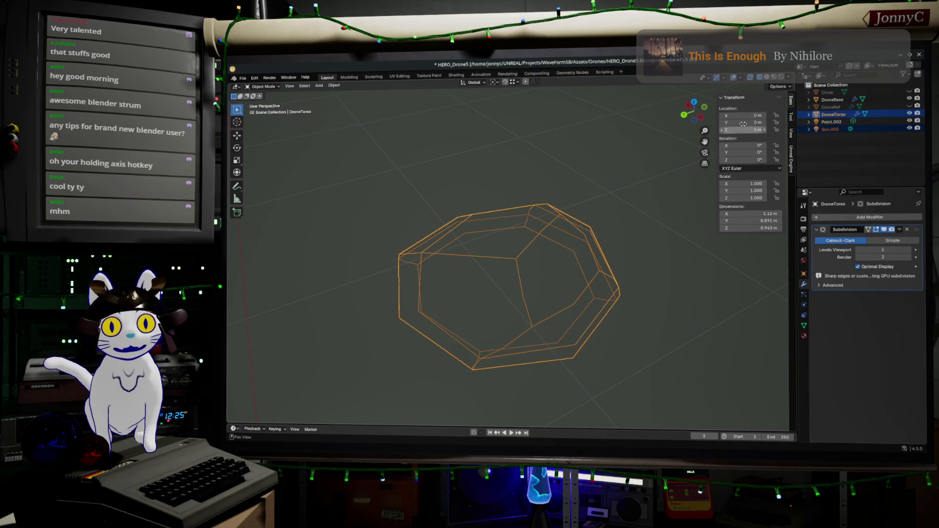
key("shift+z")
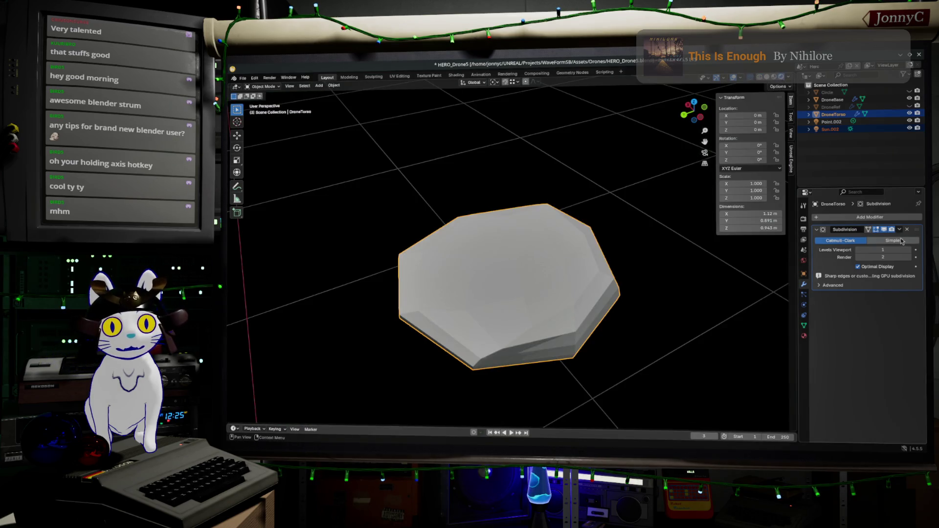
- Raise the modifier's Levels Viewport to 6 and inspect the smoothed plate beside the body
left_click(913, 251)
left_click(912, 252)
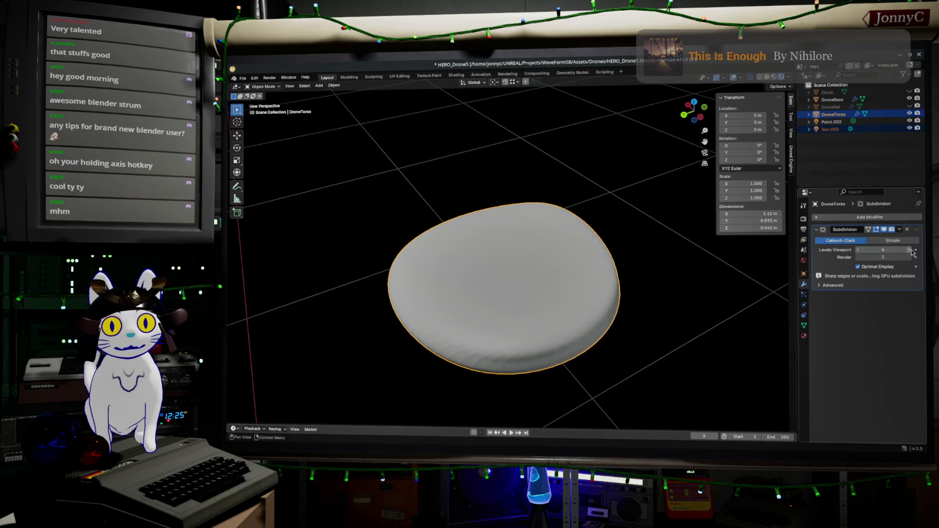
left_click(912, 252)
mouse_move(759, 295)
middle_mouse_down()
mouse_move(663, 310)
mouse_move(531, 301)
middle_mouse_up()
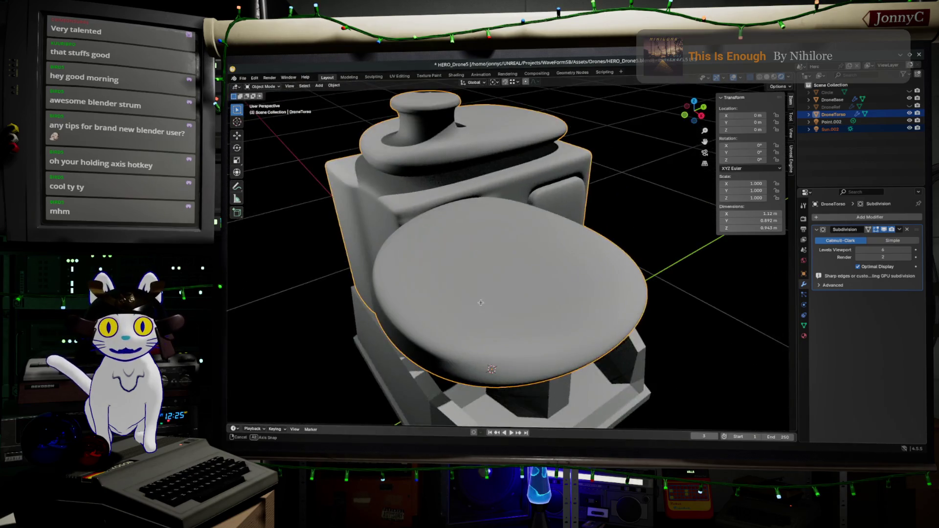
middle_click_drag(531, 302, 540, 321)
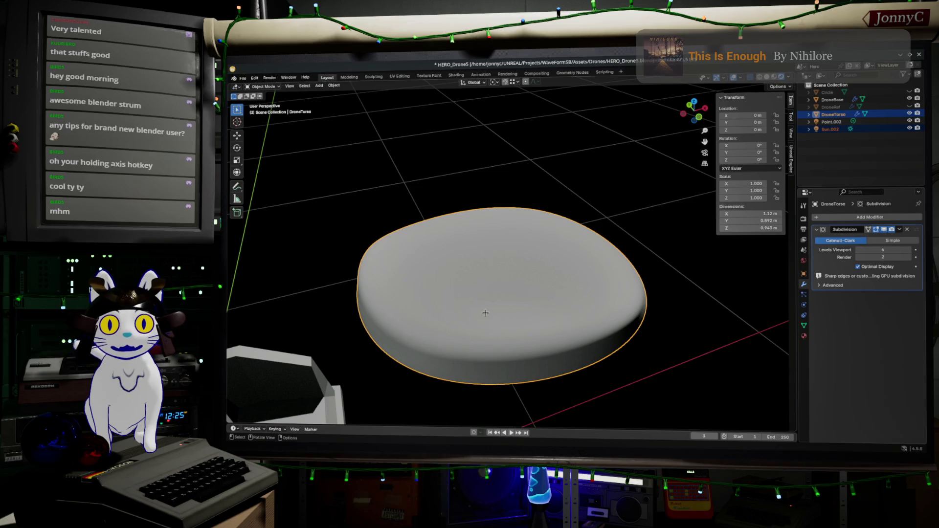
- In Edit Mode select a single corner vertex, previewing the smoothed shape in between
key("Tab")
key("alt+a")
left_click(417, 308)
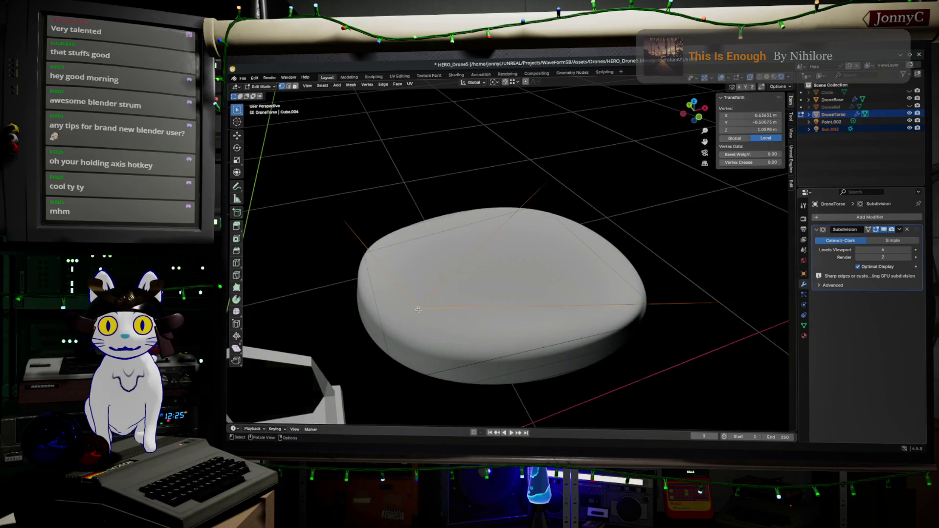
key("Tab")
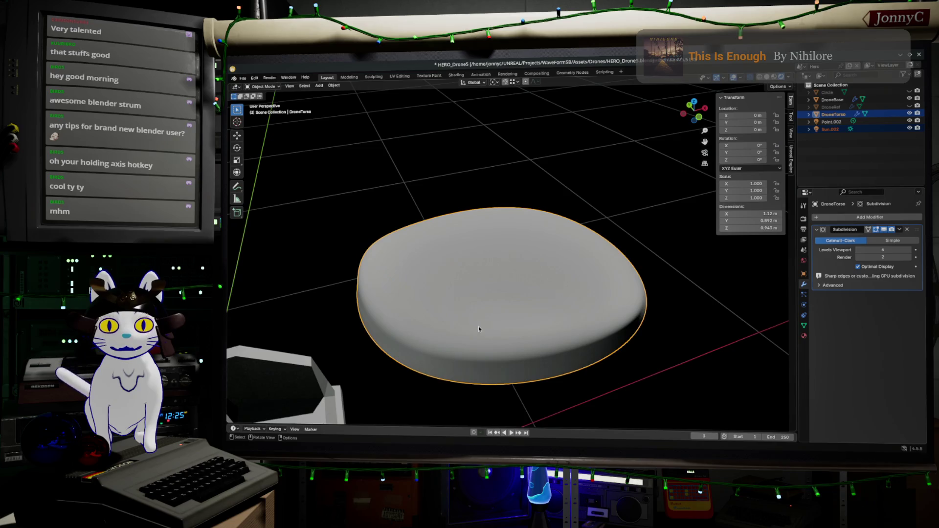
key("Tab")
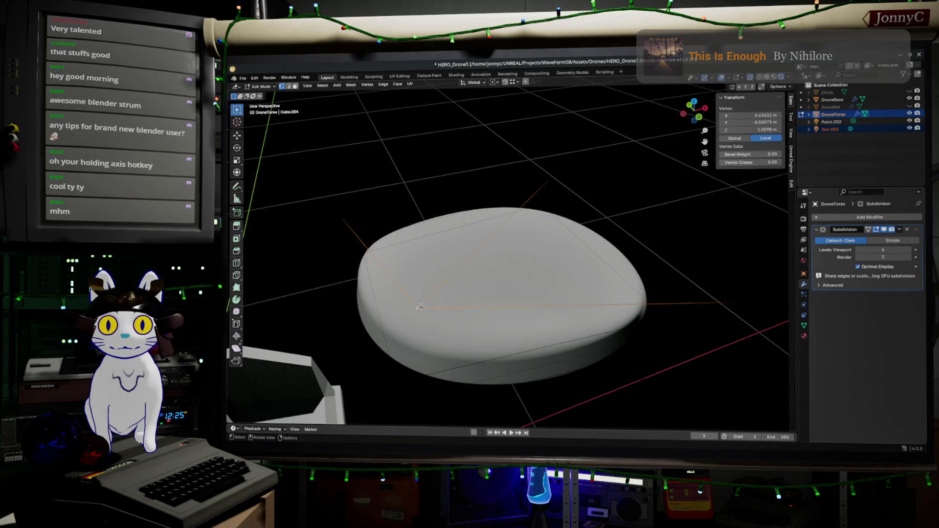
middle_click_drag(503, 310, 608, 293)
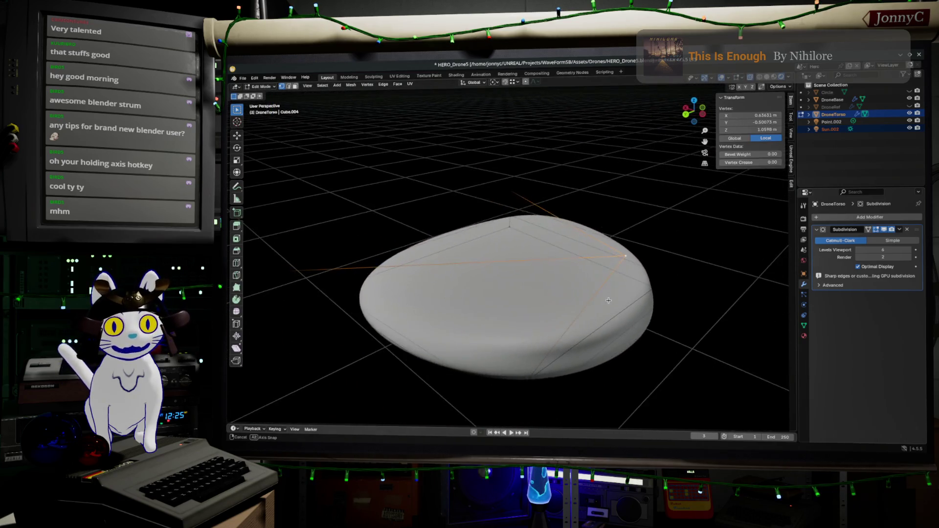
middle_click_drag(608, 292, 608, 290)
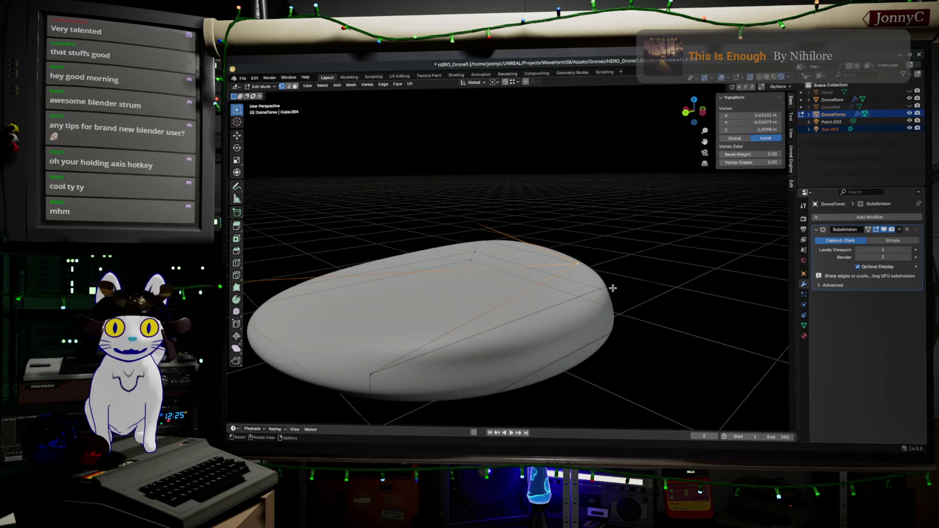
- Vertex-slide the corner then move it outward, checking the plate's rounder profile from below
key("shift+v")
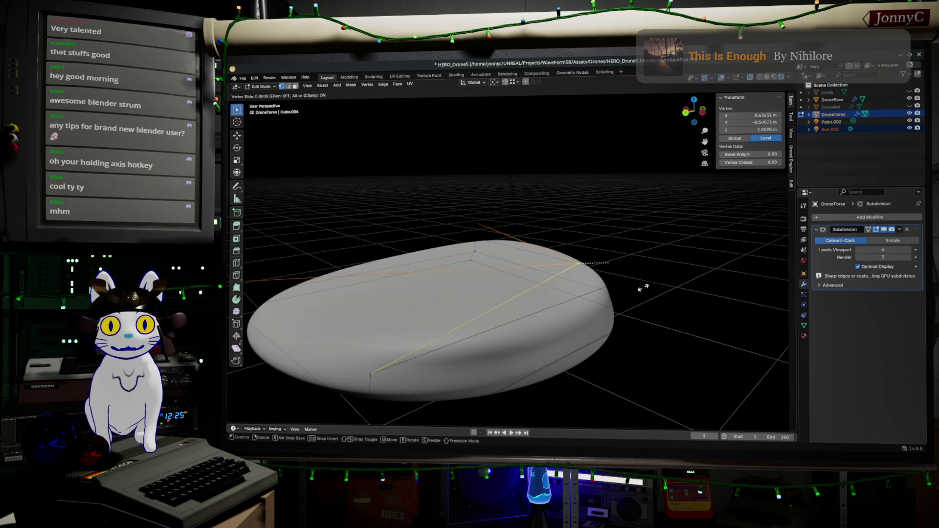
left_click(662, 288)
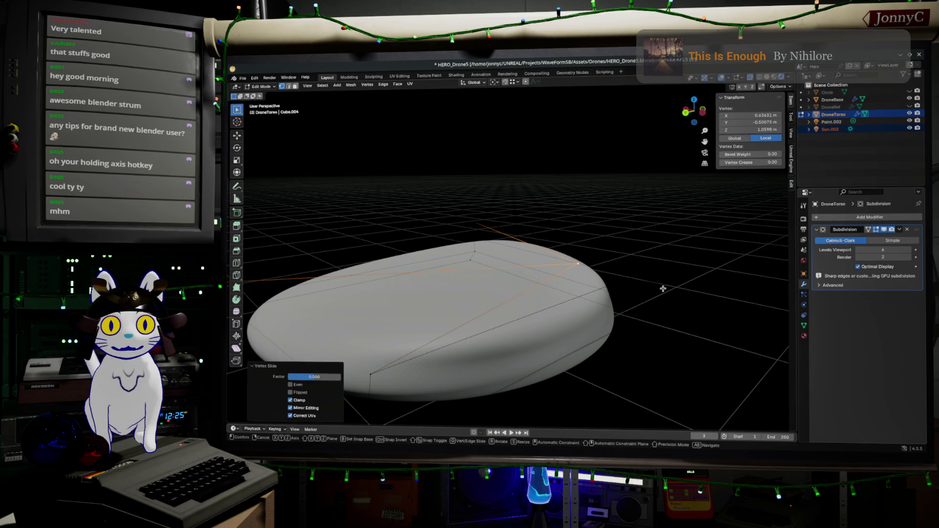
key("g")
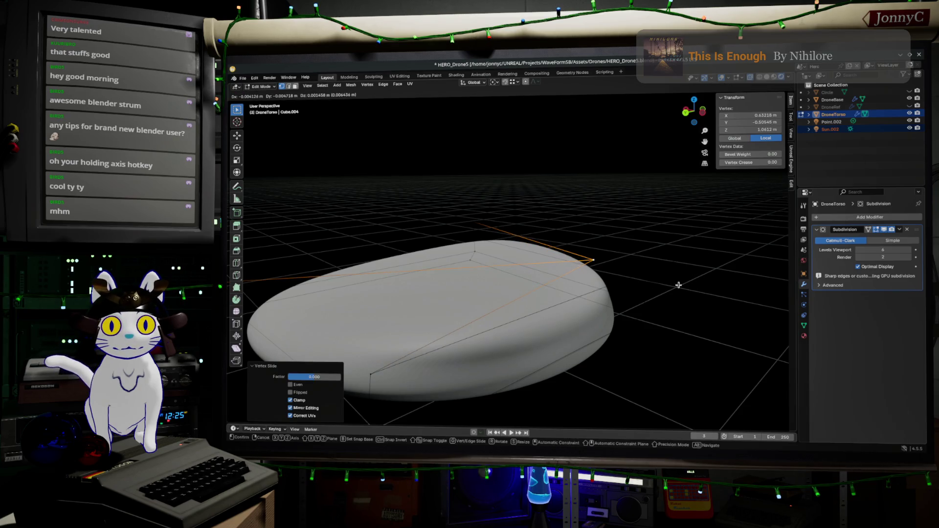
left_click(719, 285)
mouse_move(719, 284)
middle_mouse_down()
mouse_move(566, 314)
mouse_move(545, 303)
mouse_move(540, 314)
mouse_move(558, 320)
mouse_move(593, 271)
middle_mouse_up()
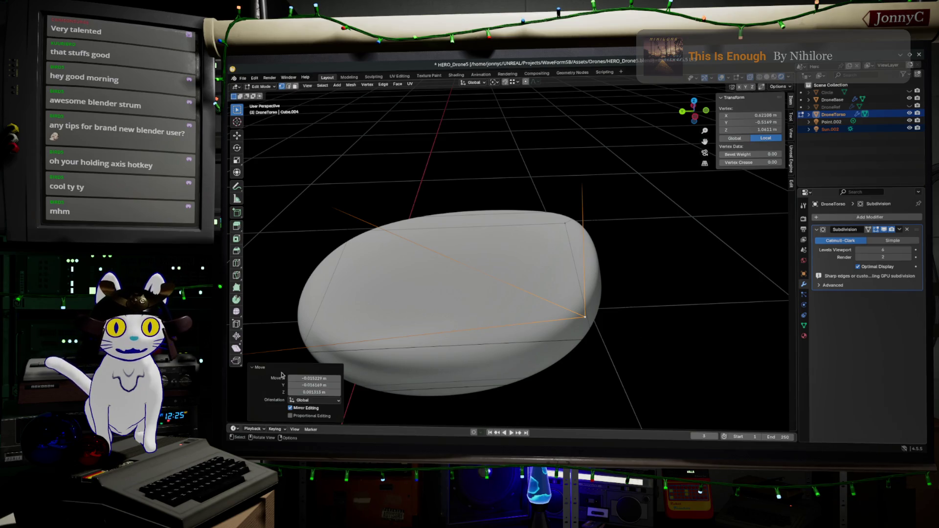
middle_click_drag(720, 333, 711, 294)
scroll(712, 293, "down", 3)
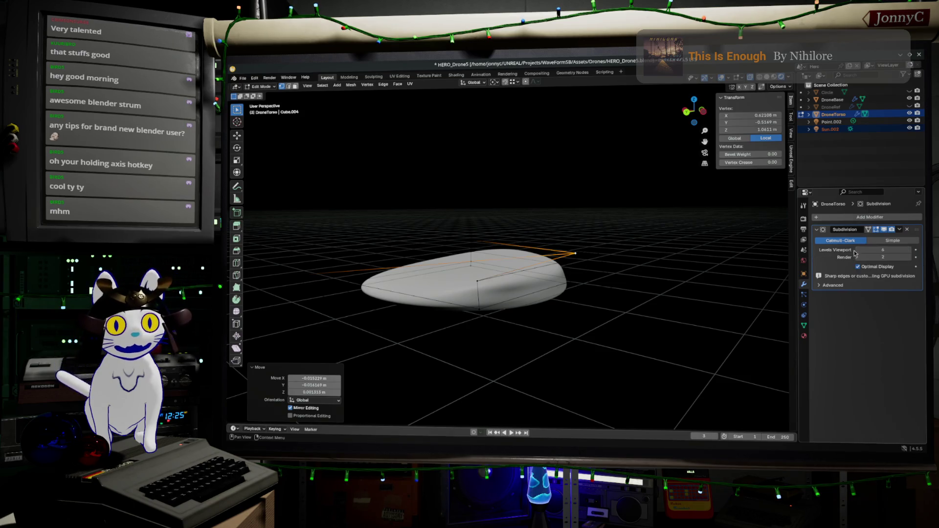
- Lower the plate's viewport subdivision level to 2 and check it from above
left_click(856, 254)
type("2")
key("Return")
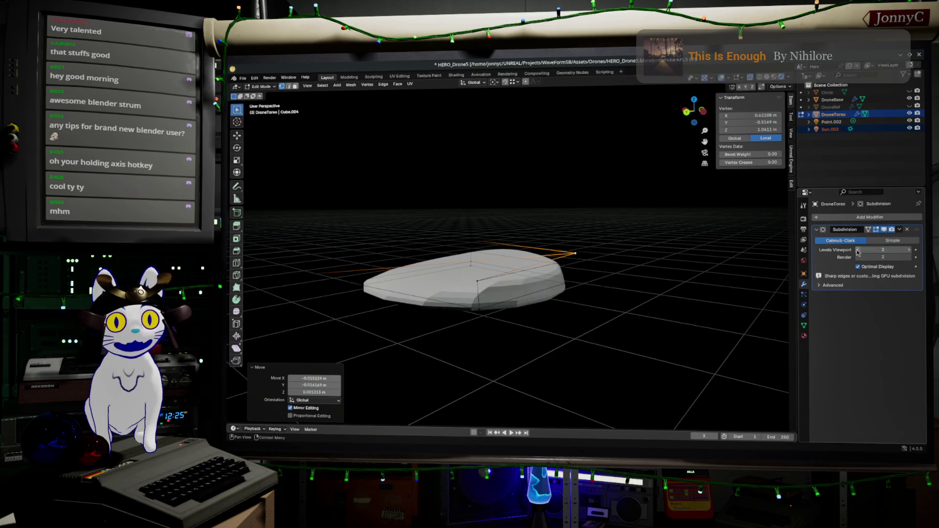
mouse_move(470, 240)
middle_mouse_down()
mouse_move(485, 234)
mouse_move(629, 299)
middle_mouse_up()
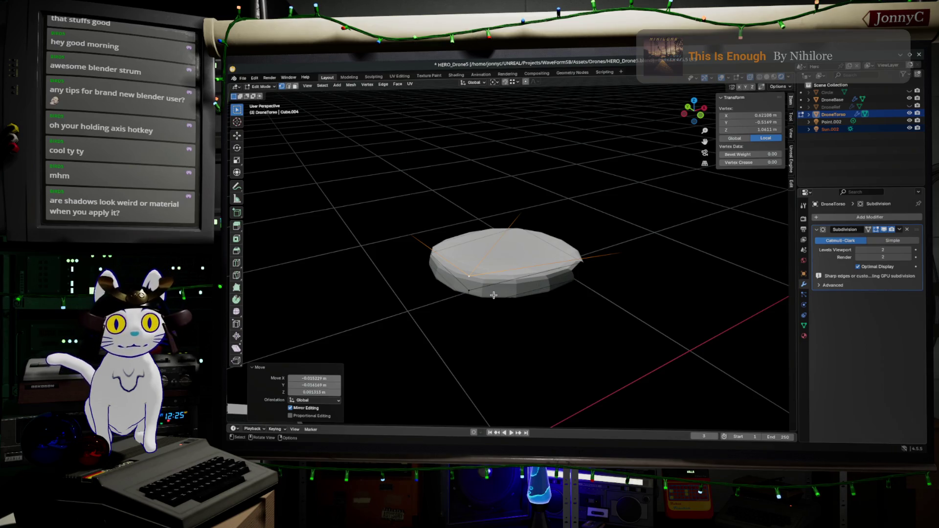
middle_click_drag(493, 294, 415, 200)
- Box-select the frame faces surrounding the disc and delete them
left_click_drag(368, 183, 621, 373)
middle_click_drag(621, 372, 591, 347)
left_click_drag(353, 146, 707, 365)
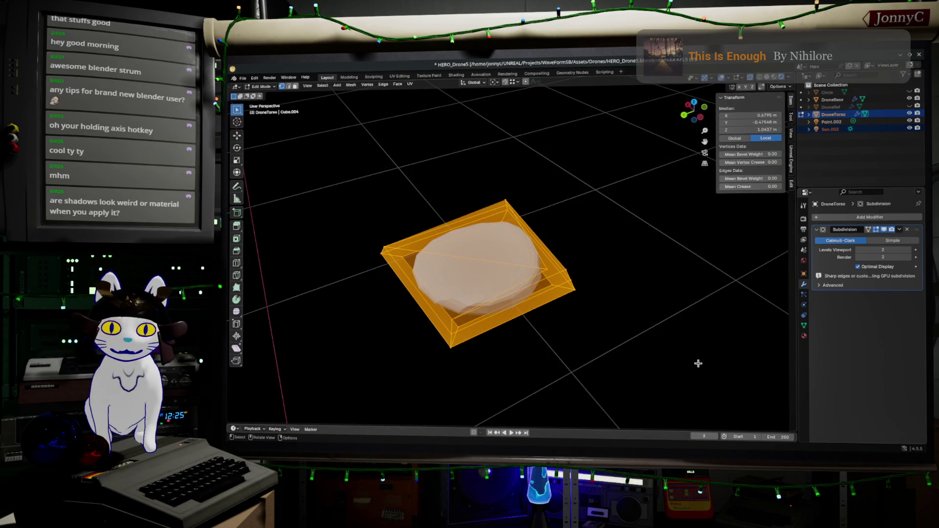
key("x")
left_click(666, 346)
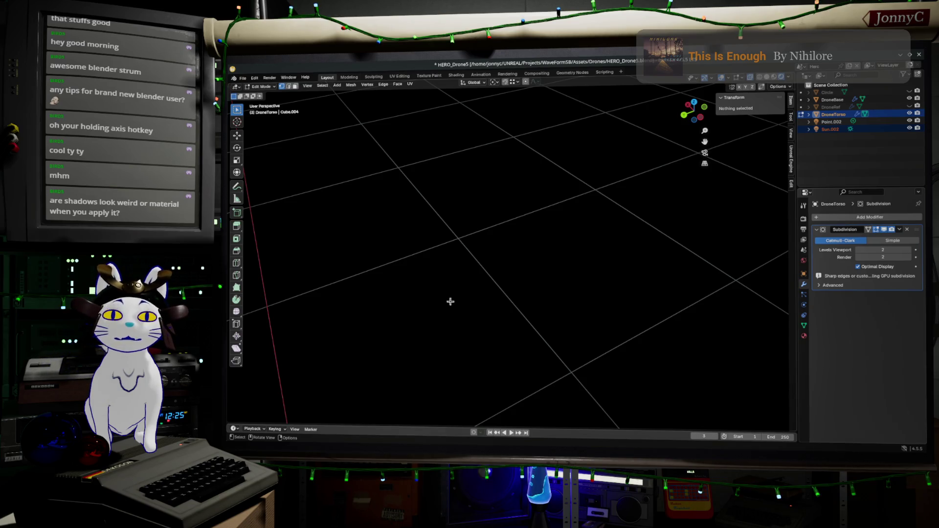
mouse_move(451, 301)
middle_mouse_down()
mouse_move(521, 295)
mouse_move(609, 308)
middle_mouse_up()
scroll(555, 279, "up", 2)
scroll(555, 279, "up", 2)
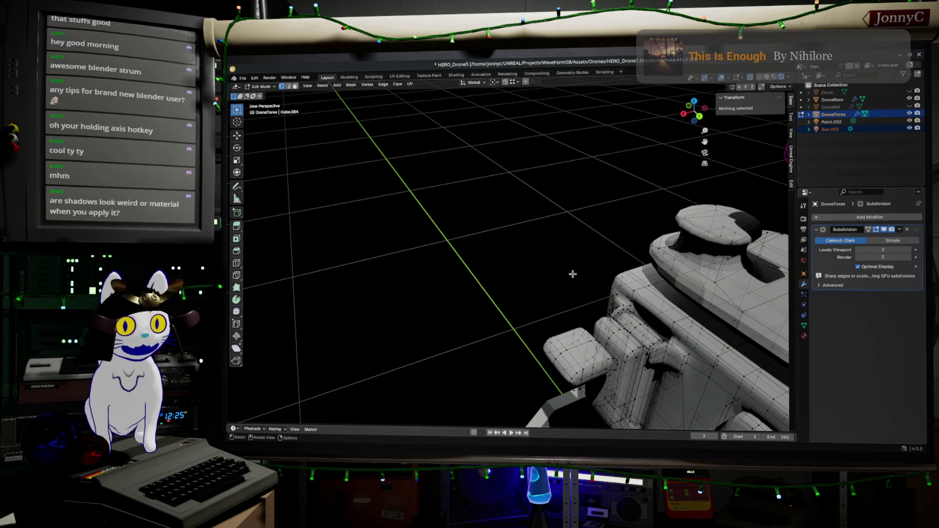
mouse_move(573, 274)
middle_mouse_down()
mouse_move(624, 256)
mouse_move(498, 312)
mouse_move(673, 290)
middle_mouse_up()
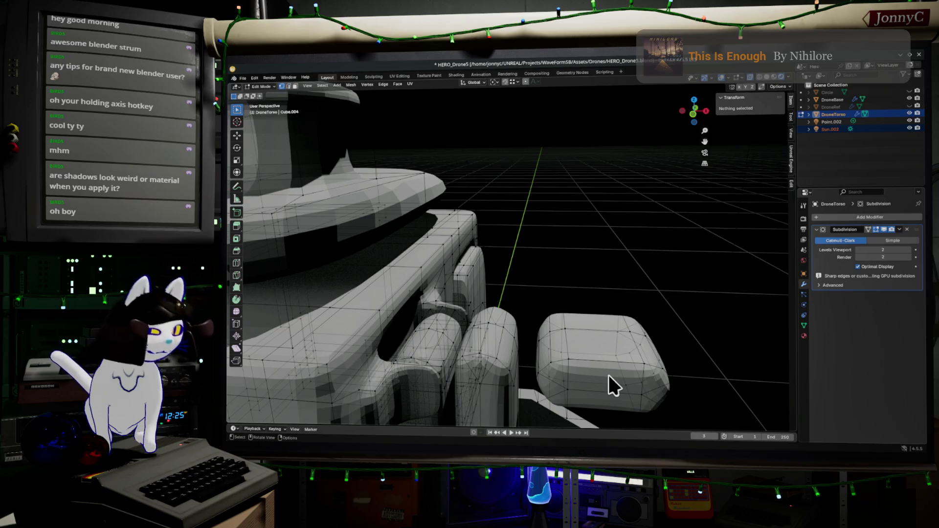
key("b")
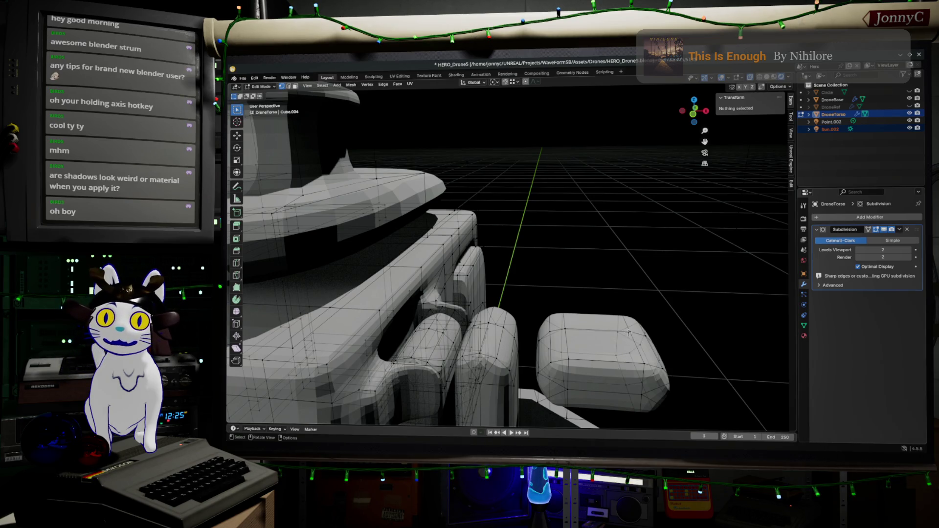
key("Tab")
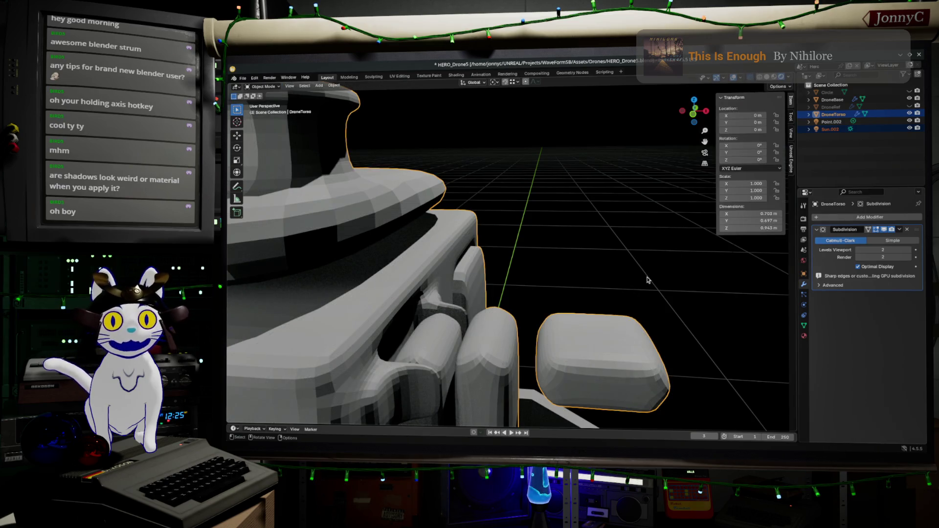
key("Tab")
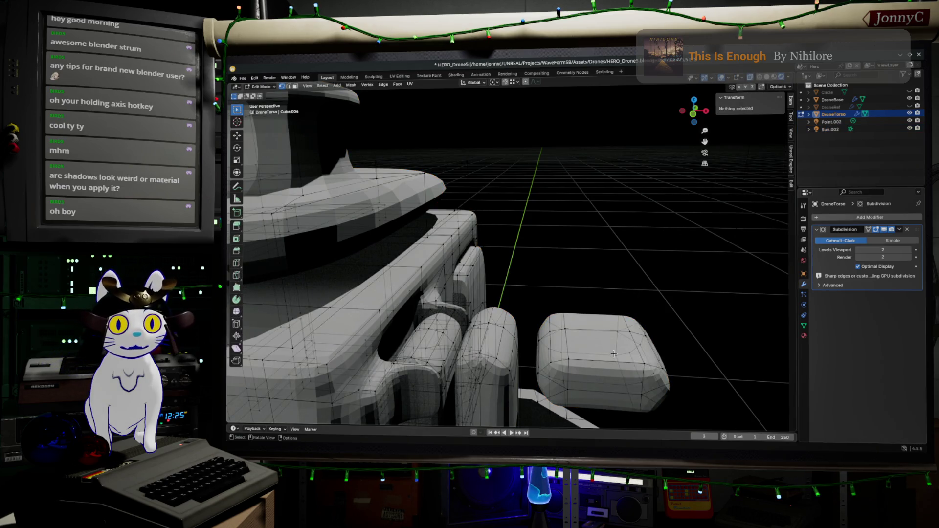
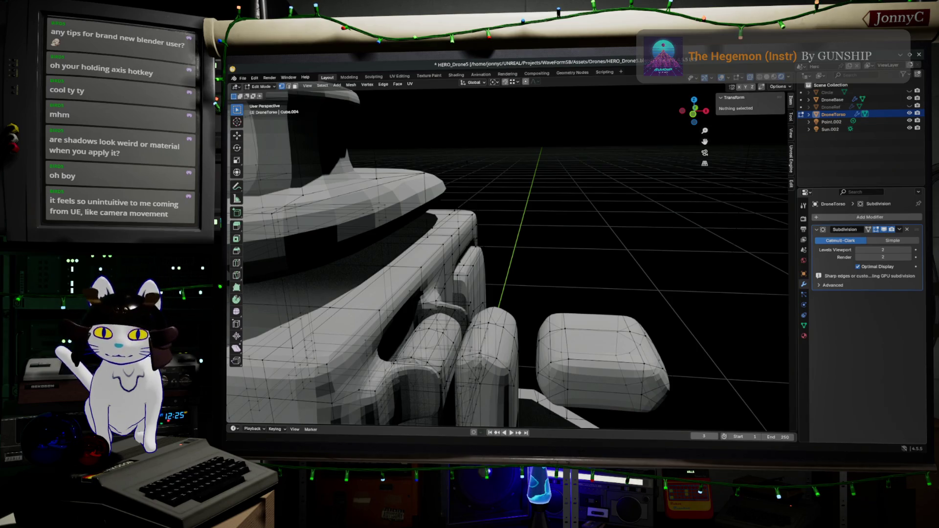
- Inspect the rounded blocks, delete the torso's Subdivision modifier, and select the small part above it
mouse_move(514, 308)
middle_mouse_down()
mouse_move(568, 284)
mouse_move(506, 298)
mouse_move(569, 259)
middle_mouse_up()
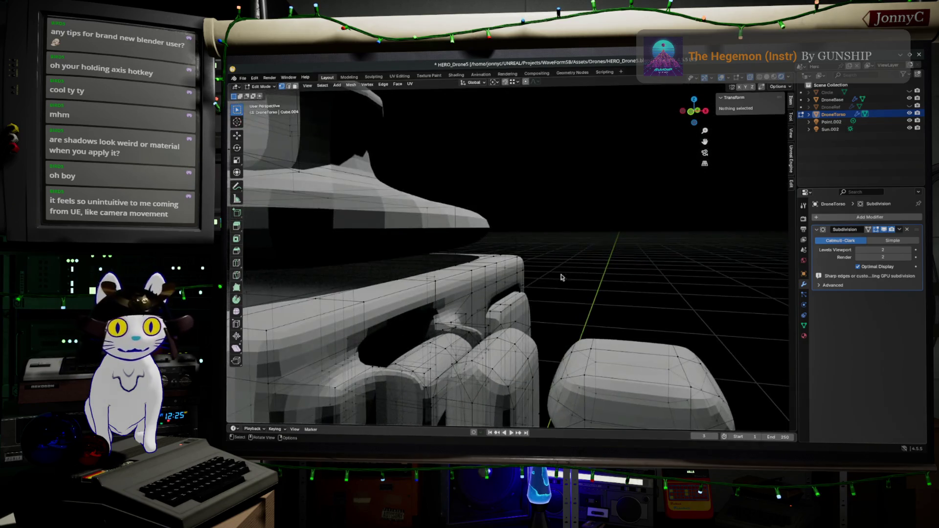
mouse_move(570, 258)
middle_mouse_down()
mouse_move(595, 270)
mouse_move(612, 326)
middle_mouse_up()
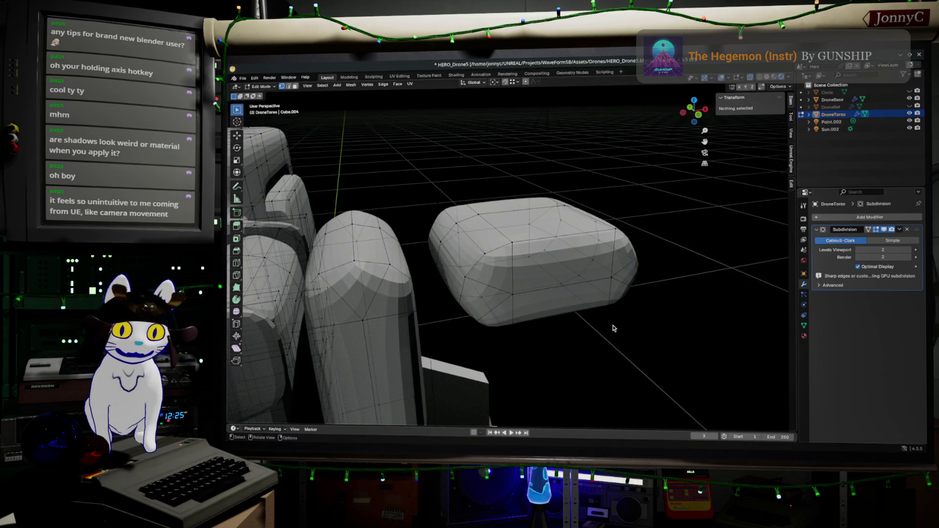
middle_click_drag(607, 325, 609, 307)
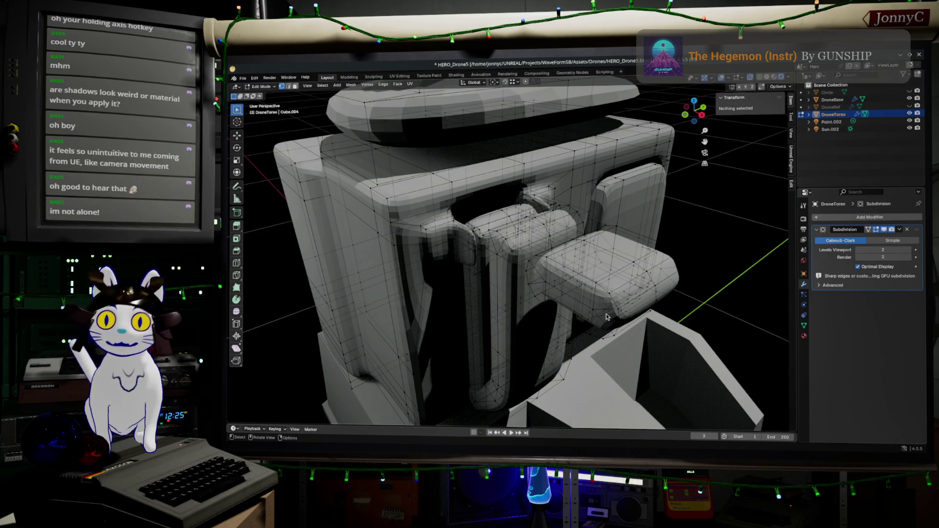
mouse_move(607, 314)
middle_mouse_down()
mouse_move(626, 294)
mouse_move(595, 302)
middle_mouse_up()
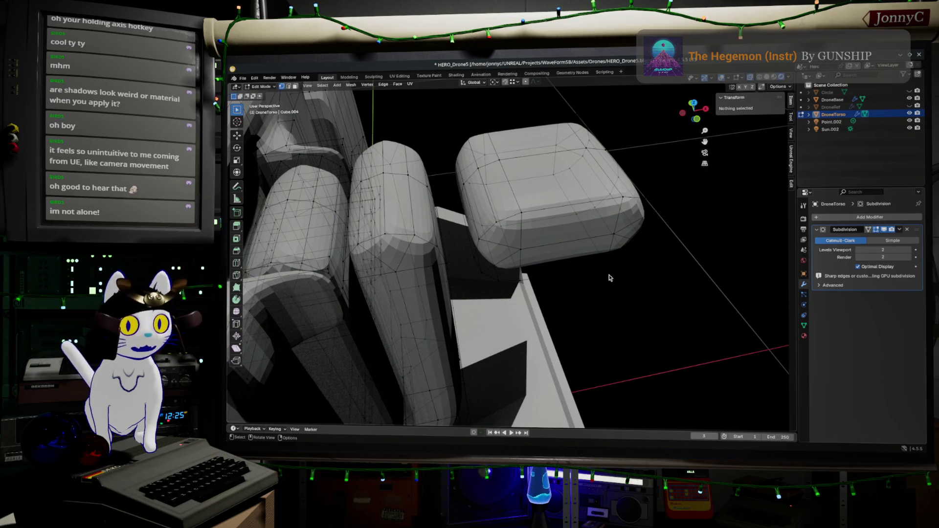
mouse_move(609, 277)
middle_mouse_down()
mouse_move(610, 288)
mouse_move(652, 223)
middle_mouse_up()
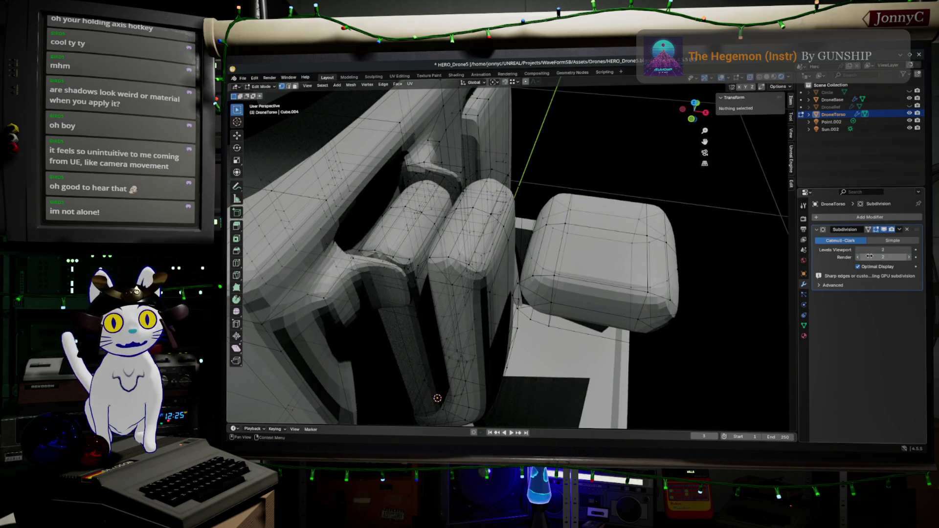
left_click(909, 231)
mouse_move(587, 257)
middle_mouse_down()
mouse_move(631, 186)
mouse_move(602, 176)
middle_mouse_up()
left_click_drag(394, 127, 523, 188)
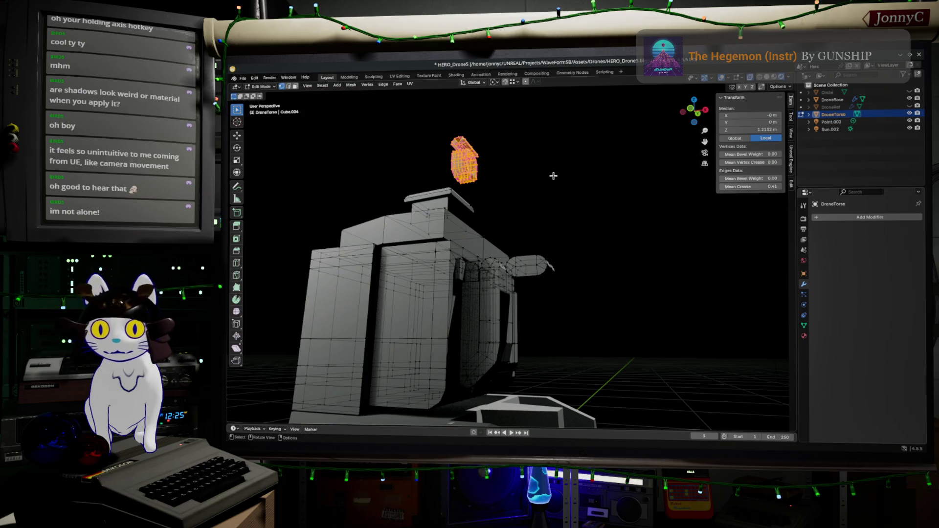
- Grow the selection to the whole small part and, in front X-ray view, move it out beside the torso
key("ctrl+KP_Add")
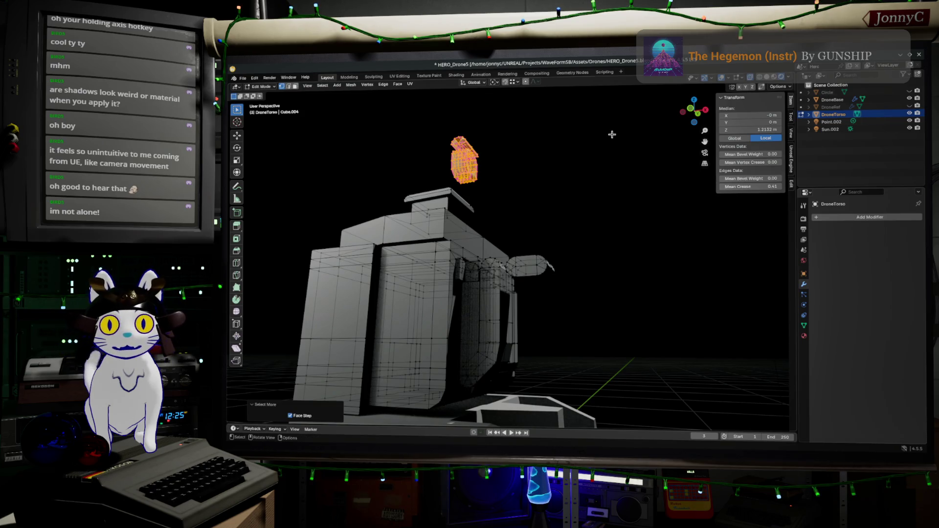
left_click(692, 114)
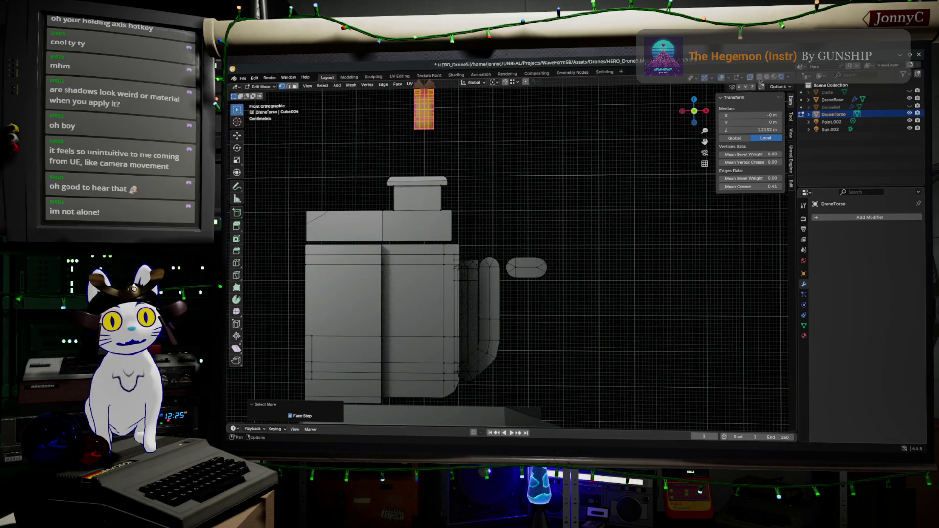
key("alt+z")
key("g")
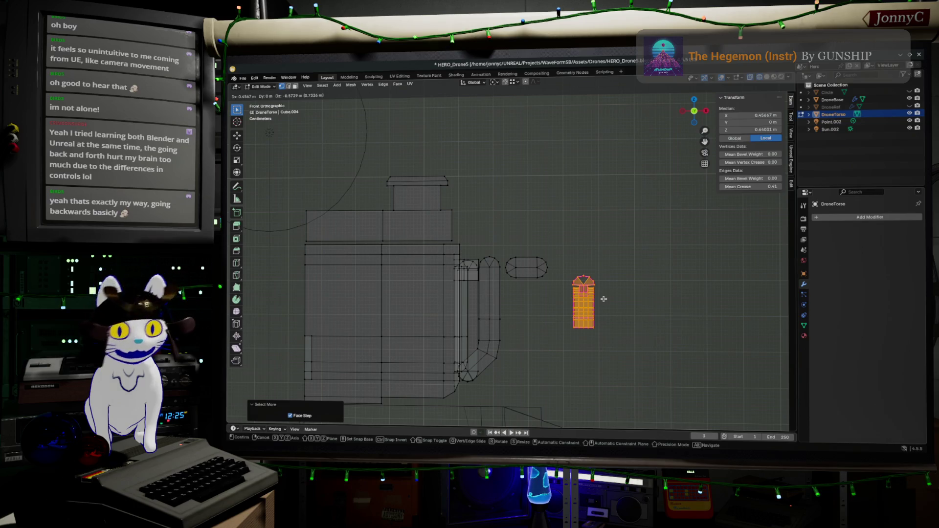
left_click(581, 278)
scroll(580, 279, "up", 2)
mouse_move(581, 279)
middle_mouse_down()
mouse_move(387, 325)
mouse_move(619, 355)
mouse_move(569, 314)
mouse_move(601, 315)
middle_mouse_up()
scroll(388, 326, "up", 3)
- Show the model as wireframe and select edges along the moved part's top for creasing
key("Tab")
key("shift+z")
key("shift+z")
key("Tab")
left_click(568, 316)
left_click(572, 315, "shift")
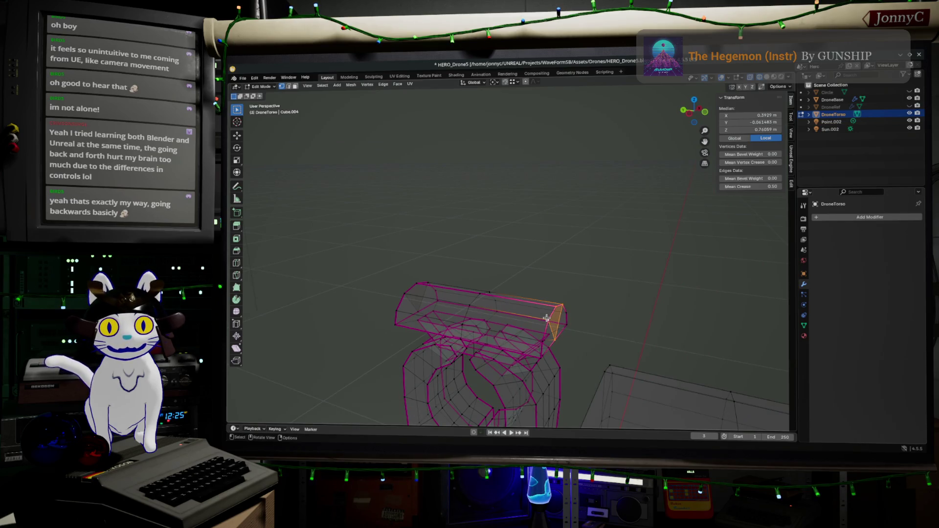
- Select the cap's left-end edges and grow the selection over the part's whole lower body
left_click(556, 330)
mouse_move(556, 331)
middle_mouse_down()
mouse_move(490, 311)
mouse_move(347, 377)
middle_mouse_up()
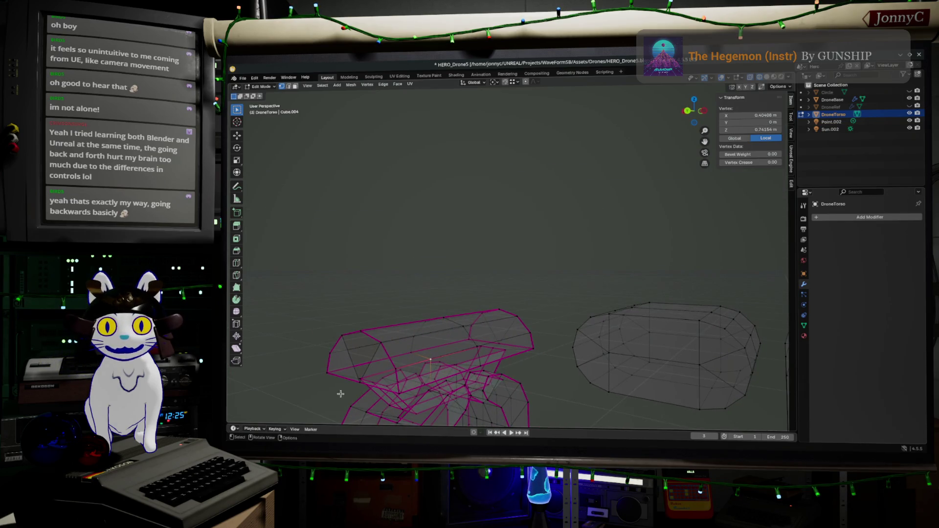
left_click(358, 337, "shift")
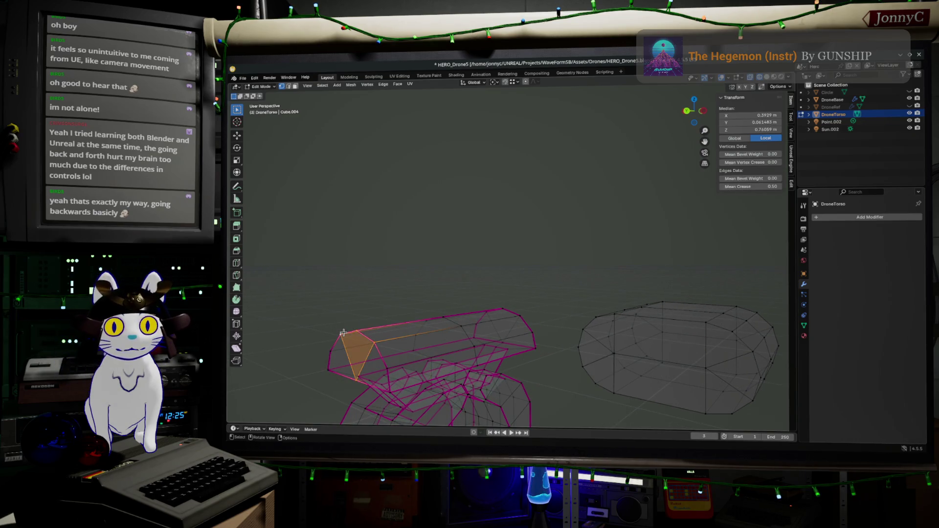
mouse_move(343, 333)
middle_mouse_down()
mouse_move(456, 336)
mouse_move(536, 375)
middle_mouse_up()
scroll(454, 335, "down", 2)
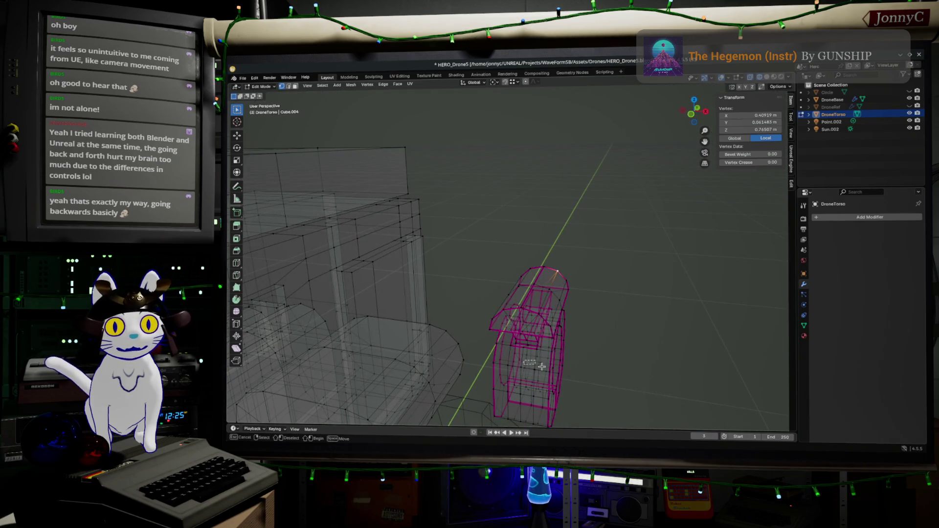
left_click(537, 374, "ctrl")
key("ctrl+KP_Add")
key("ctrl+KP_Add")
key("ctrl+KP_Add")
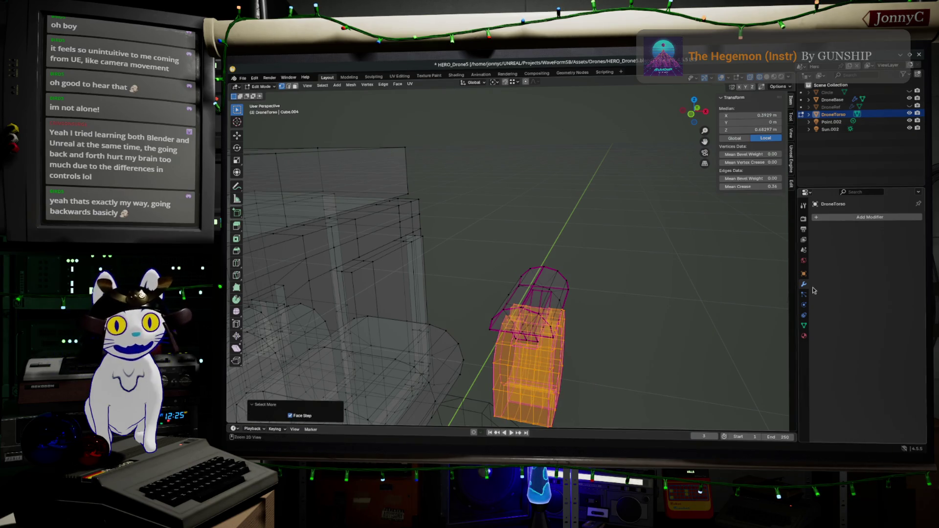
- Add the part's top vertices and grow the selection over its domed cap
left_click_drag(478, 247, 616, 301, "ctrl")
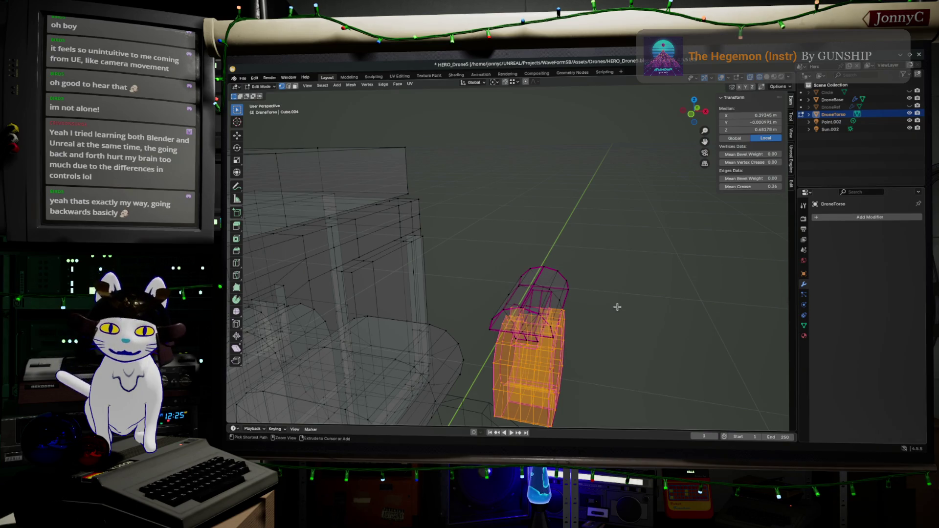
key("ctrl+KP_Add")
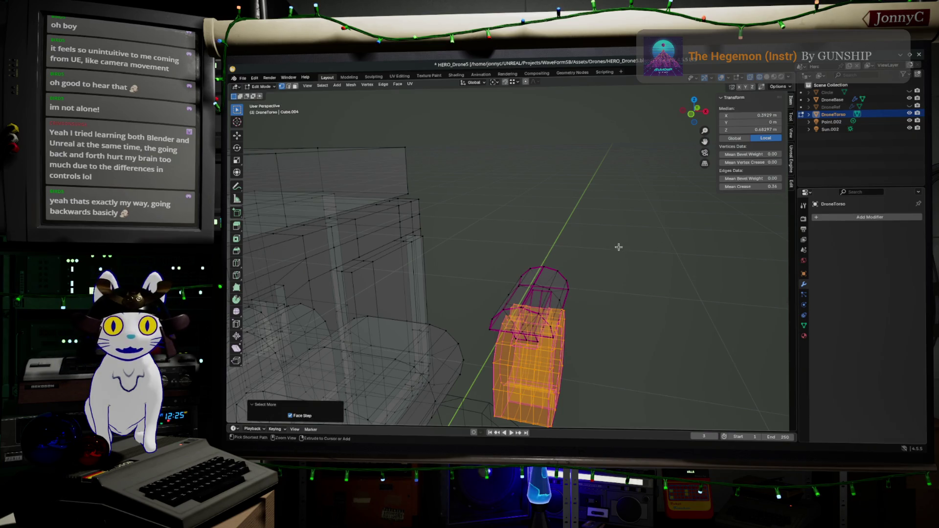
key("ctrl+z")
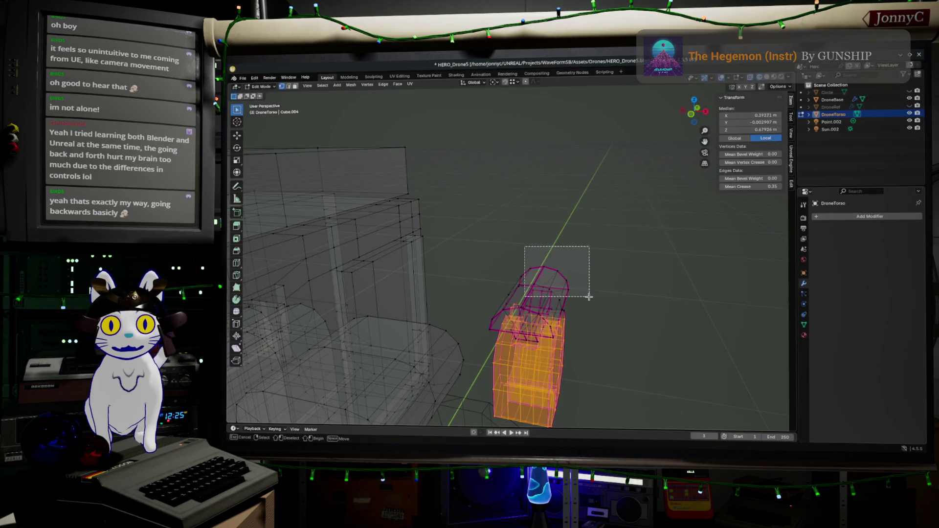
left_click_drag(523, 246, 591, 299, "shift")
key("Up")
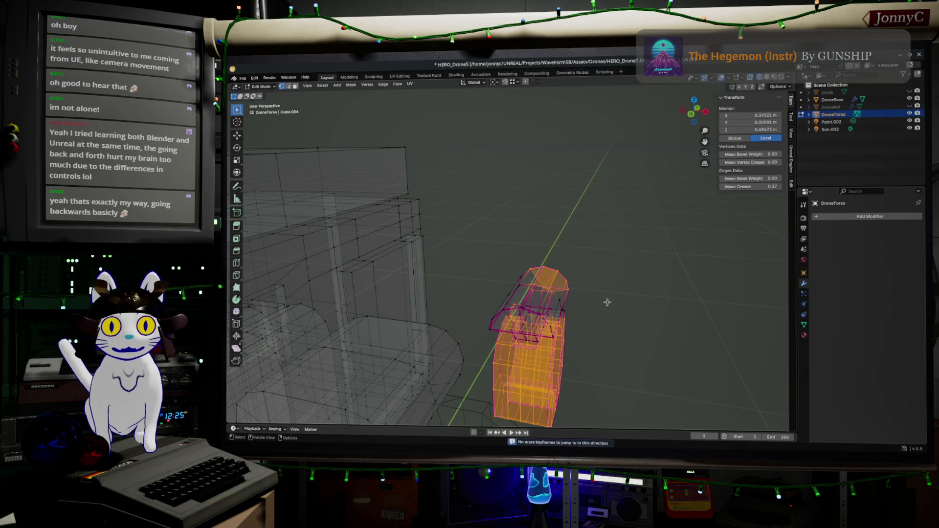
key("ctrl+KP_Add")
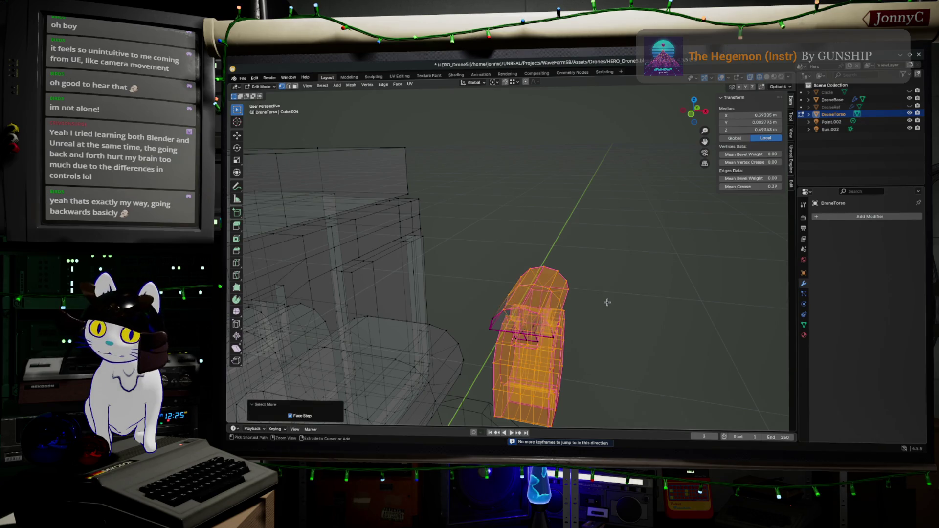
key("ctrl+KP_Add")
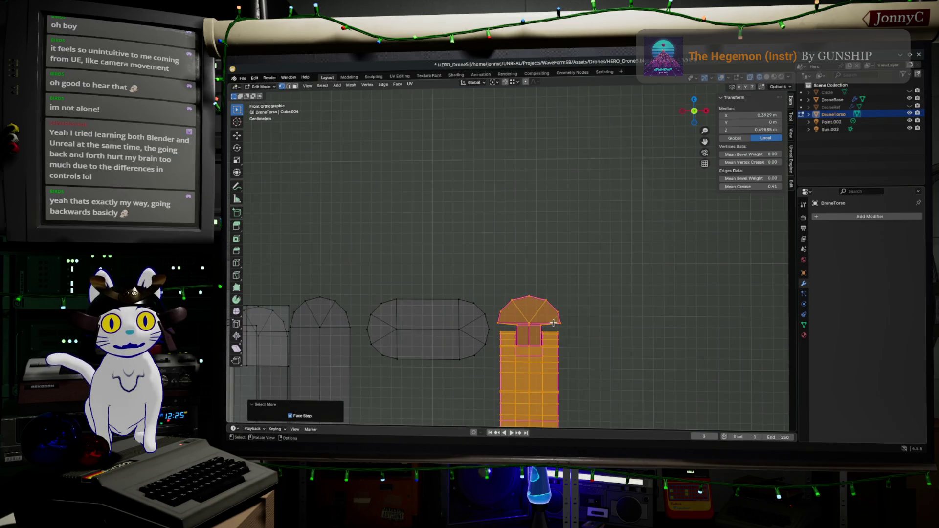
- Shift the part further right, then raise only its cap faces along Z
key("g")
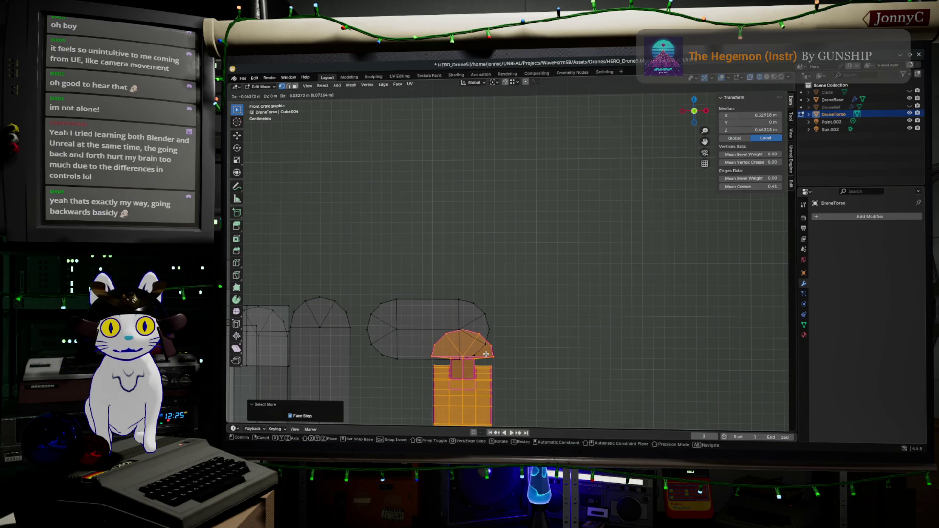
left_click(609, 323)
scroll(610, 324, "up", 1)
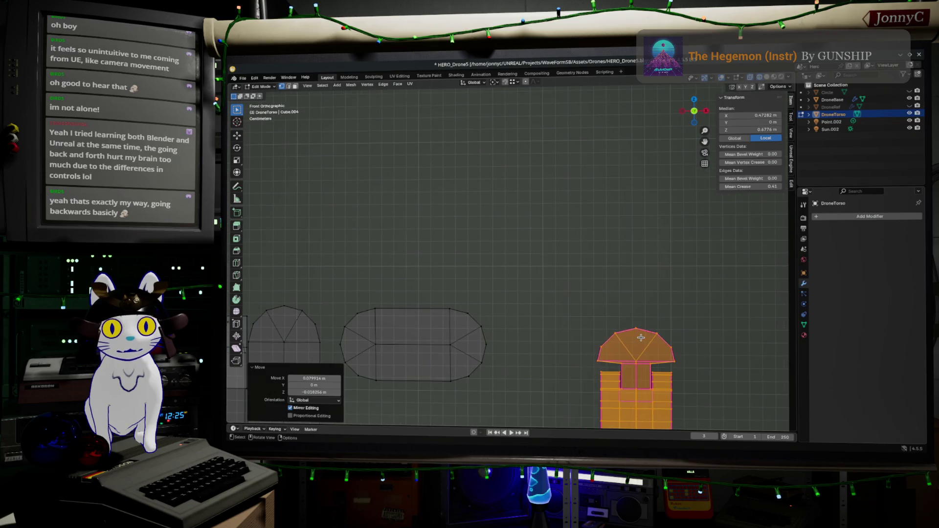
scroll(578, 314, "up", 1)
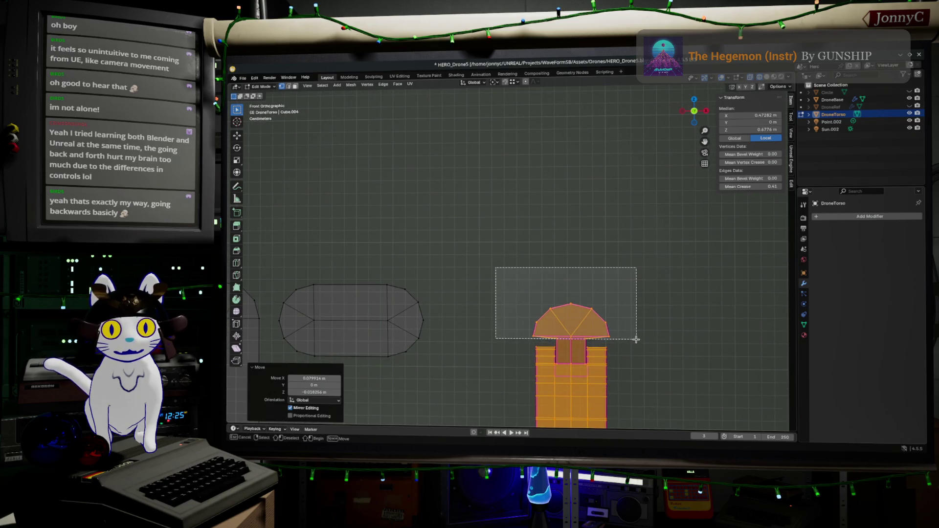
left_click_drag(496, 268, 633, 346)
scroll(635, 338, "up", 2)
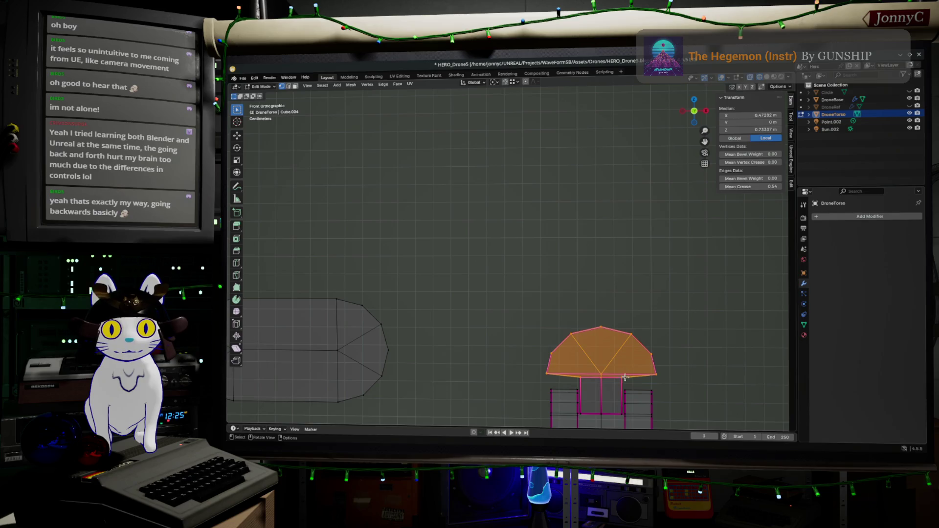
left_click_drag(630, 387, 576, 375)
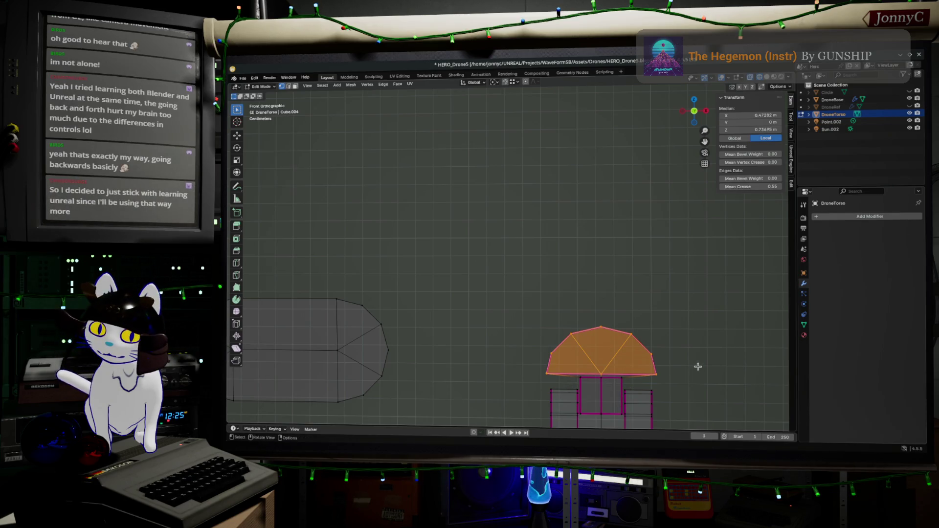
key("g")
key("z")
key("z")
key("z")
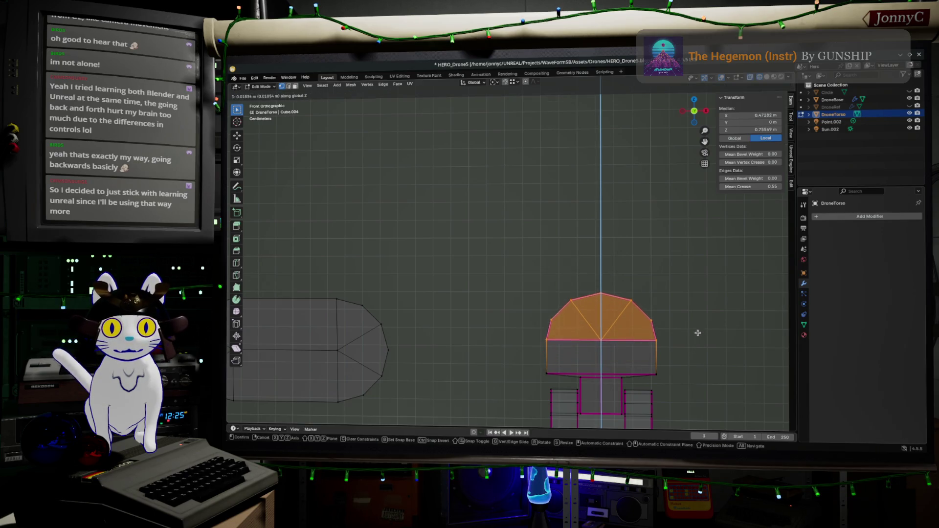
left_click(698, 330)
scroll(683, 352, "down", 5)
- Reposition the whole part left and then back right beside the torso
left_click_drag(643, 414, 479, 211)
key("g")
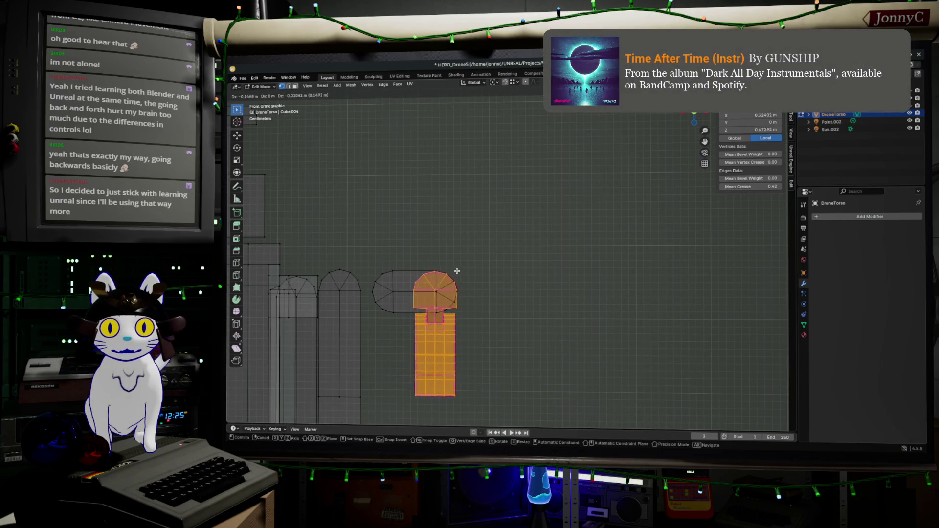
left_click(457, 273)
scroll(541, 286, "up", 1)
scroll(570, 271, "up", 2)
scroll(558, 283, "up", 1)
scroll(543, 293, "down", 2)
key("g")
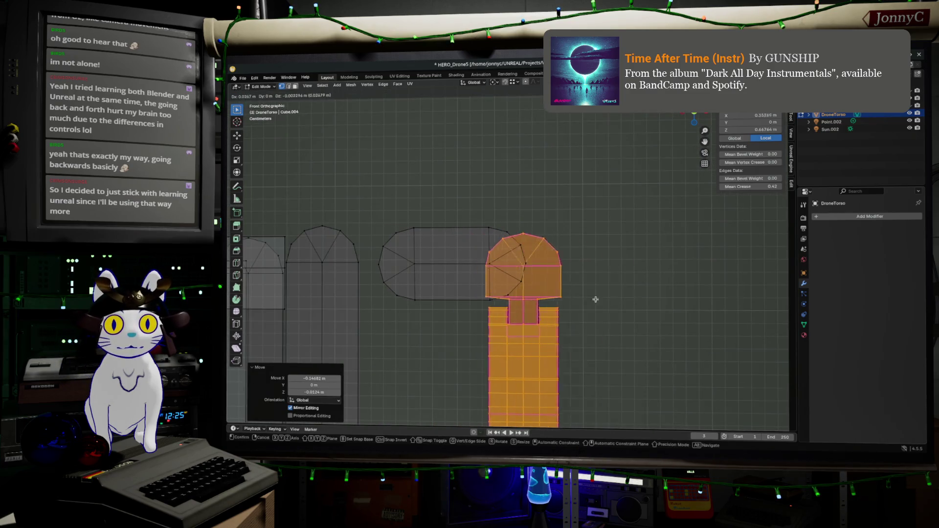
left_click(697, 312)
- Raise the dome top faces a little along Z, then select the entire torso mesh to move it
left_click_drag(552, 236, 722, 301)
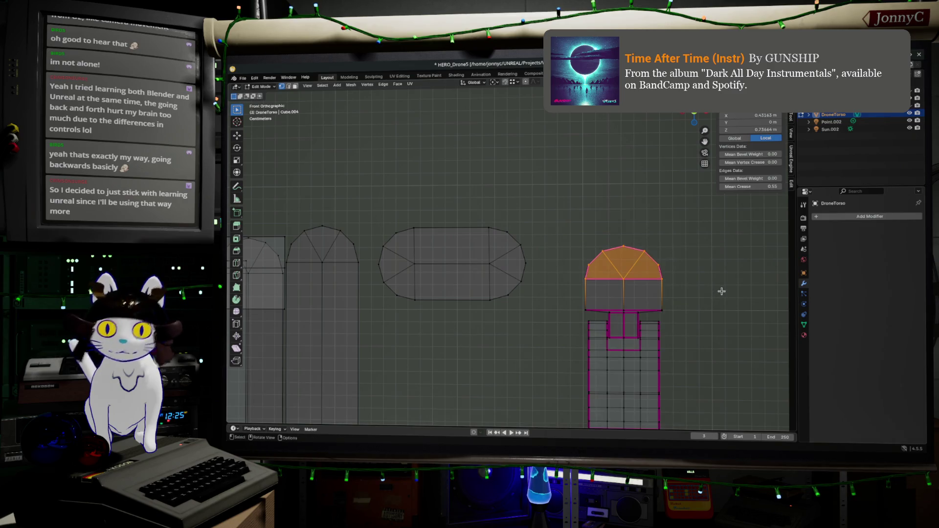
key("g")
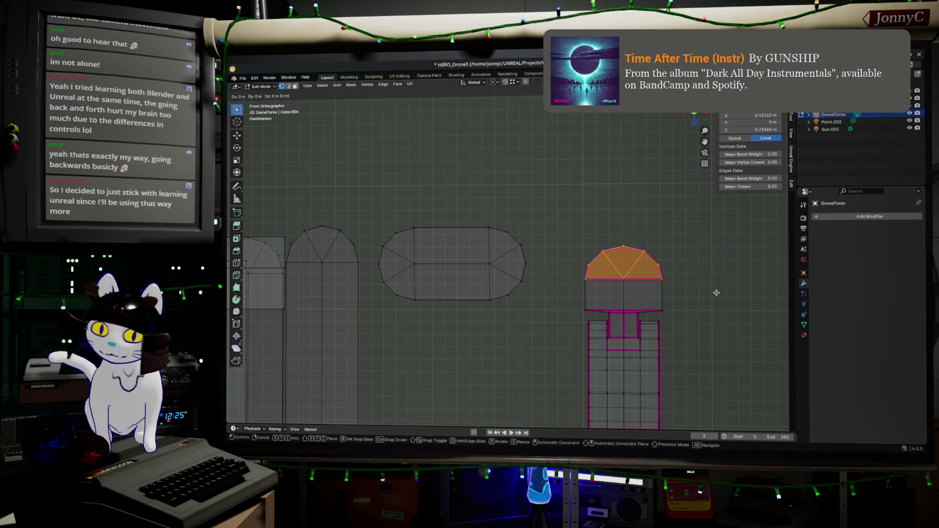
left_click(717, 282)
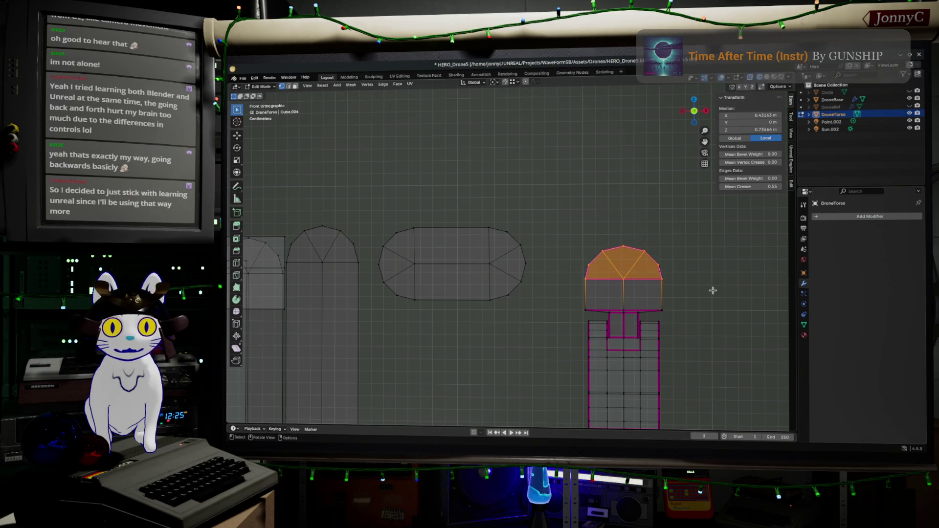
key("g")
key("z")
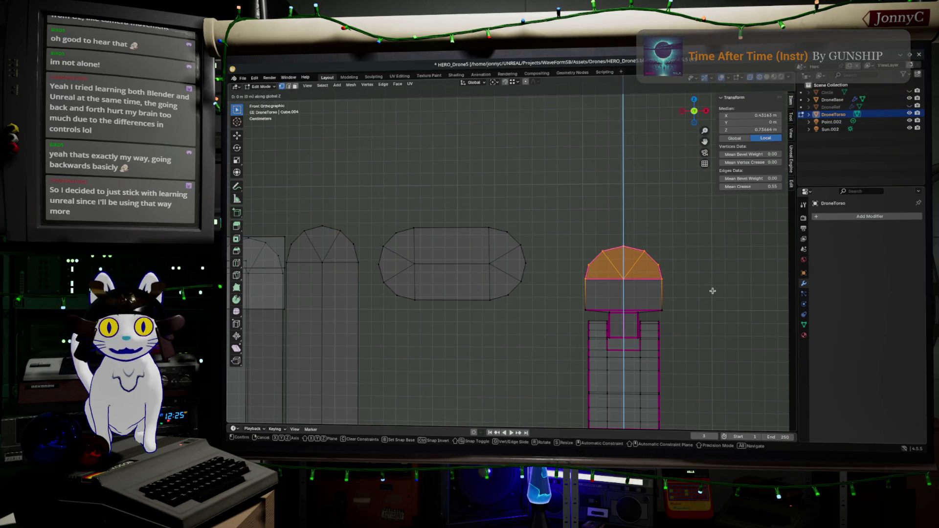
left_click(711, 279)
scroll(711, 278, "down", 2)
scroll(639, 249, "down", 1)
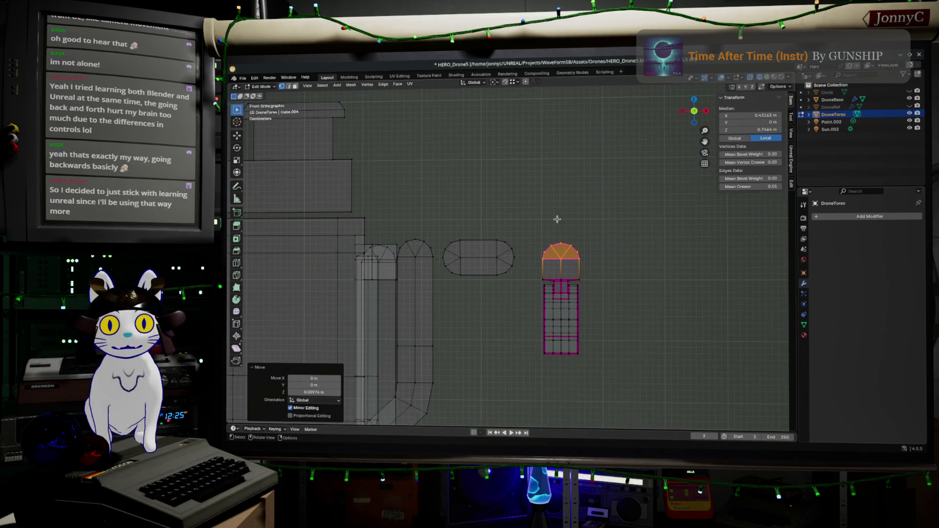
key("a")
scroll(558, 294, "up", 3)
key("g")
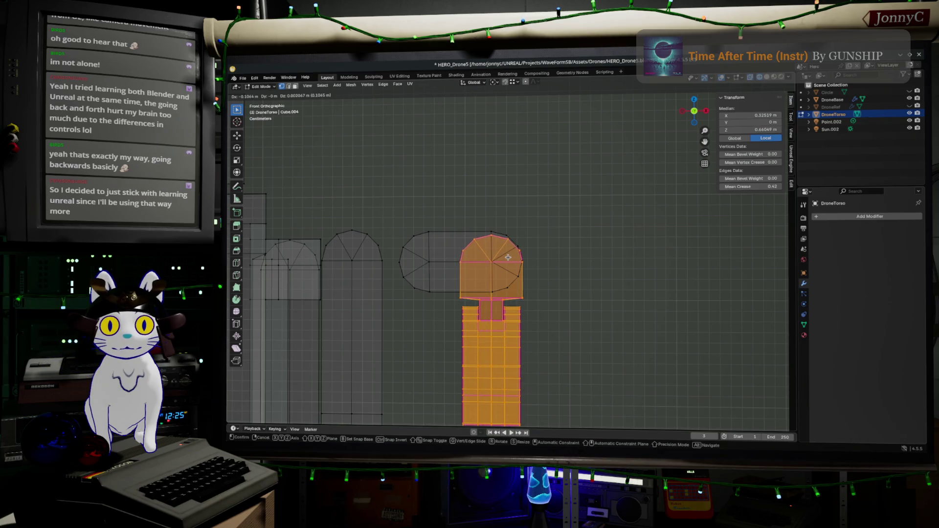
- Set the torso down in its new position and nudge it once more
left_click(508, 258)
scroll(517, 257, "up", 2)
middle_click_drag(583, 257, 626, 266, "shift")
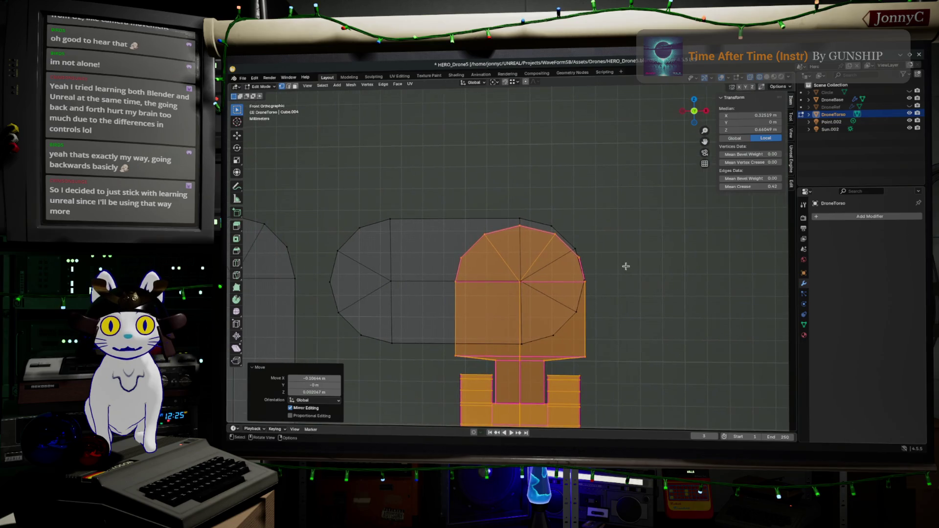
scroll(626, 267, "up", 3)
key("g")
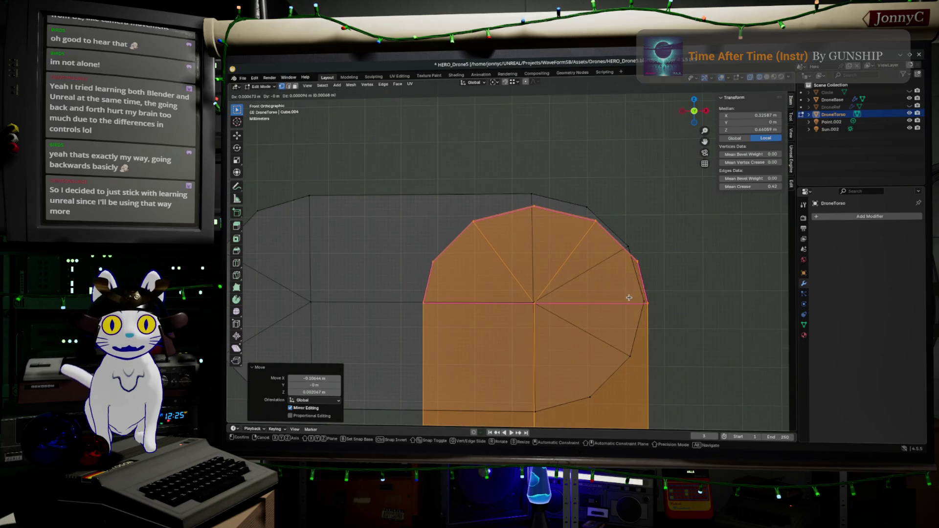
left_click(650, 290)
scroll(661, 288, "down", 2)
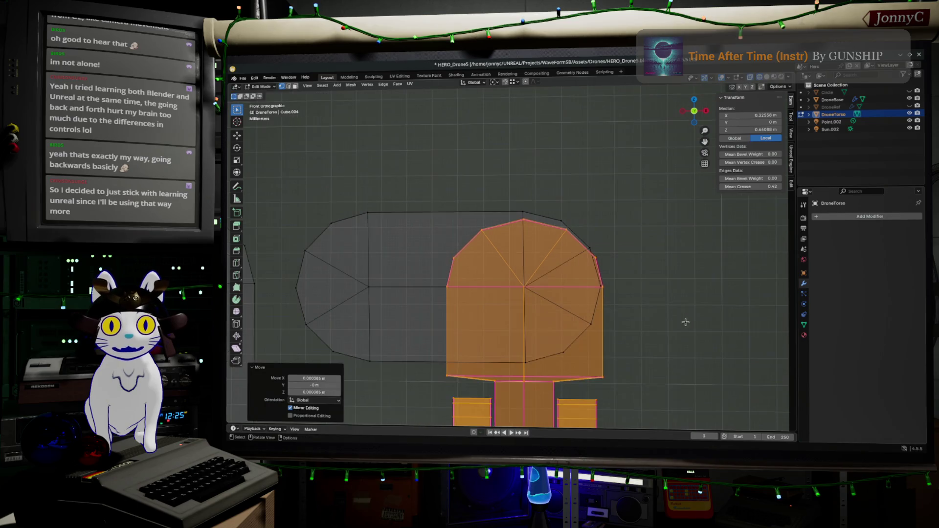
scroll(676, 285, "down", 2)
middle_click_drag(676, 285, 675, 262, "shift")
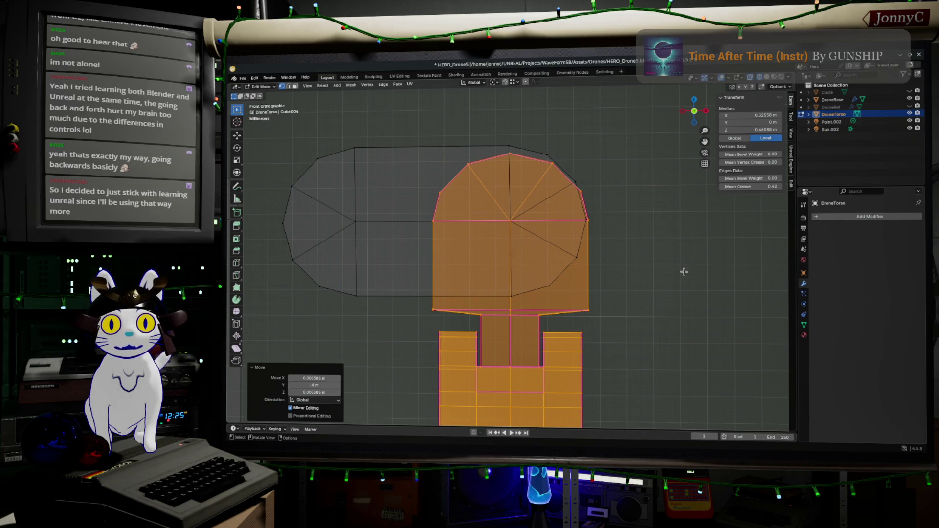
- Scale the torso slightly narrower in X and a touch taller in Z, reposition it, and leave Edit Mode in wireframe
key("s")
key("x")
left_click(667, 275)
key("g")
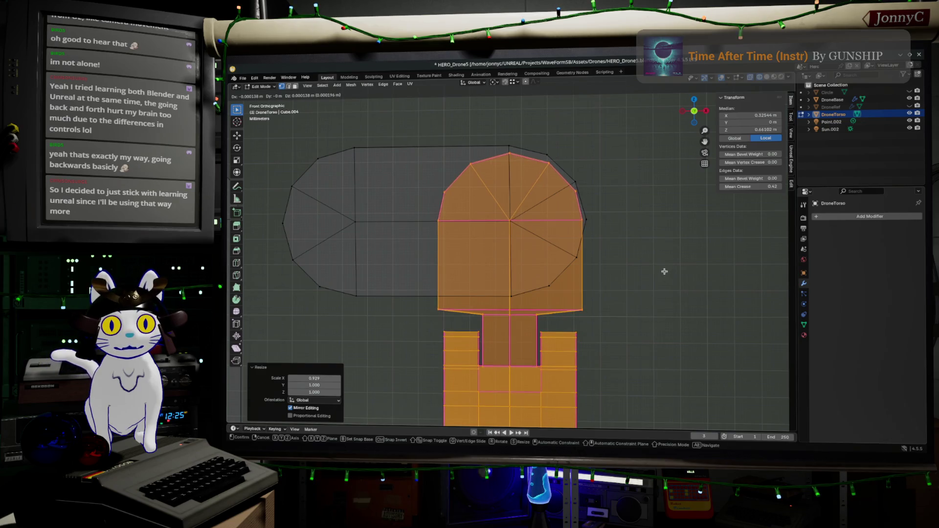
left_click(664, 271)
key("s")
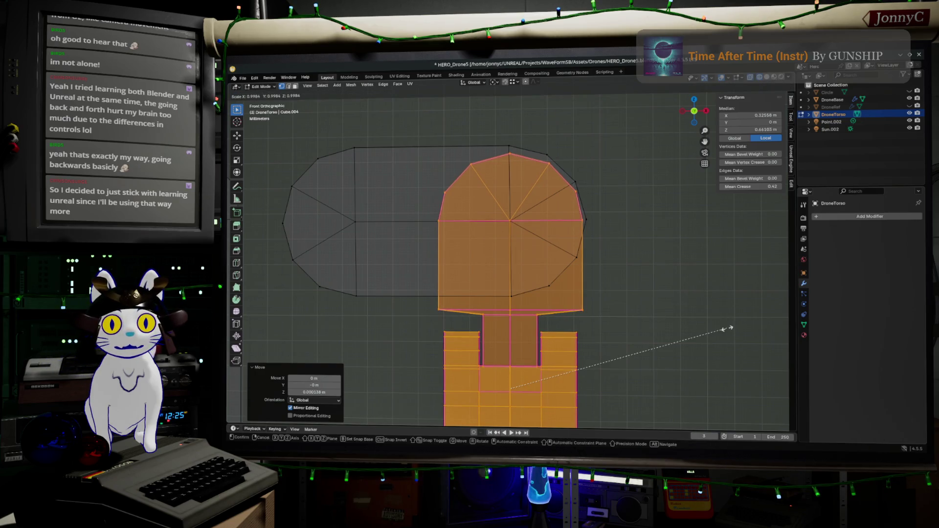
key("z")
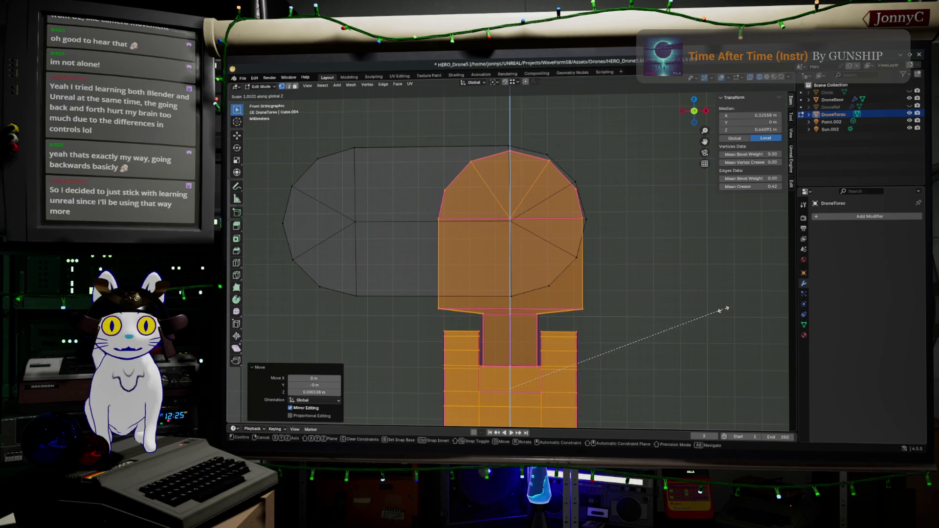
left_click(723, 310)
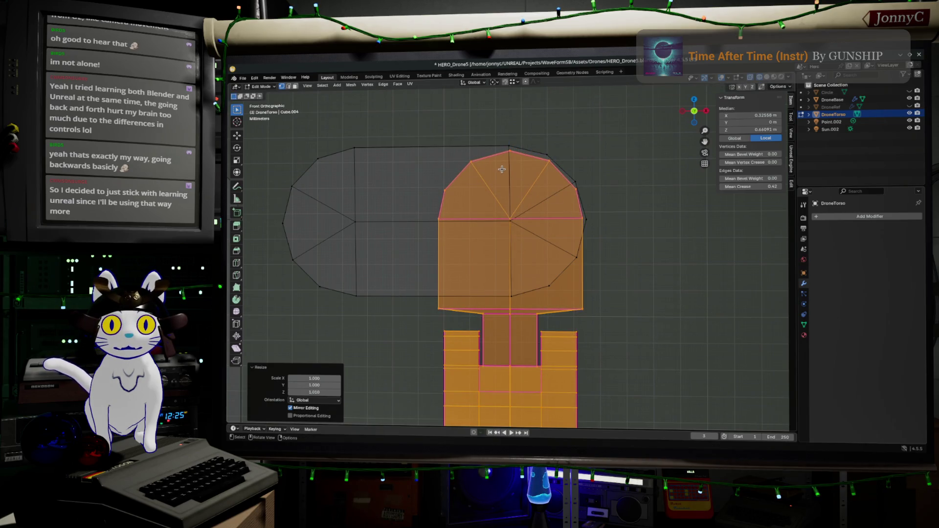
scroll(504, 170, "down", 2)
key("Tab")
key("shift+z")
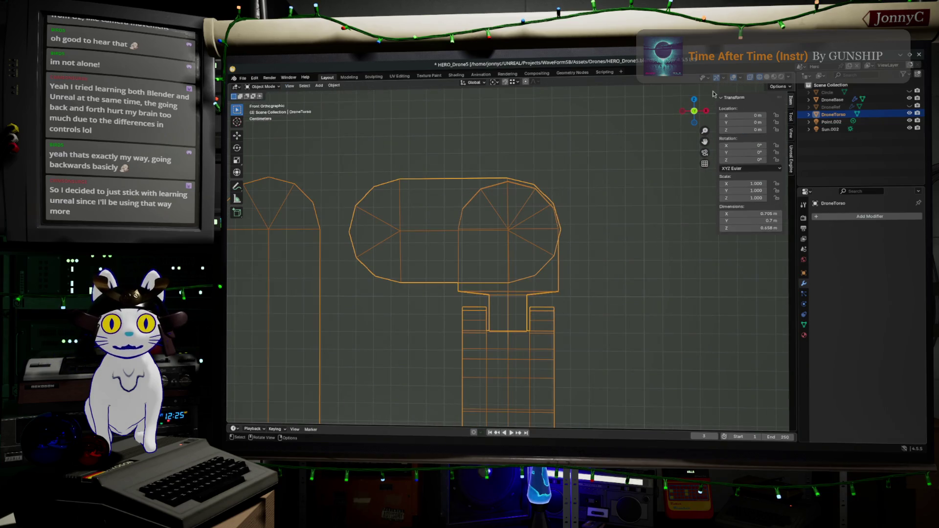
- From the right side in solid Edit Mode, select the torso's ring and grow to the whole top block
left_click(706, 111)
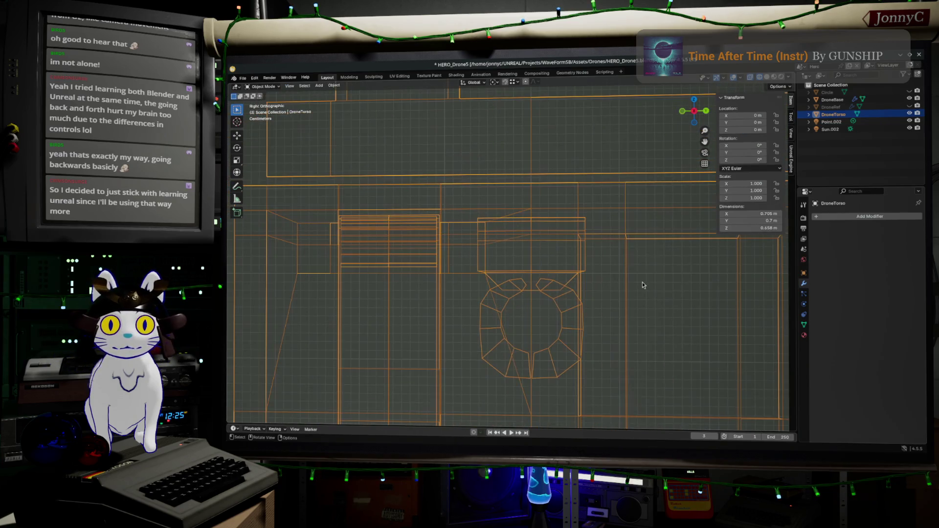
key("Tab")
key("shift+z")
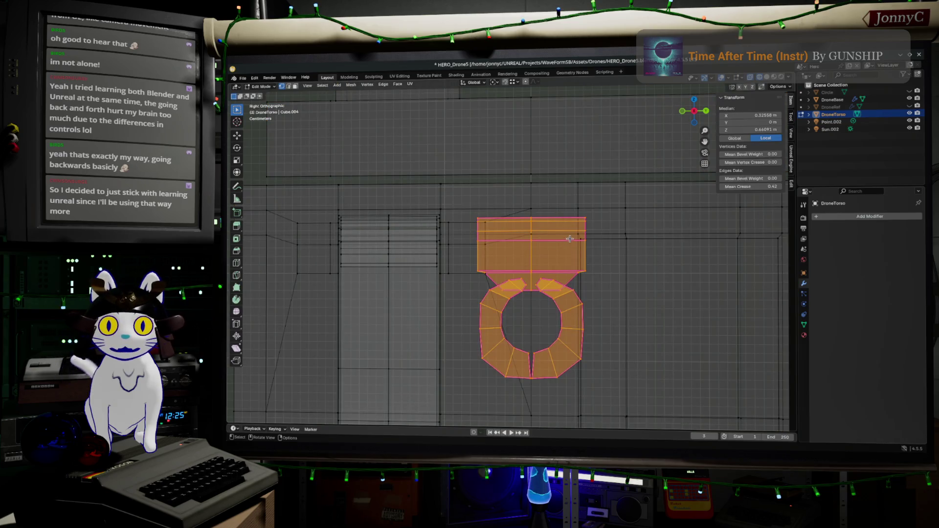
left_click(571, 238)
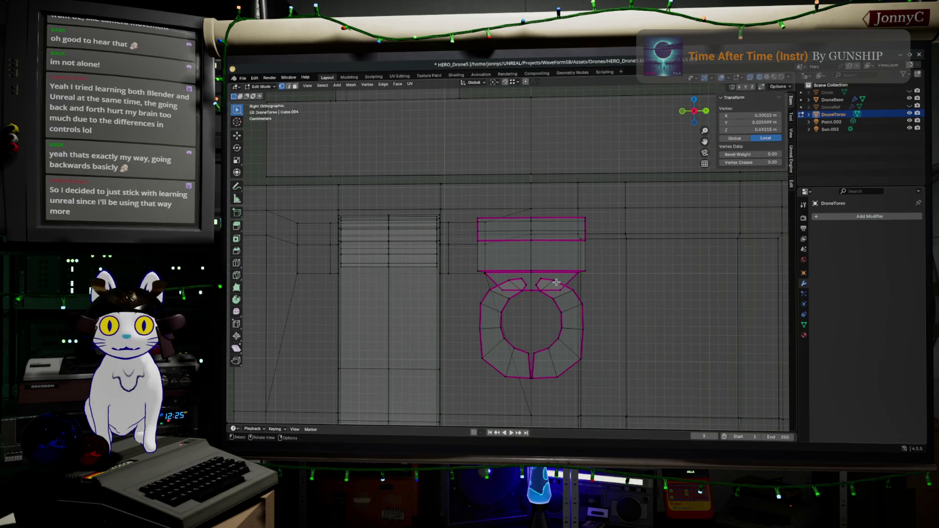
left_click_drag(541, 256, 563, 298, "shift")
left_click_drag(512, 269, 528, 300, "shift")
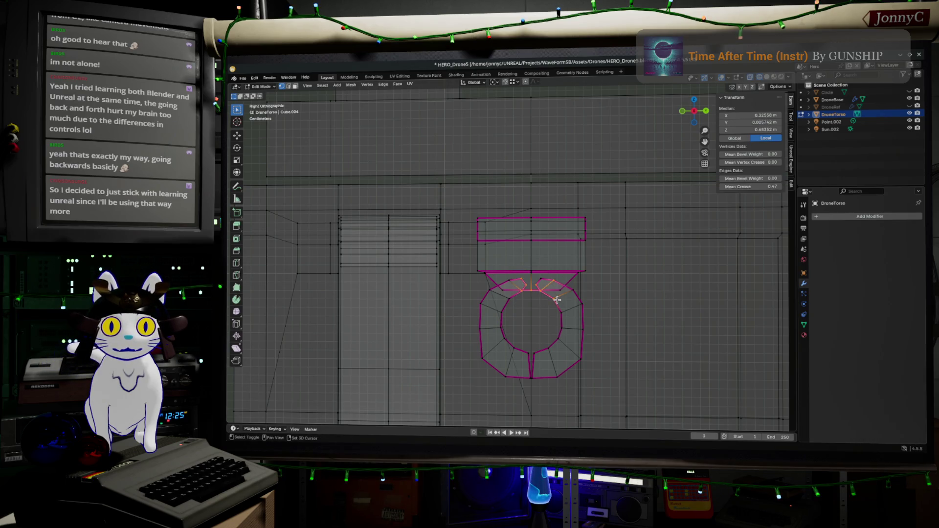
key("ctrl+KP_Add")
key("ctrl+KP_Add")
key("ctrl+KP_Add")
key("ctrl+KP_Add")
scroll(558, 300, "up", 3)
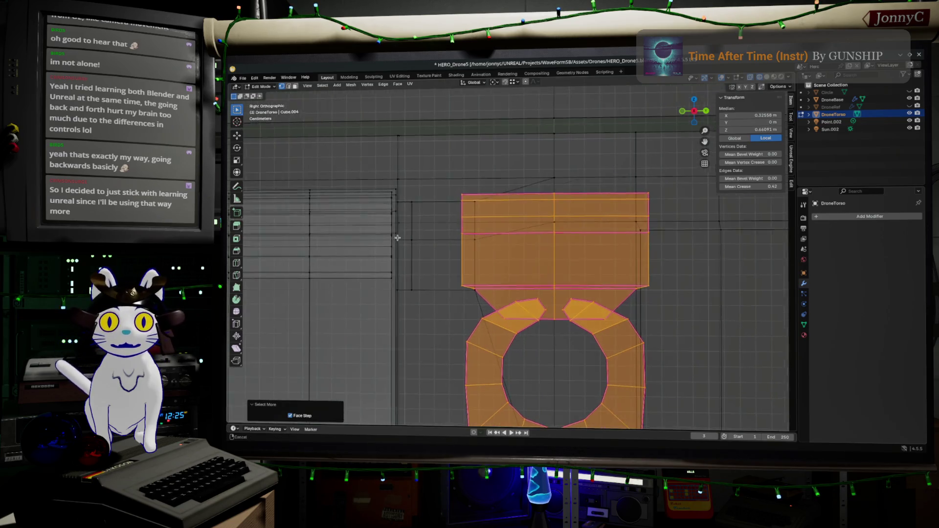
- Move the selected ring and block faces about 0.16 m sideways along Y
middle_click_drag(400, 239, 514, 248, "shift")
key("g")
key("y")
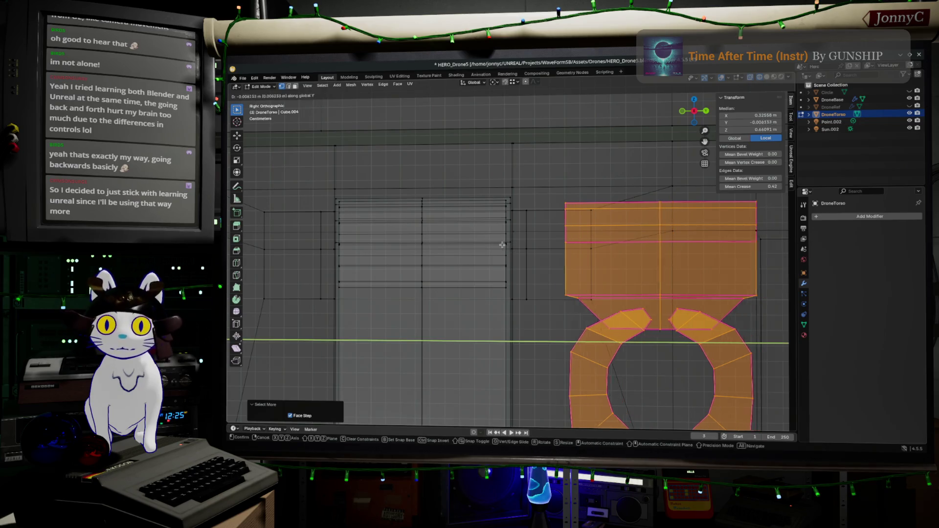
left_click(270, 238)
middle_click_drag(270, 238, 469, 290)
- Box-select the torso, grow over its rounded side section, and frame it from the front
left_click_drag(487, 198, 575, 310, "shift")
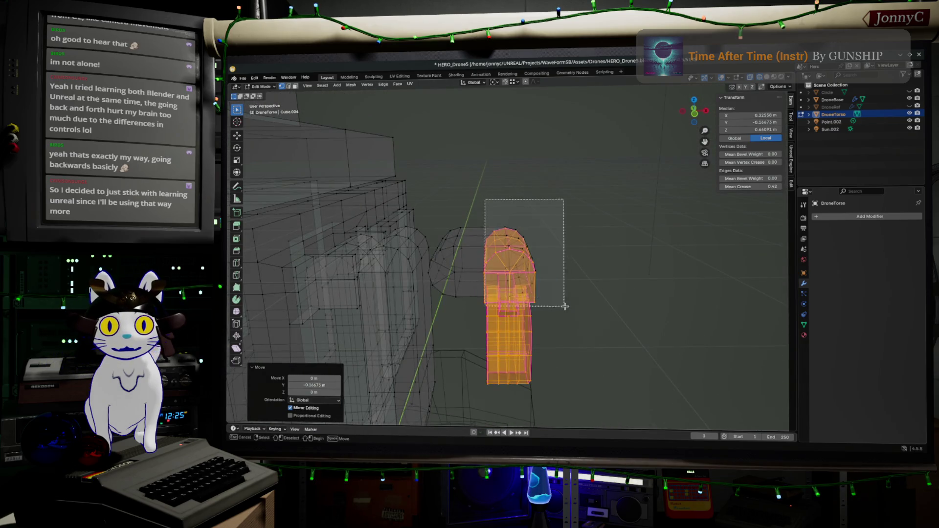
key("ctrl+KP_Add")
key("ctrl+KP_Add")
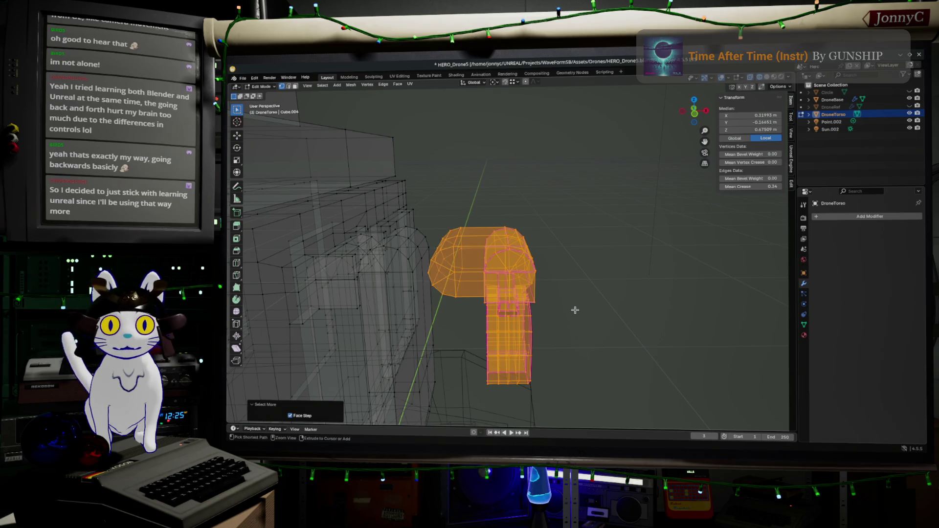
left_click(692, 114)
scroll(576, 223, "up", 1)
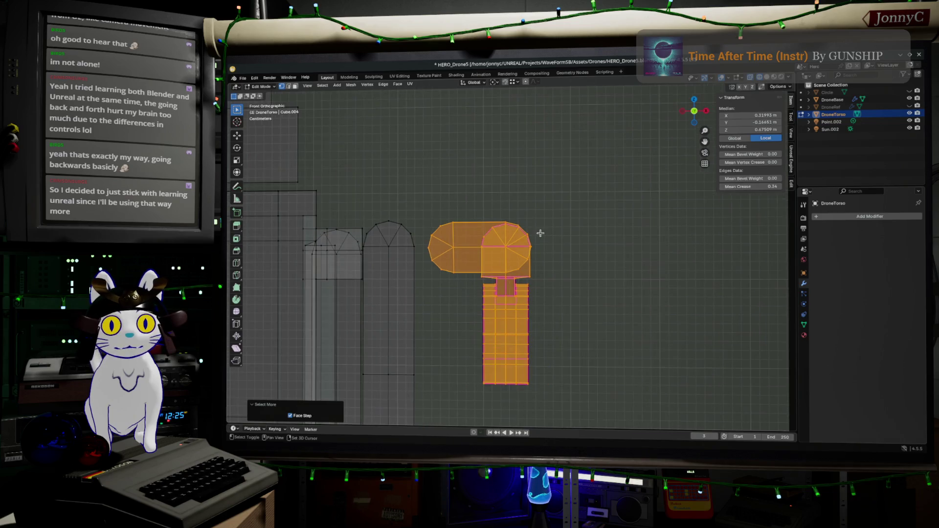
middle_click_drag(550, 213, 658, 208, "shift")
scroll(657, 208, "up", 1)
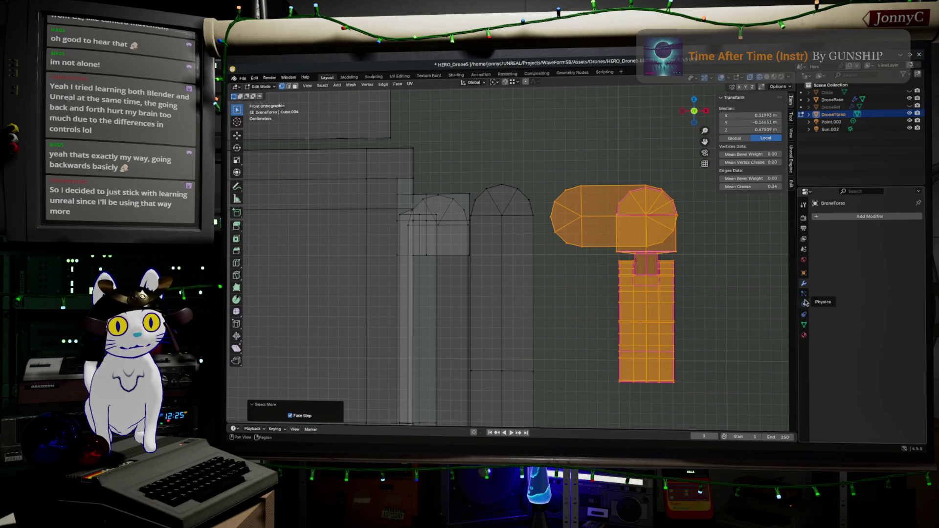
- Show the mesh's object data and move the torso about 7.5 cm left along X
left_click(804, 324)
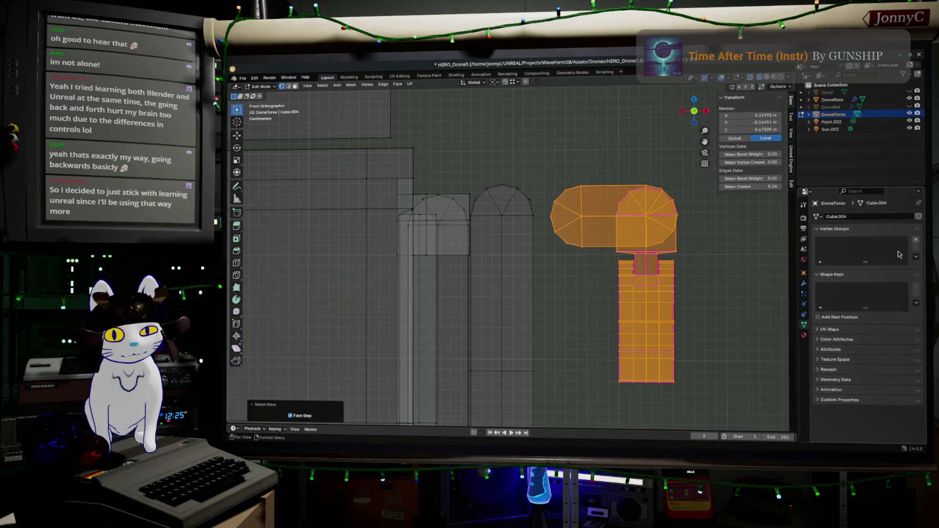
scroll(641, 212, "up", 1)
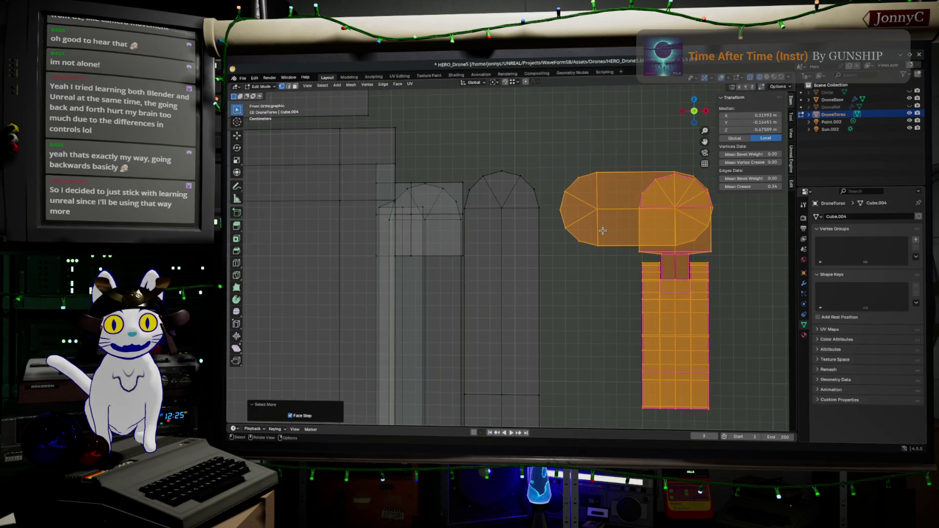
scroll(642, 212, "up", 1)
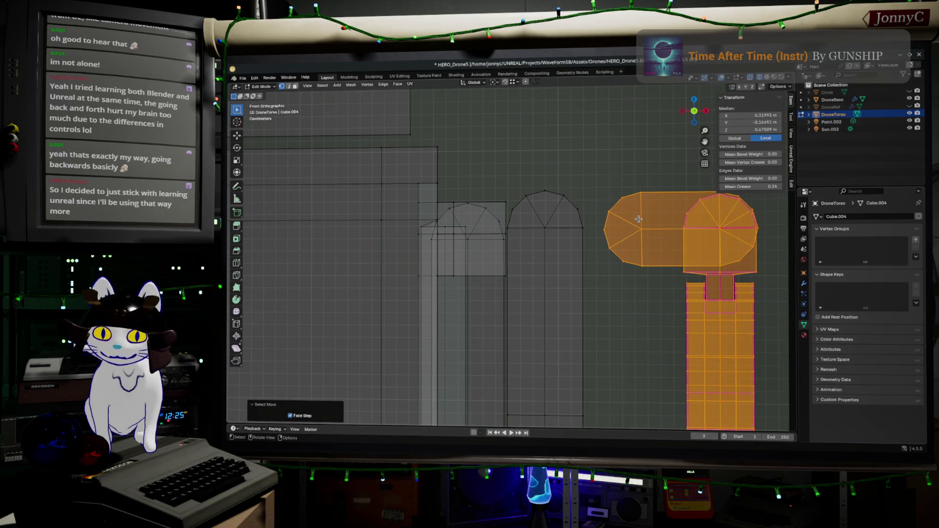
key("g")
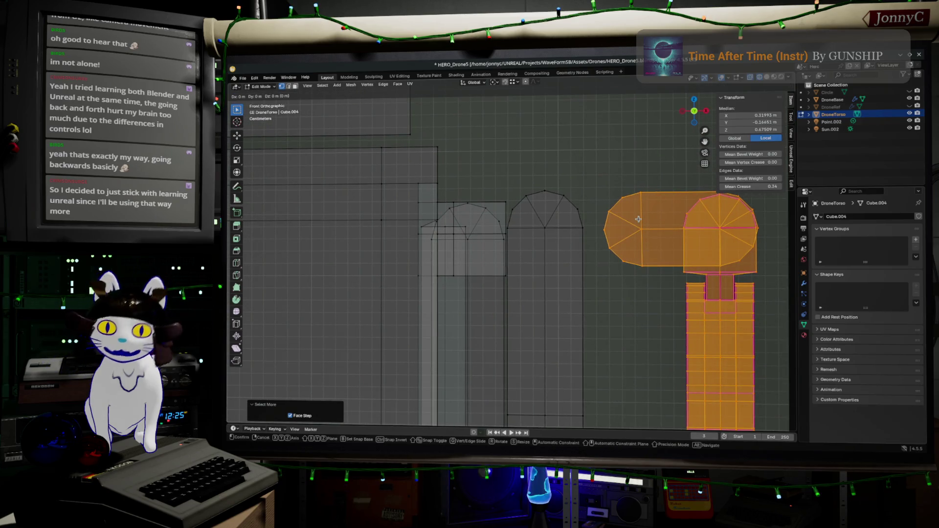
key("x")
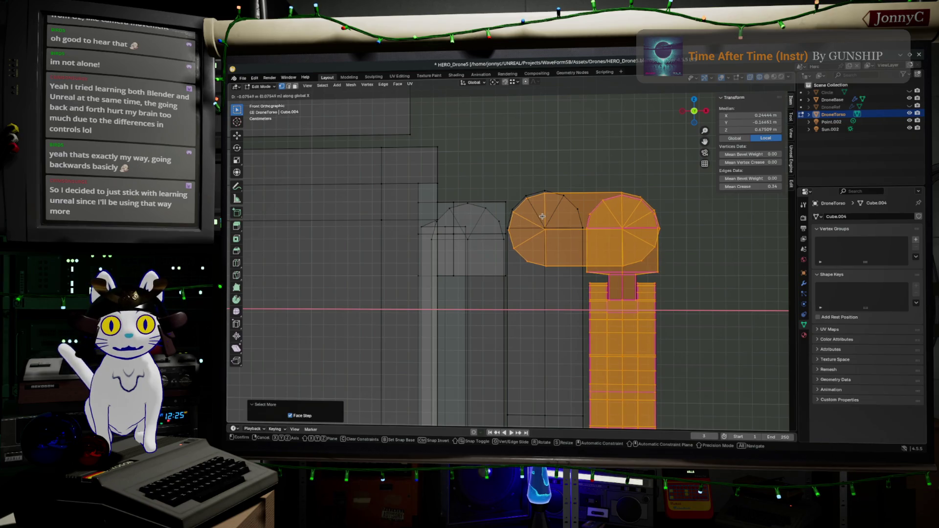
left_click(543, 216)
scroll(558, 220, "up", 2)
scroll(591, 237, "up", 1)
scroll(592, 236, "up", 2)
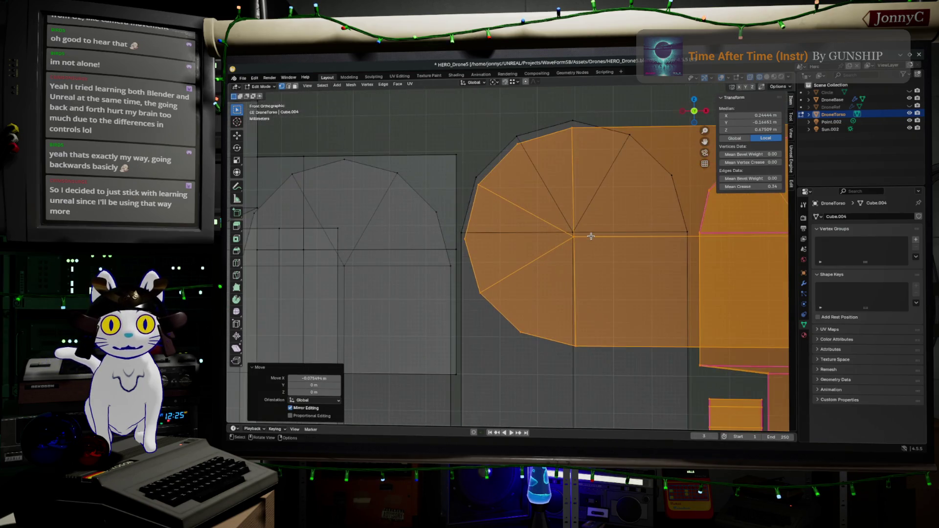
- Nudge the torso slightly up along Z, leave Edit Mode, and return to solid display
key("g")
key("z")
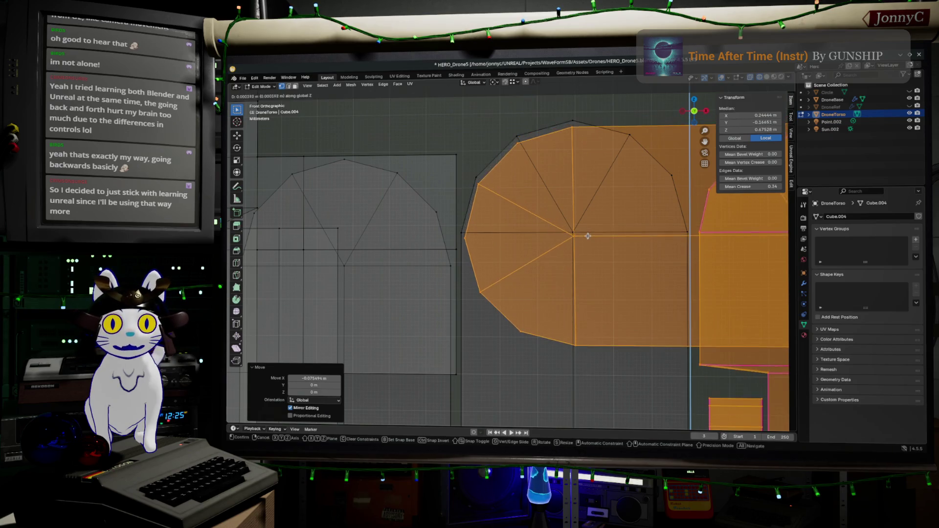
left_click(588, 232)
key("Tab")
scroll(588, 233, "down", 3)
middle_click_drag(588, 231, 763, 110, "shift")
key("shift+z")
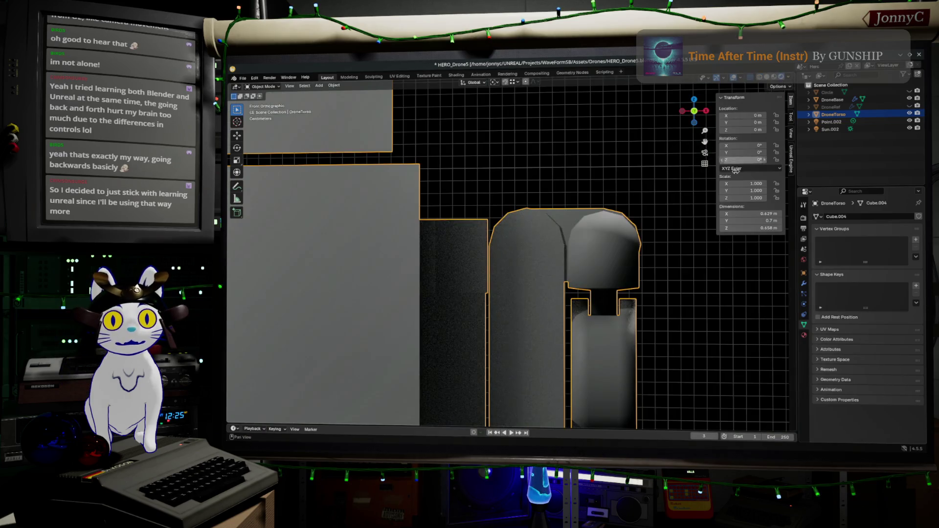
key("Tab")
mouse_move(621, 272)
middle_mouse_down()
mouse_move(605, 290)
mouse_move(577, 246)
mouse_move(695, 251)
mouse_move(686, 239)
middle_mouse_up()
key("Tab")
scroll(605, 290, "down", 3)
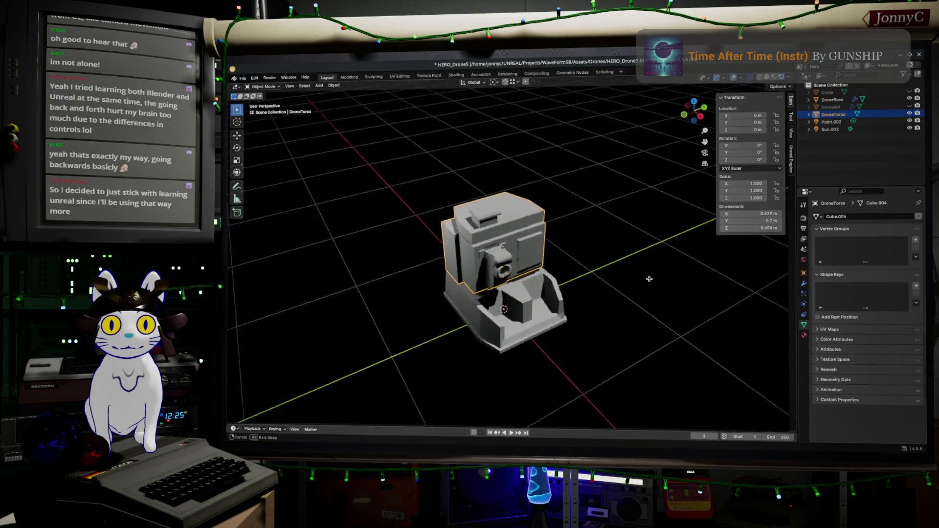
scroll(686, 238, "up", 2)
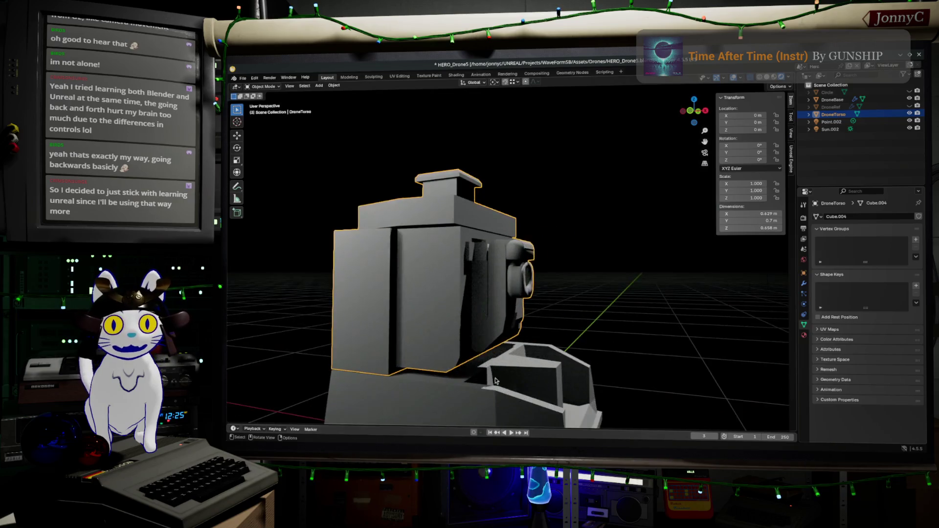
scroll(638, 286, "up", 2)
scroll(587, 338, "up", 2)
scroll(540, 388, "up", 2)
middle_click_drag(539, 387, 426, 249, "shift")
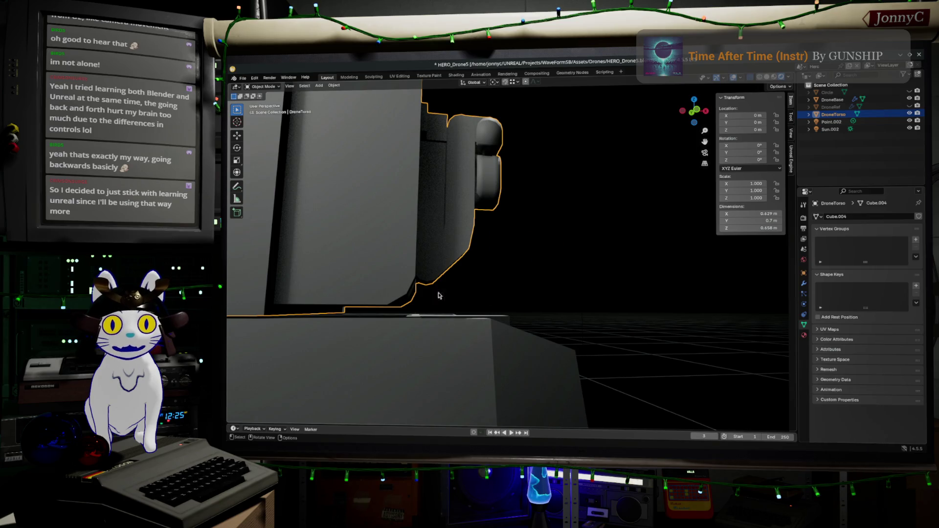
scroll(428, 294, "down", 3)
mouse_move(428, 295)
middle_mouse_down()
mouse_move(641, 300)
mouse_move(484, 244)
middle_mouse_up()
scroll(640, 300, "up", 5)
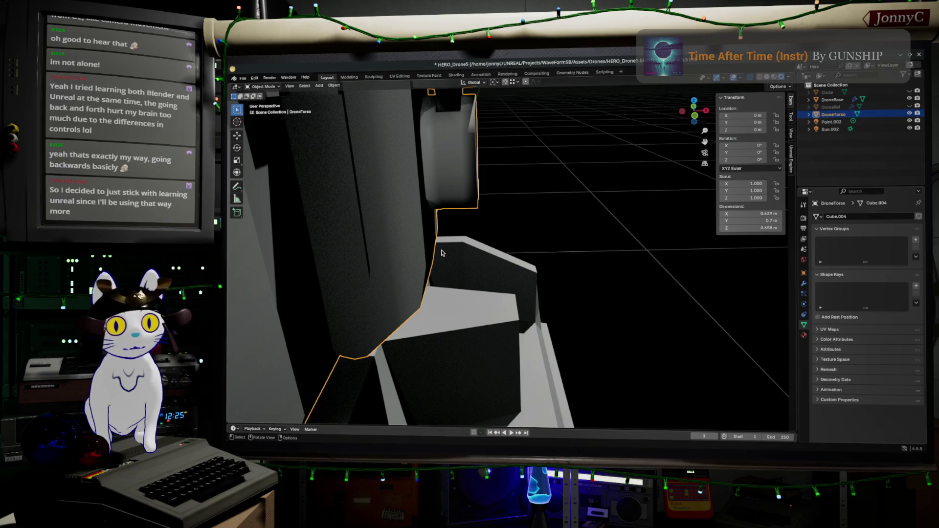
- Enter Edit Mode on DroneTorso and select a horizontal edge loop around its front
left_click(696, 117)
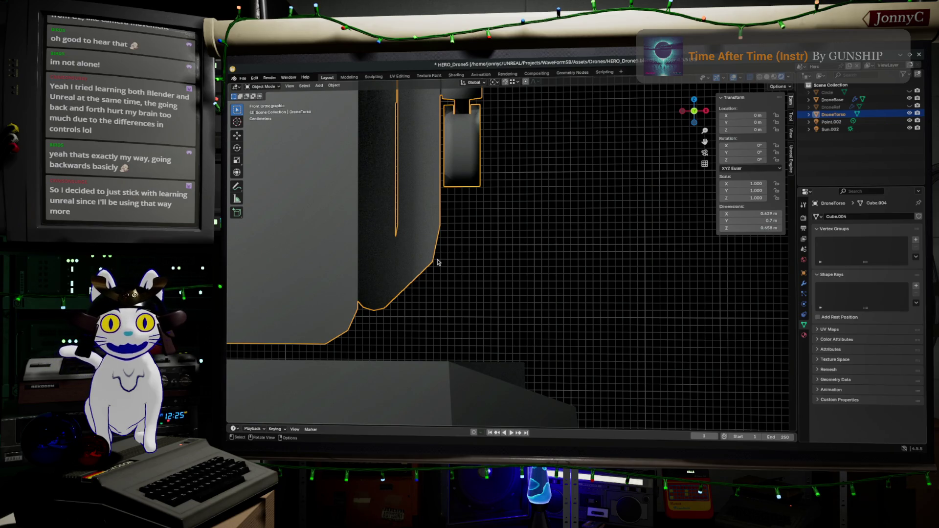
key("Tab")
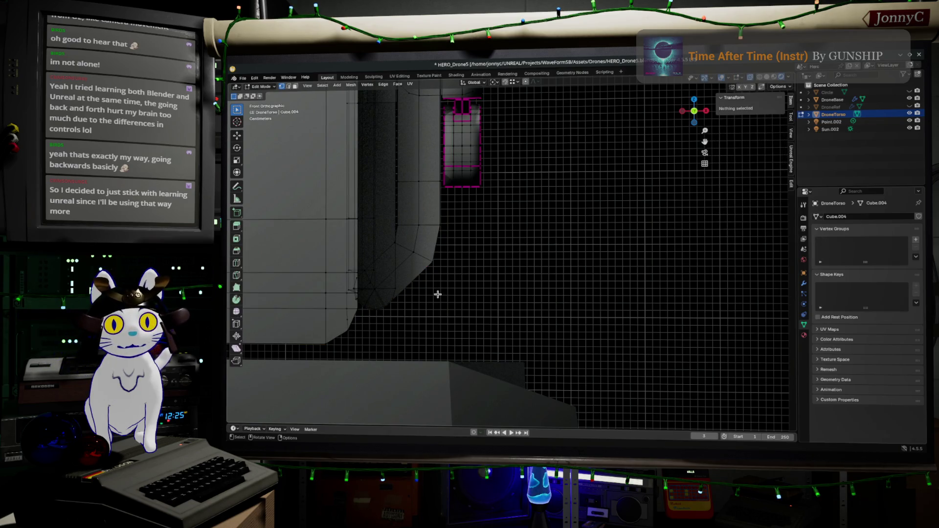
middle_click_drag(438, 294, 385, 297)
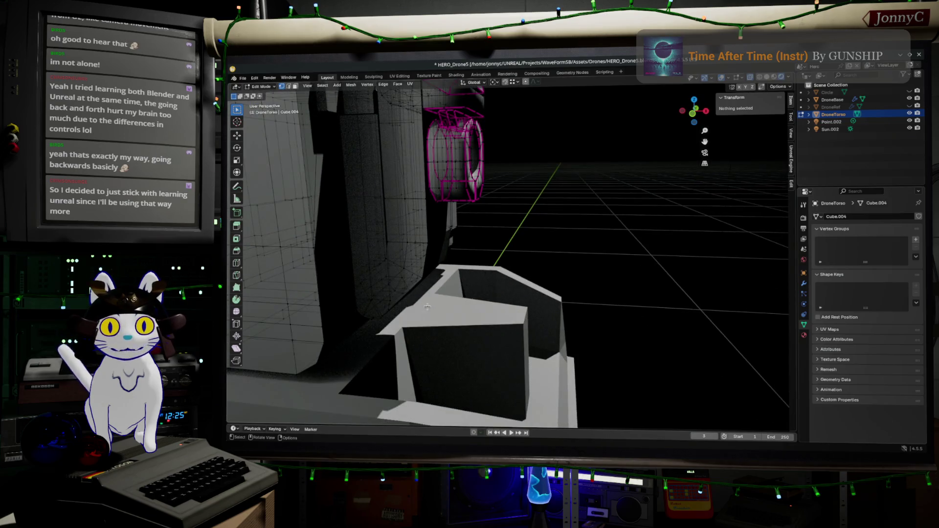
left_click(378, 297)
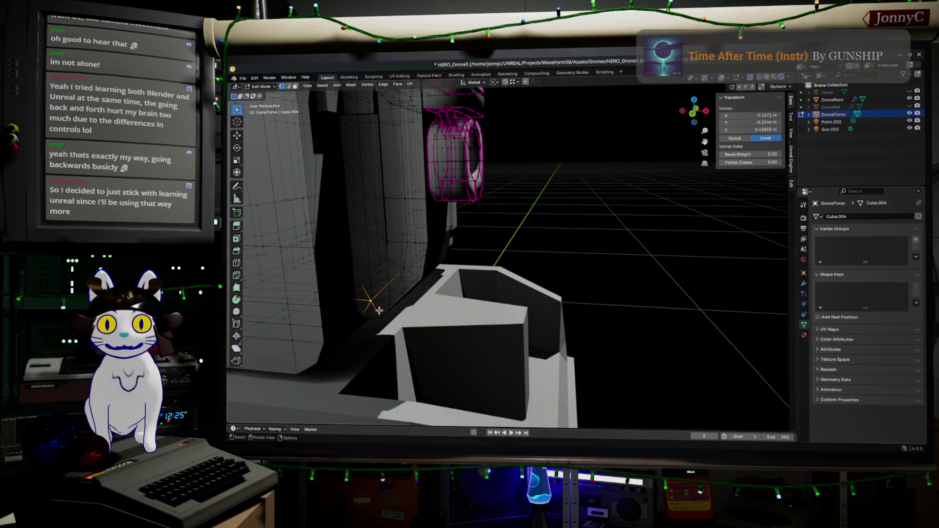
middle_click_drag(374, 302, 453, 245)
middle_click_drag(473, 311, 383, 262)
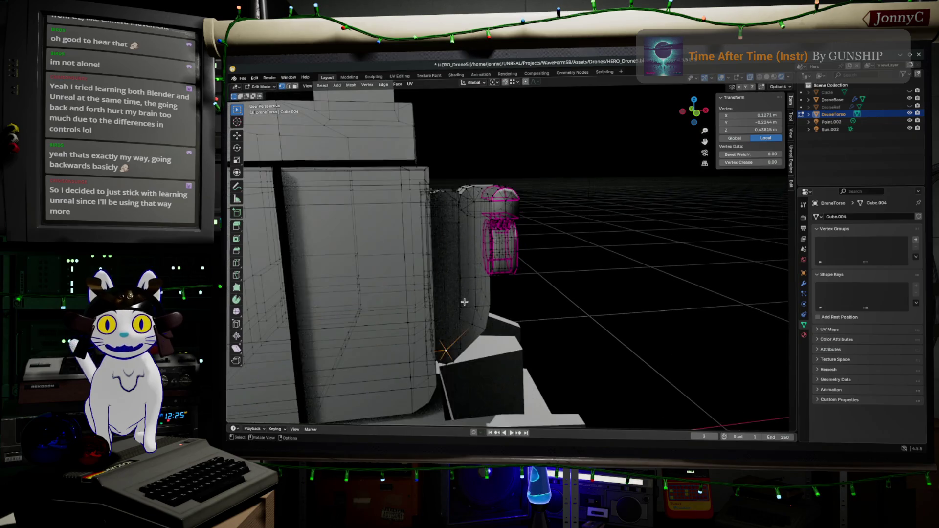
left_click(441, 297)
left_click(413, 278, "alt")
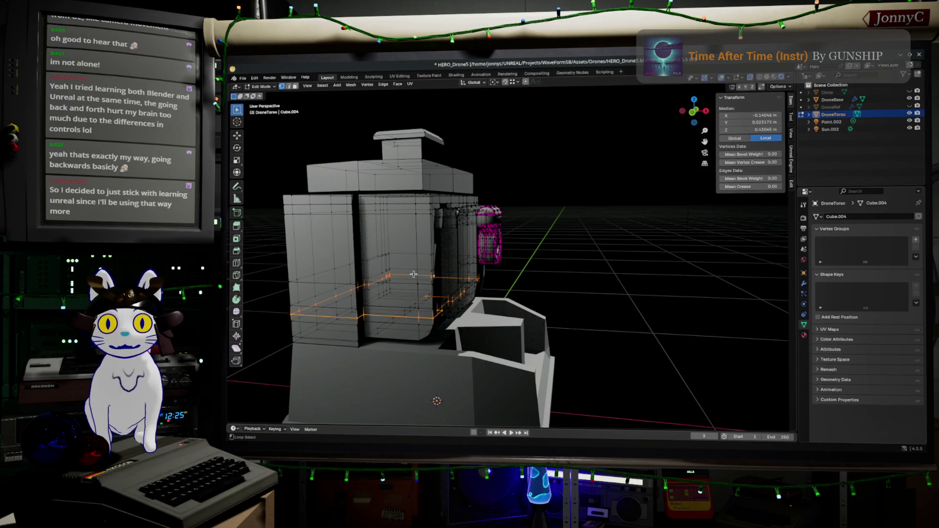
left_click(416, 260, "alt+shift")
left_click(418, 253, "alt")
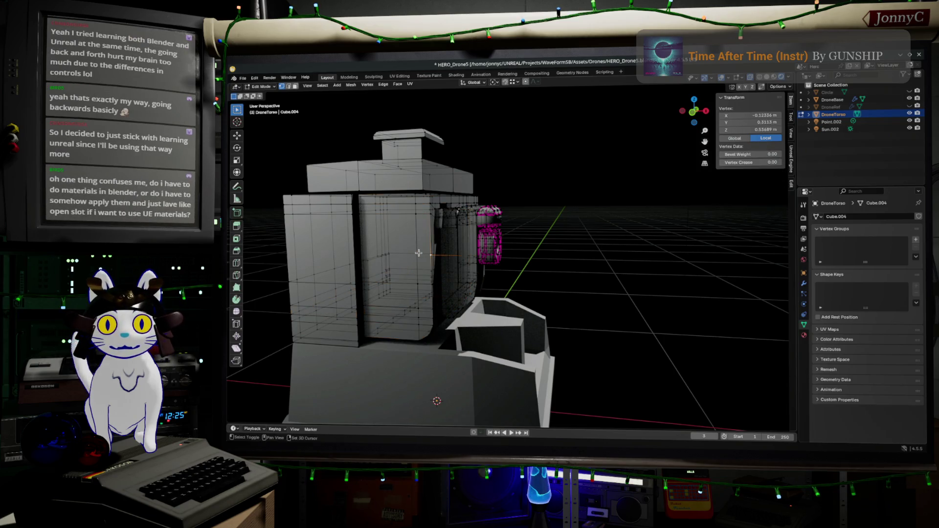
left_click(413, 240, "alt+shift")
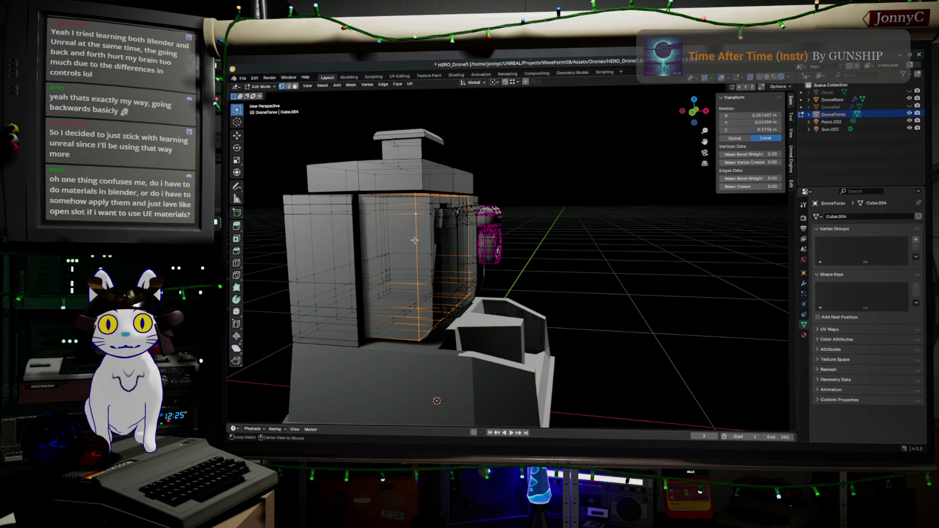
middle_click_drag(414, 241, 436, 237)
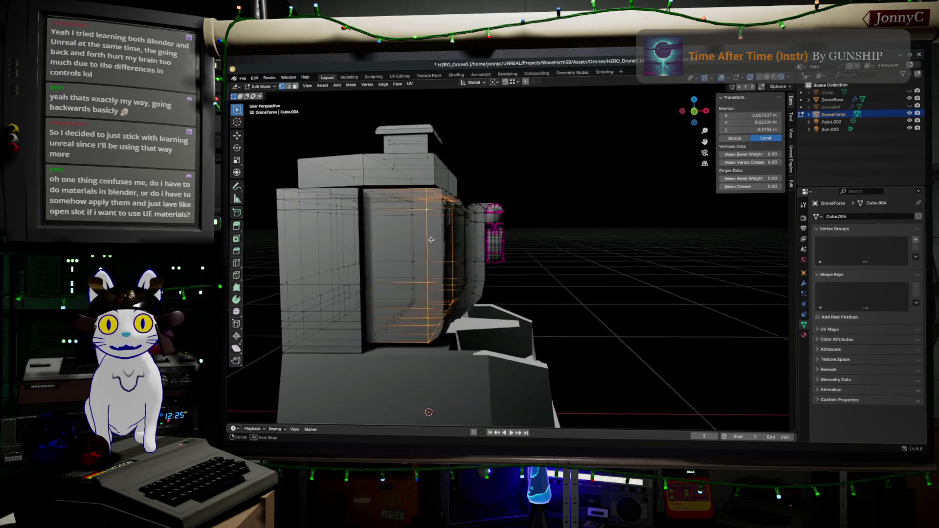
scroll(436, 236, "up", 1)
scroll(455, 242, "up", 1)
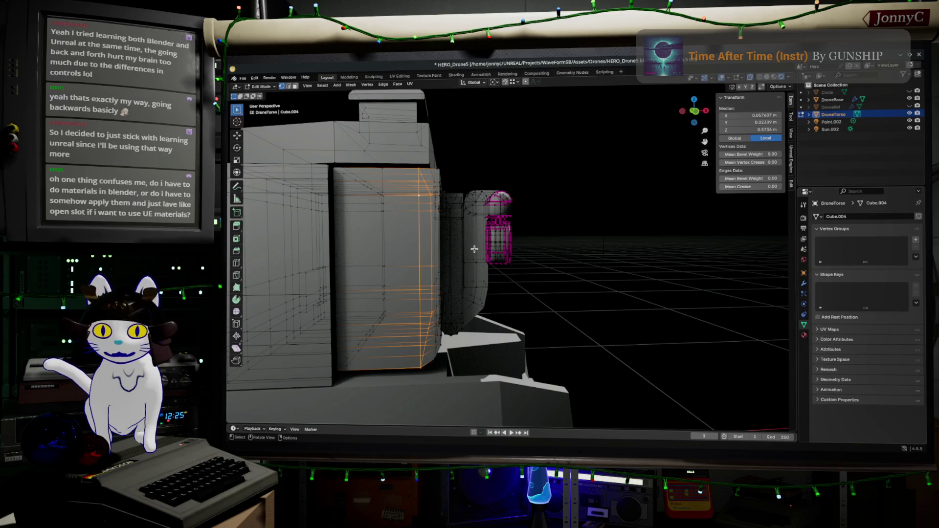
key("ctrl+KP_Add")
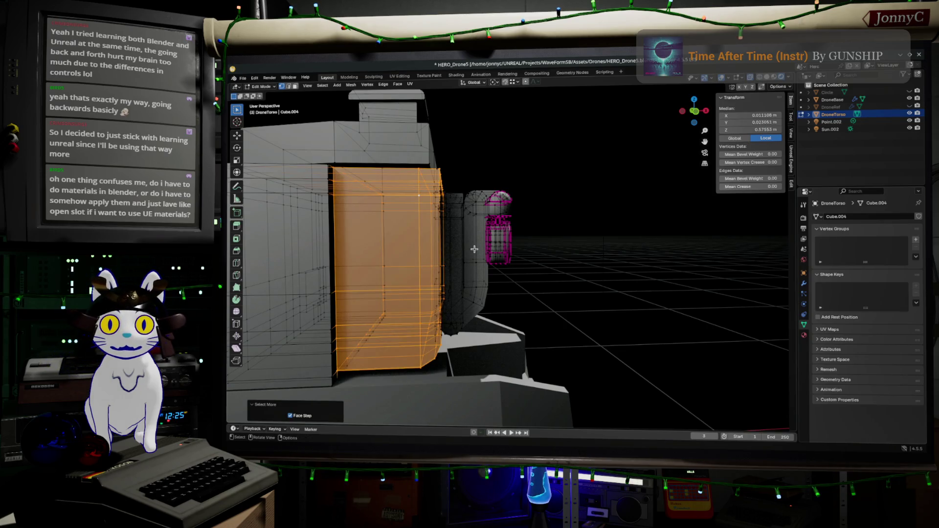
middle_click_drag(533, 236, 426, 258)
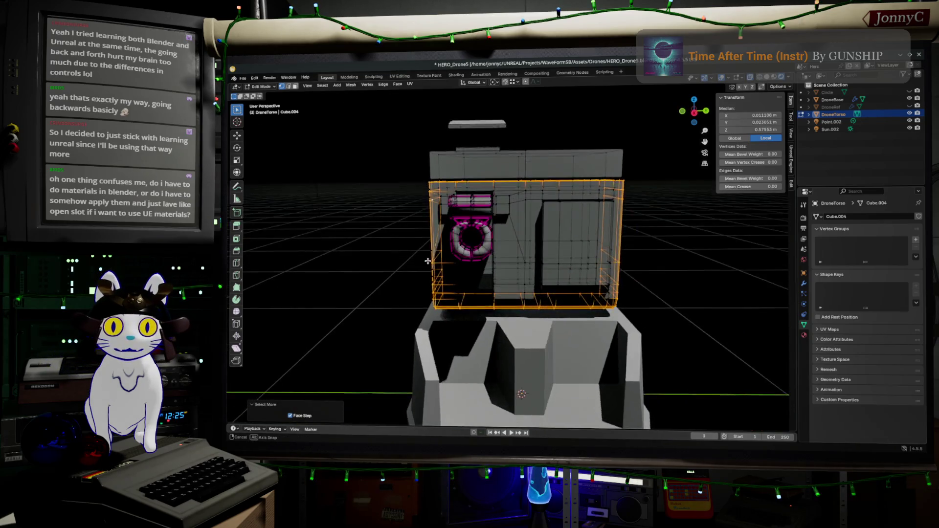
left_click(534, 254)
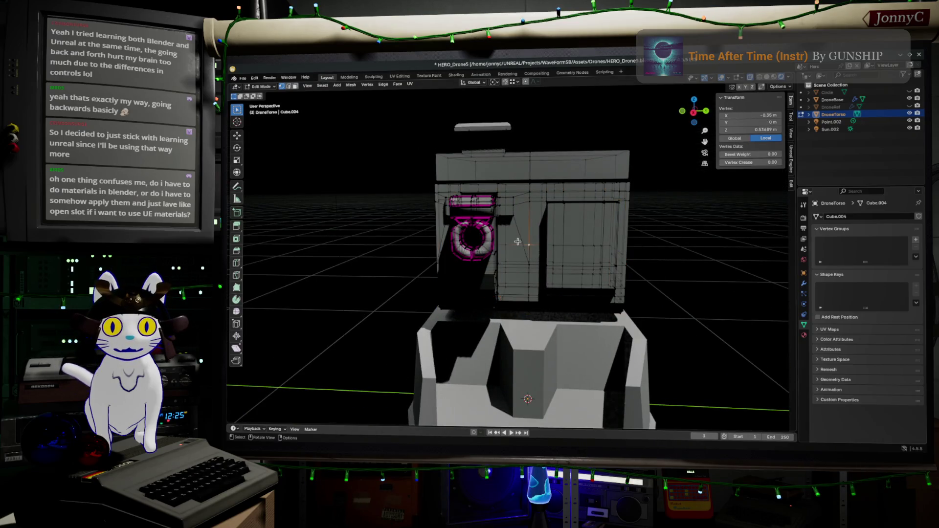
key("ctrl+KP_Add")
key("ctrl+KP_Add")
key("ctrl+KP_Add")
key("ctrl+KP_Add")
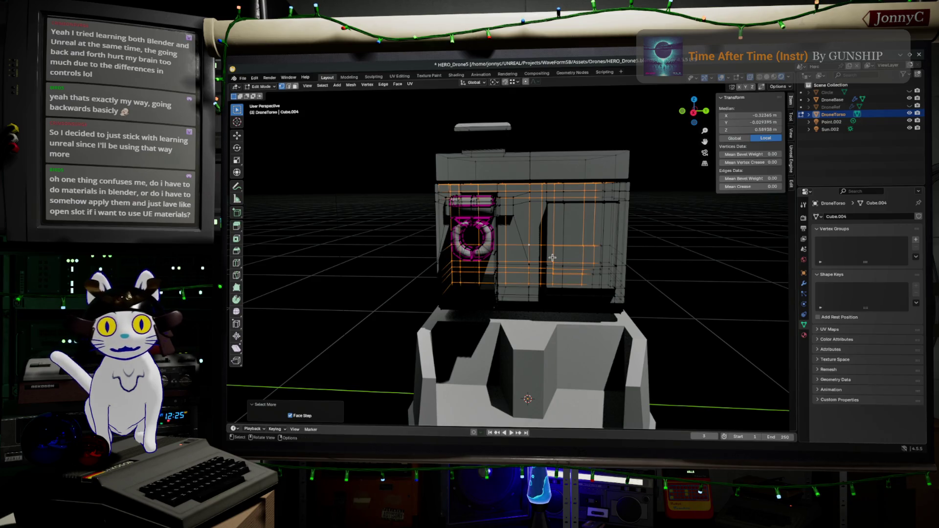
mouse_move(553, 258)
middle_mouse_down()
mouse_move(676, 258)
mouse_move(592, 278)
mouse_move(577, 269)
middle_mouse_up()
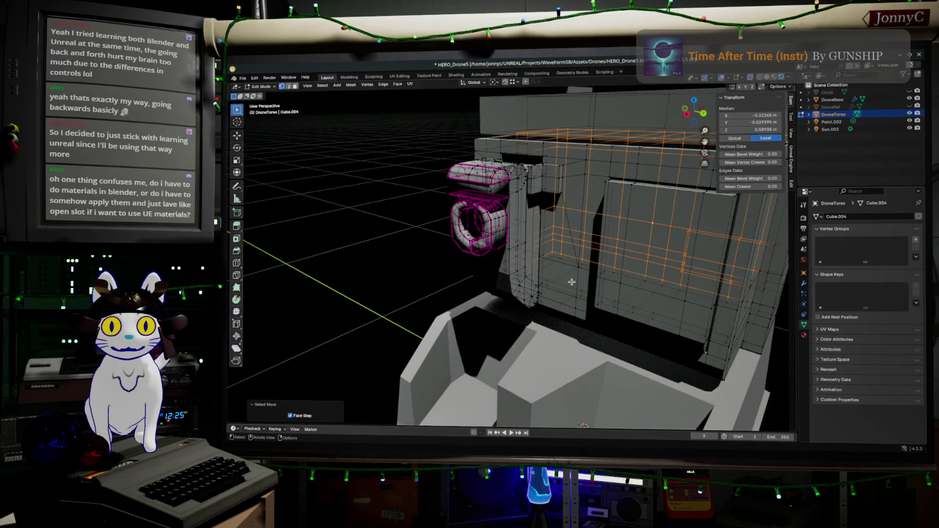
left_click(577, 269)
key("ctrl+KP_Add")
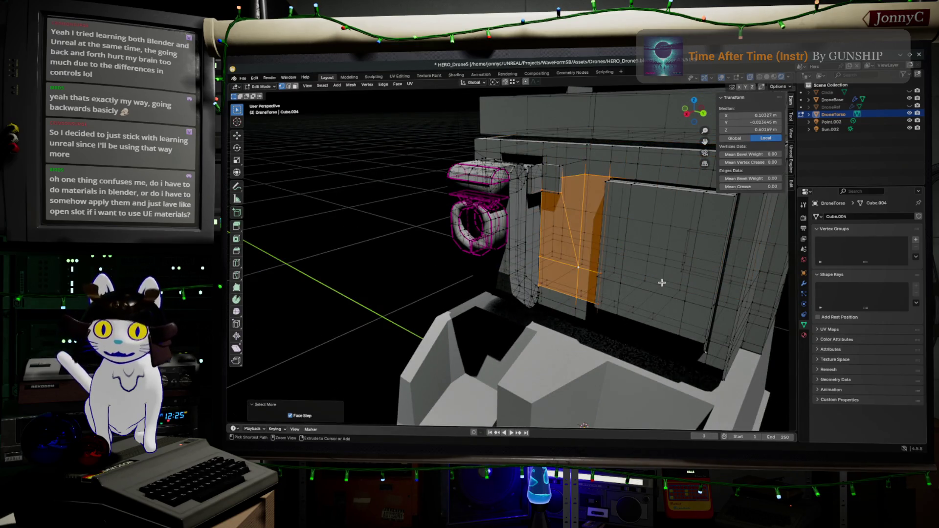
key("ctrl+KP_Add")
key("ctrl+KP_Add")
key("ctrl+KP_Add")
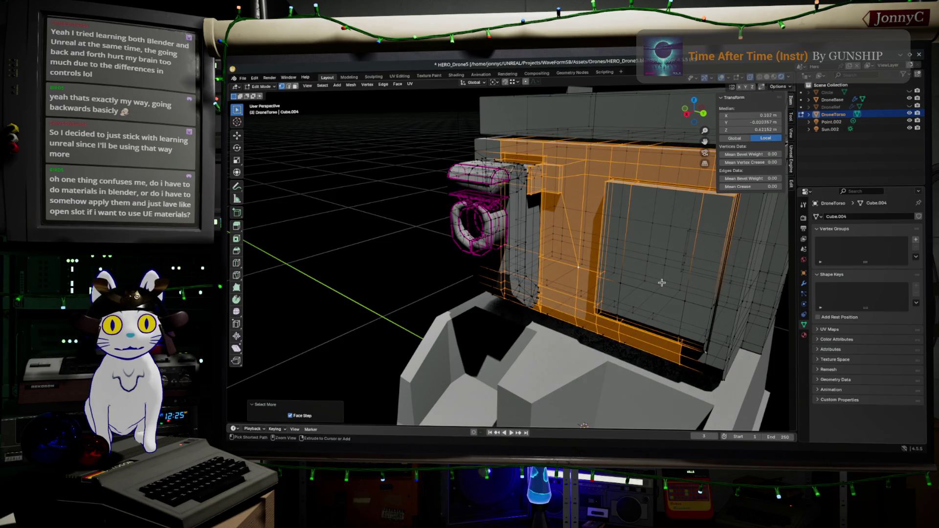
key("ctrl+KP_Add")
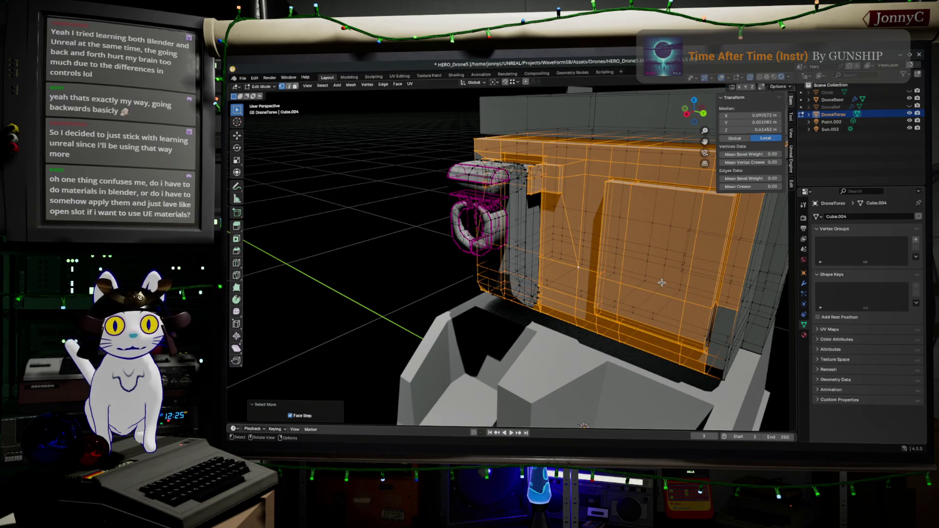
mouse_move(661, 283)
middle_mouse_down()
mouse_move(752, 268)
mouse_move(557, 300)
middle_mouse_up()
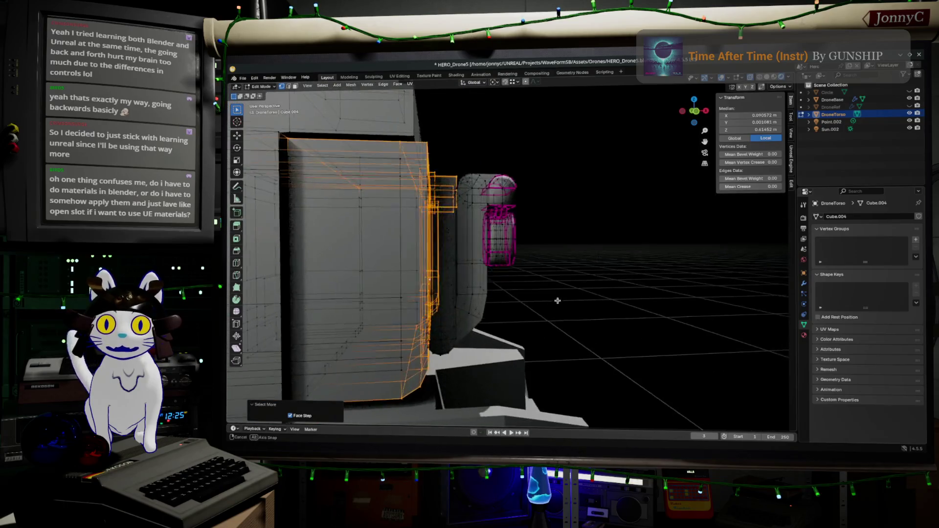
mouse_move(557, 299)
middle_mouse_down()
mouse_move(566, 315)
mouse_move(538, 310)
mouse_move(537, 300)
middle_mouse_up()
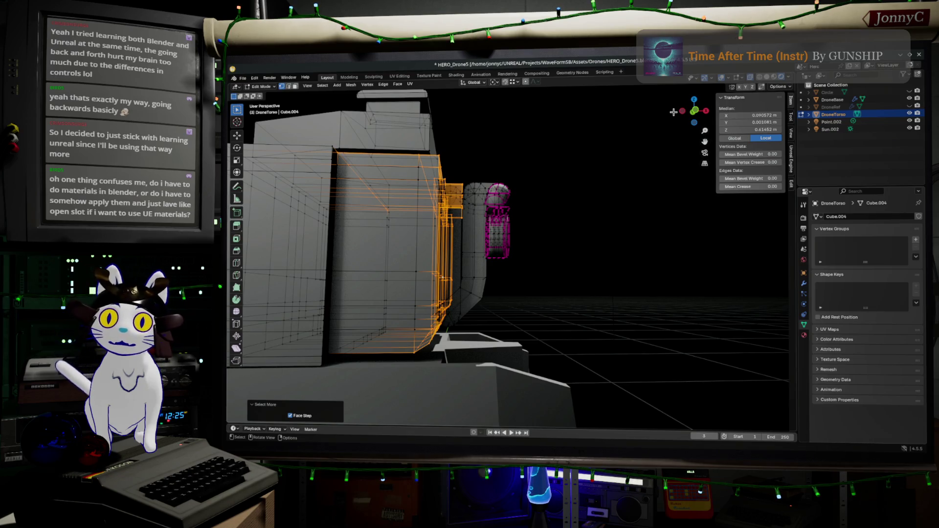
left_click(676, 224)
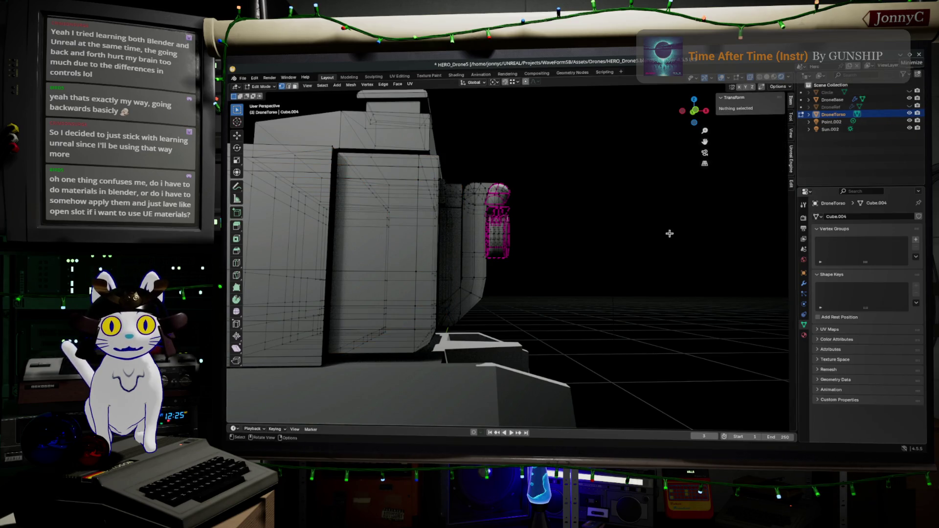
middle_click_drag(618, 262, 612, 269)
key("Tab")
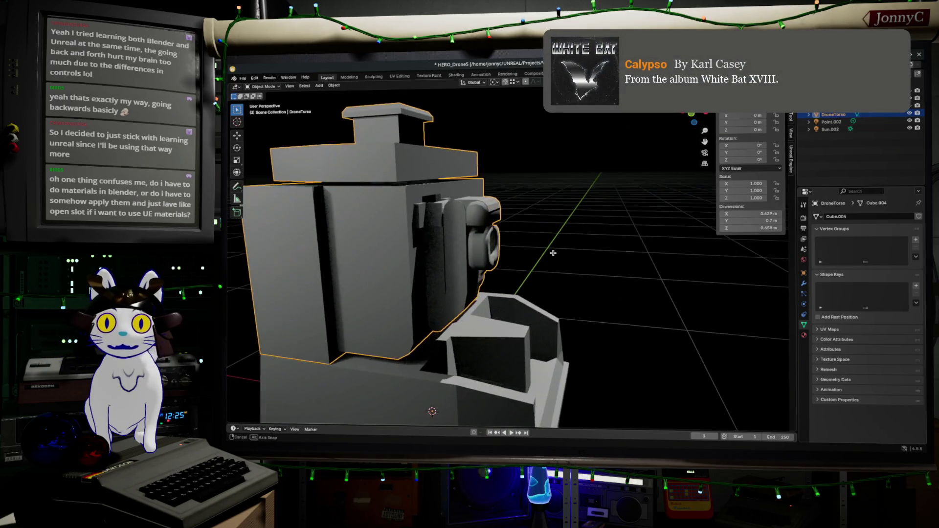
- Re-enter Edit Mode, select the whole torso mesh, and show its empty Material Properties
middle_click_drag(570, 247, 457, 221)
key("Tab")
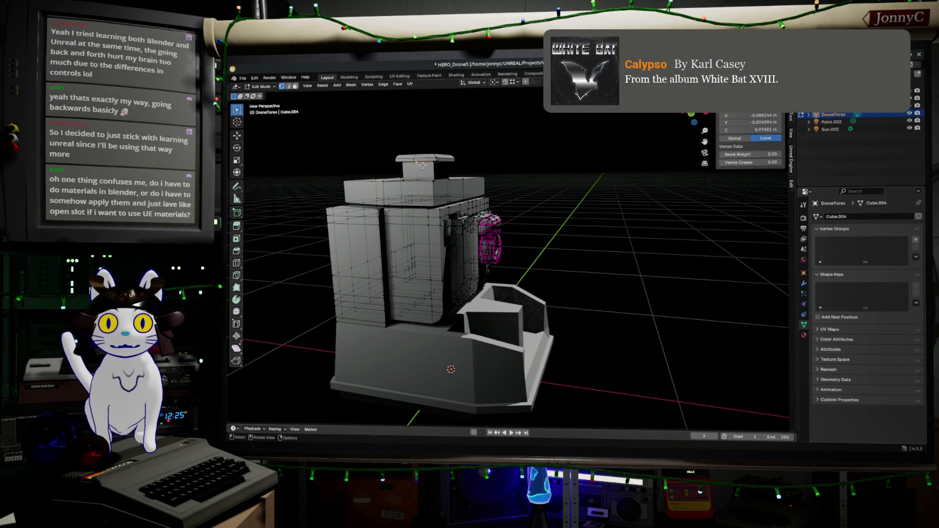
key("a")
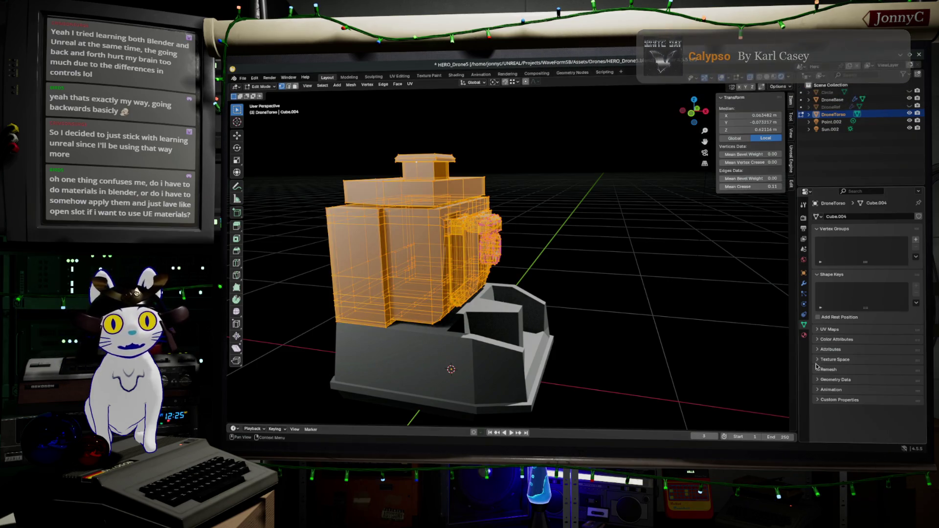
left_click(804, 336)
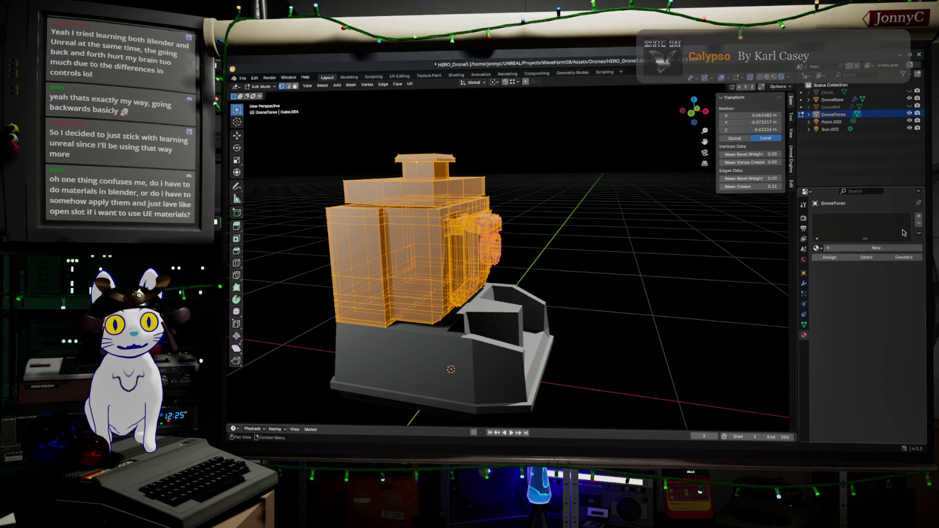
- Give the torso a new first material named DroneTorso
left_click(918, 218)
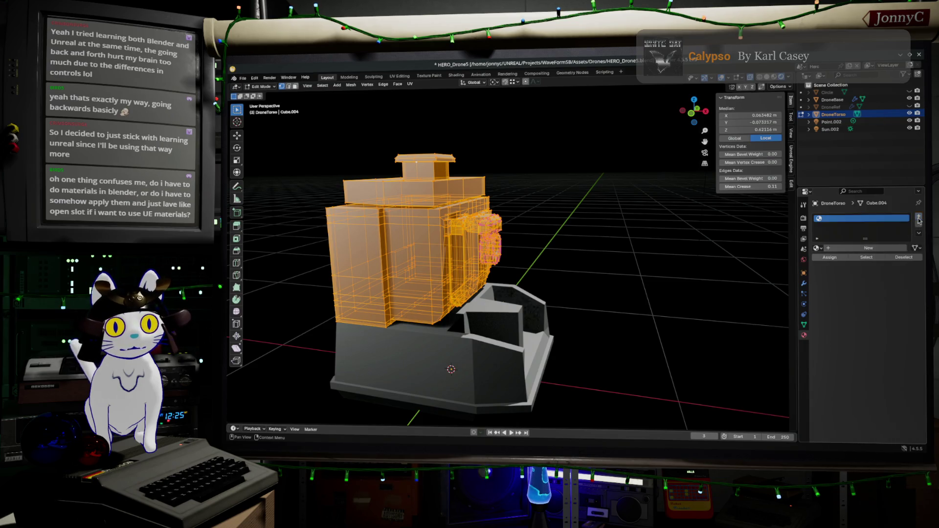
left_click(843, 250)
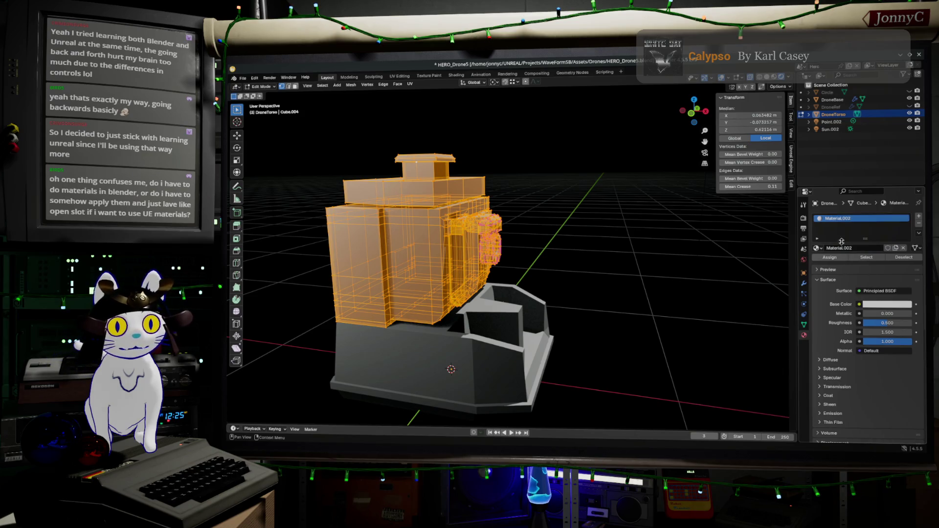
double_click(840, 248)
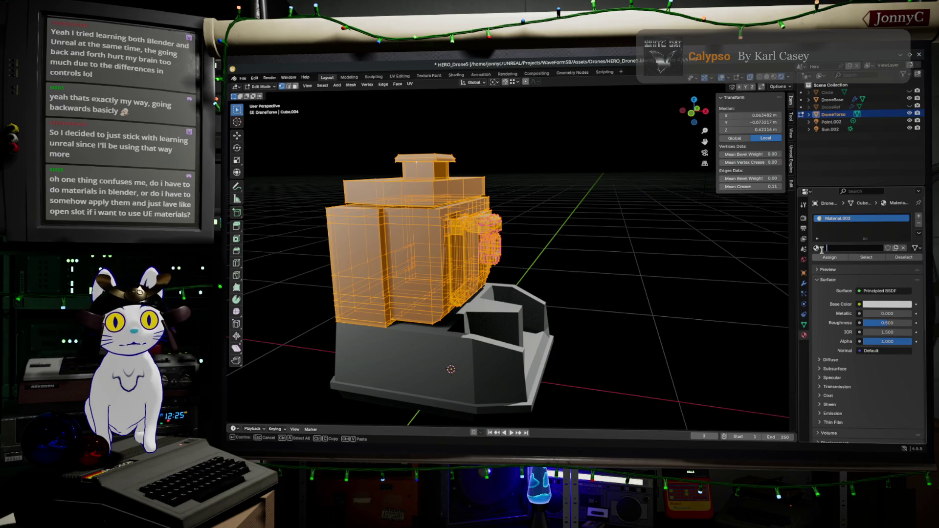
type("DroneTorso")
key("Return")
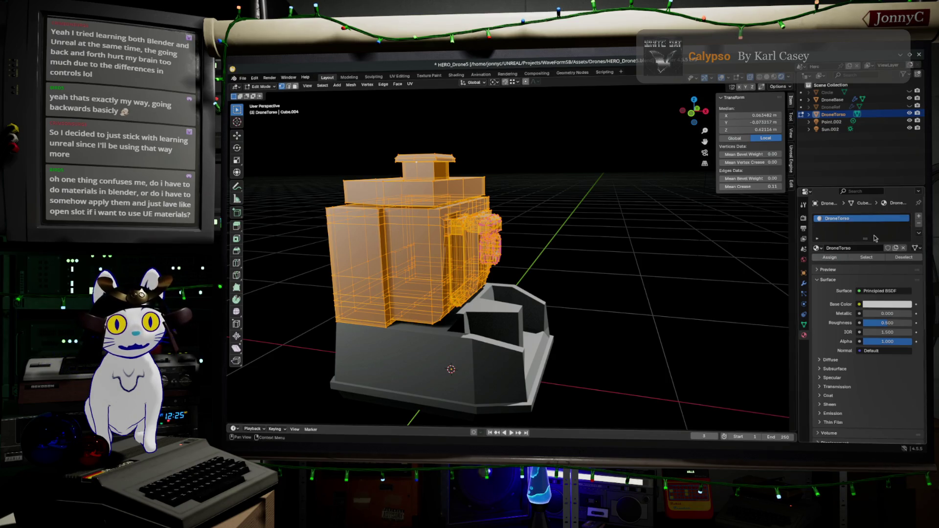
- Add a second slot with a new Material.002 whose base colour is dark grey
left_click(919, 216)
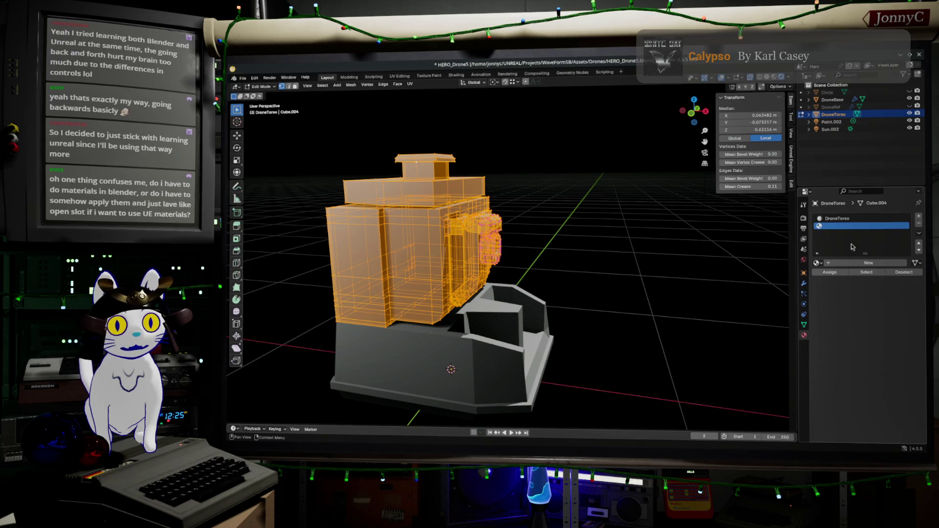
left_click(846, 264)
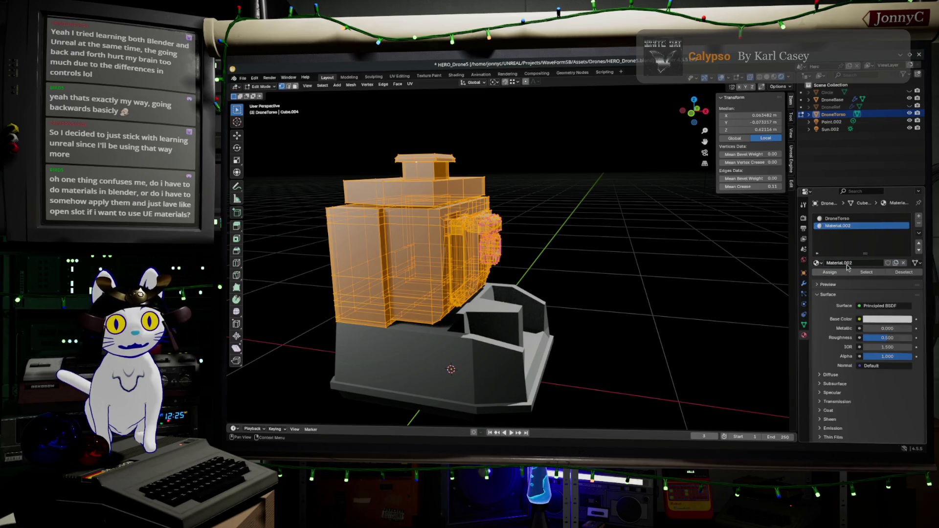
left_click(877, 320)
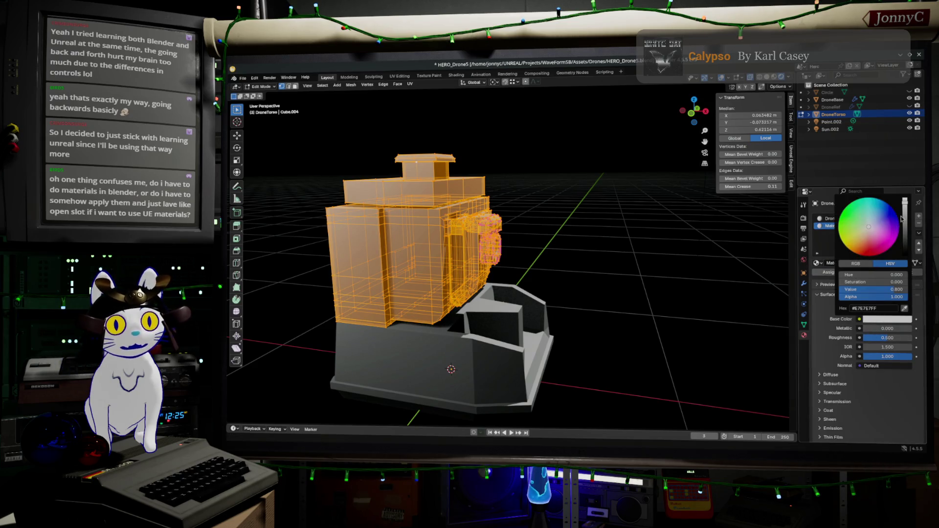
left_click_drag(901, 218, 904, 241)
left_click(605, 230)
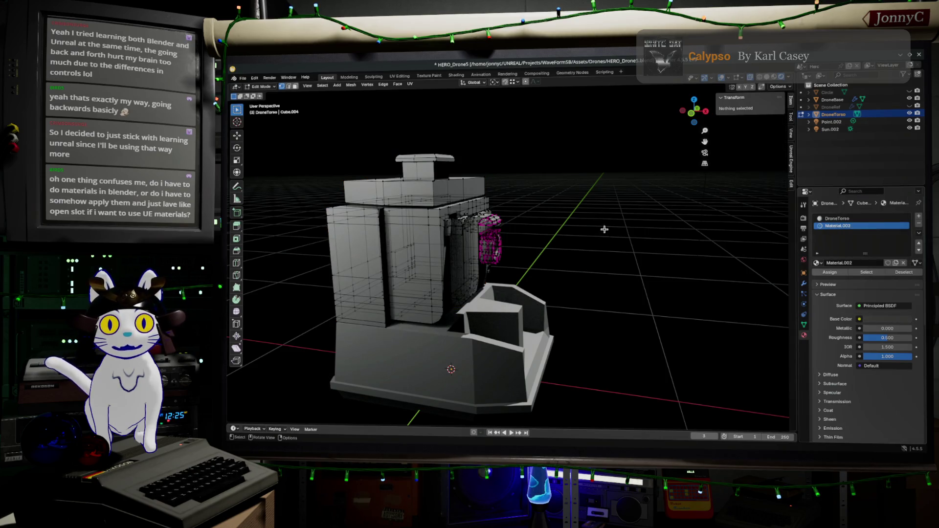
- Assign the second material to the front faces of the small upper box
middle_click_drag(604, 231, 558, 228)
scroll(536, 226, "up", 2)
mouse_move(506, 188)
middle_mouse_down()
mouse_move(478, 199)
mouse_move(503, 194)
middle_mouse_up()
scroll(492, 194, "up", 1)
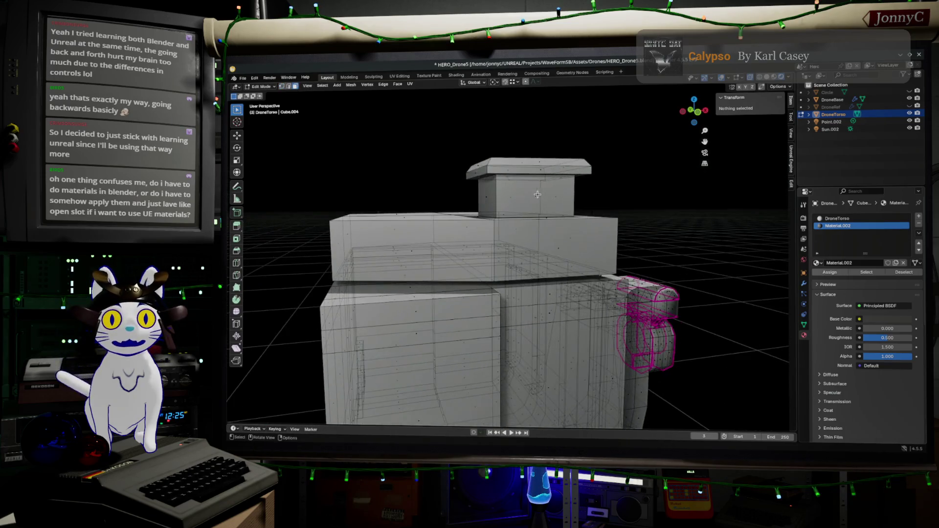
left_click(500, 195)
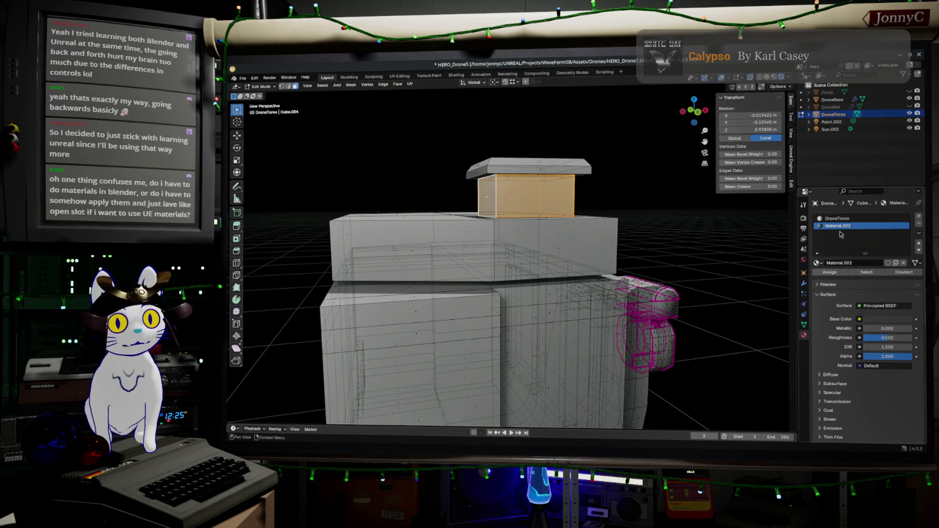
left_click(837, 274)
- Rename the second material to CameraWindow and clear the face selection
double_click(822, 226)
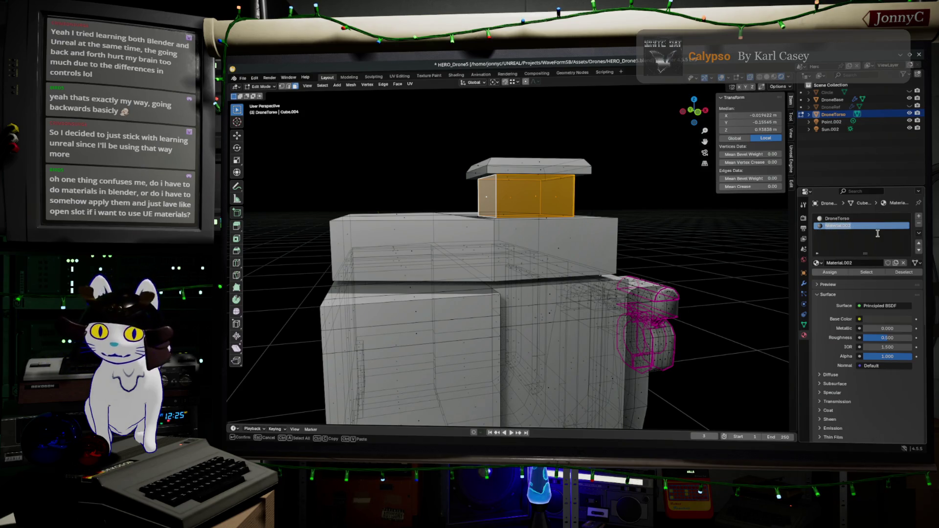
type("H")
type("indow")
key("Return")
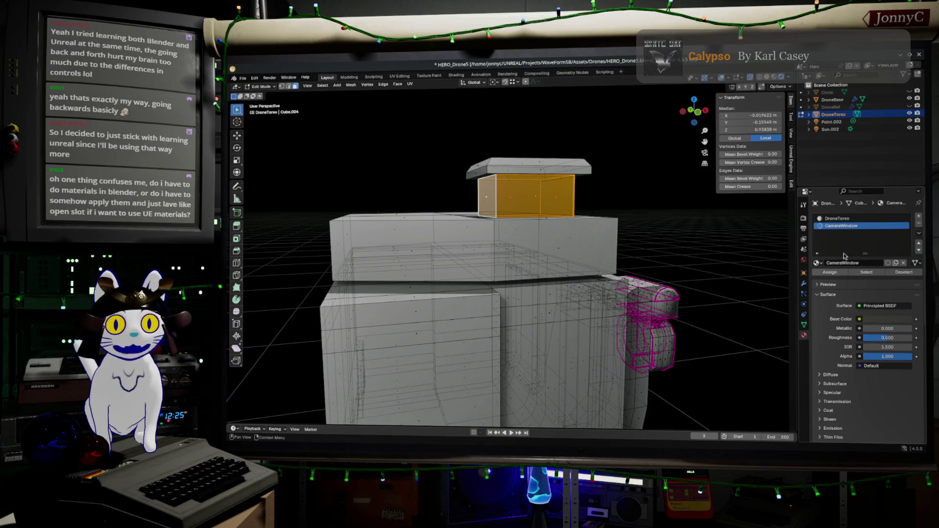
key("alt+a")
middle_click_drag(514, 330, 527, 426)
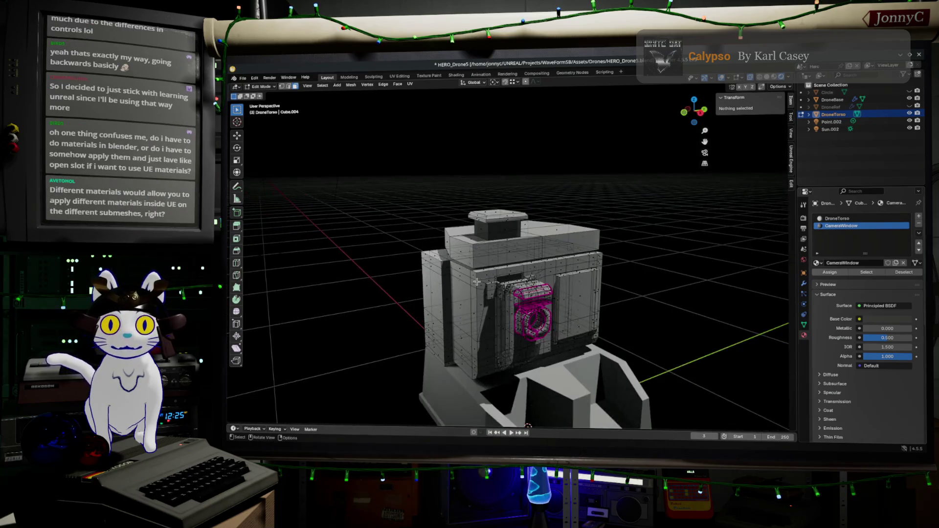
middle_click_drag(495, 287, 610, 269)
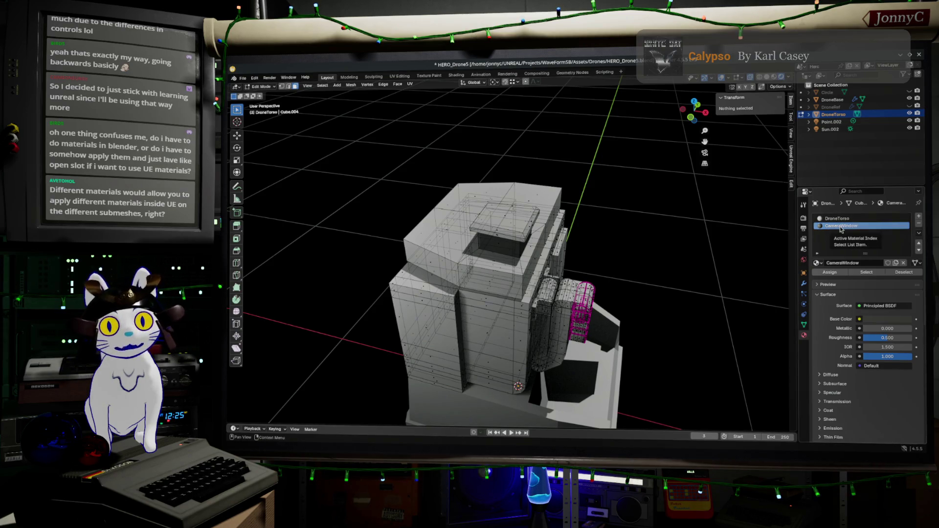
middle_click_drag(528, 337, 510, 352)
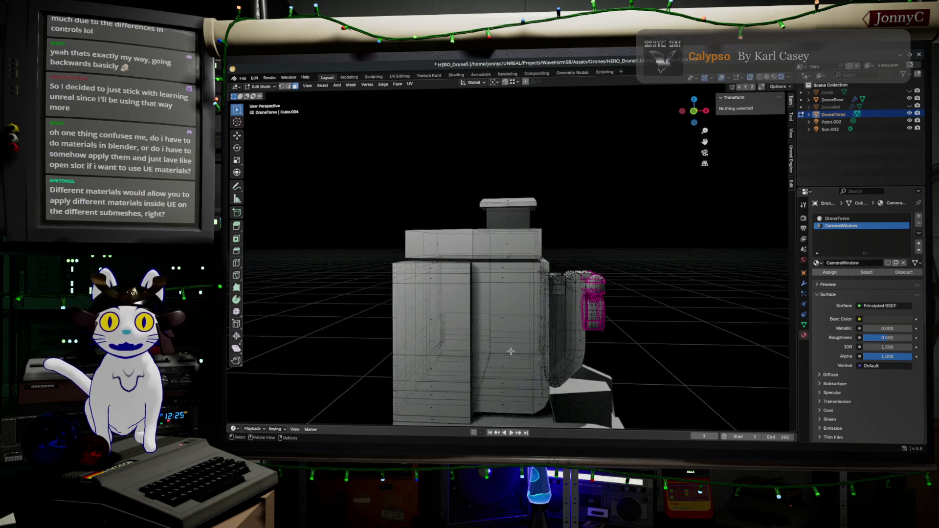
scroll(511, 352, "down", 2)
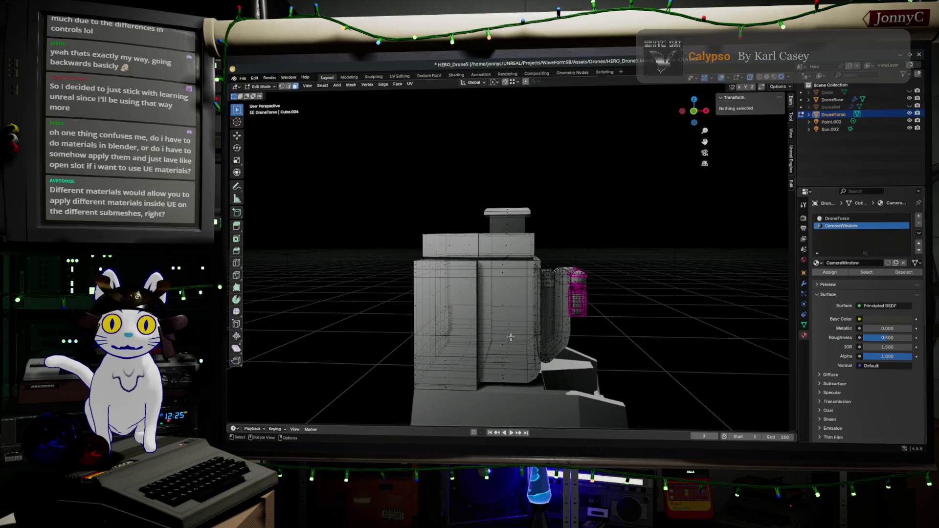
left_click(507, 226, "alt")
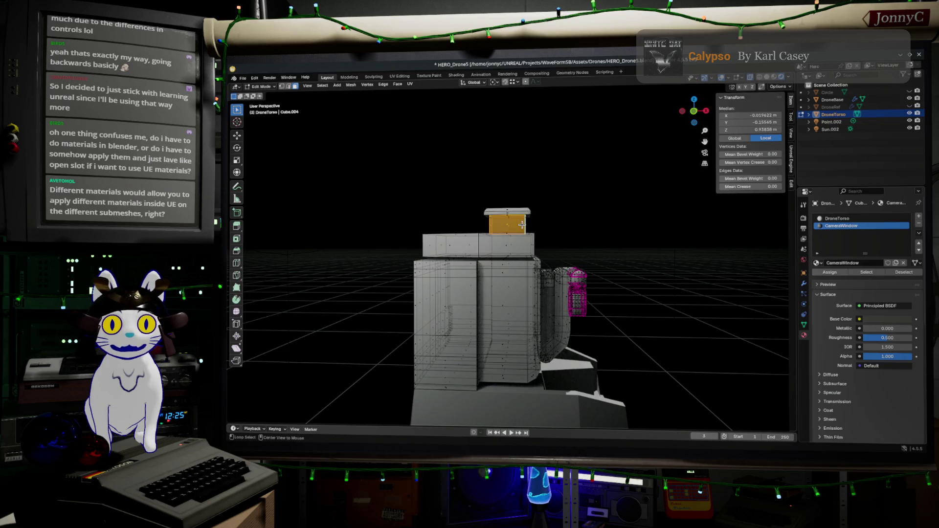
scroll(522, 224, "up", 4)
mouse_move(521, 224)
middle_mouse_down()
mouse_move(581, 238)
mouse_move(568, 189)
mouse_move(578, 180)
mouse_move(542, 235)
mouse_move(512, 215)
mouse_move(456, 111)
middle_mouse_up()
left_click(513, 216)
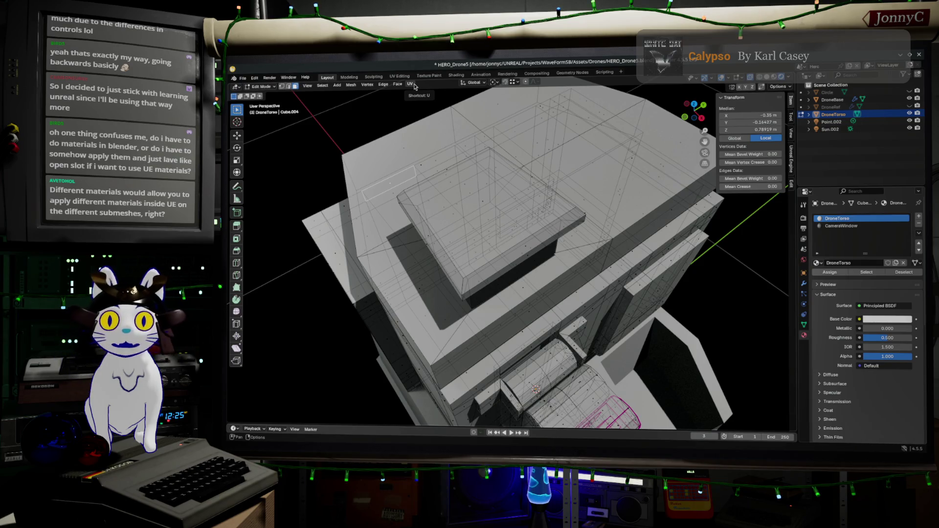
- Switch to face selection and close in on the top box of the torso
left_click(411, 84)
middle_click_drag(513, 293, 529, 179)
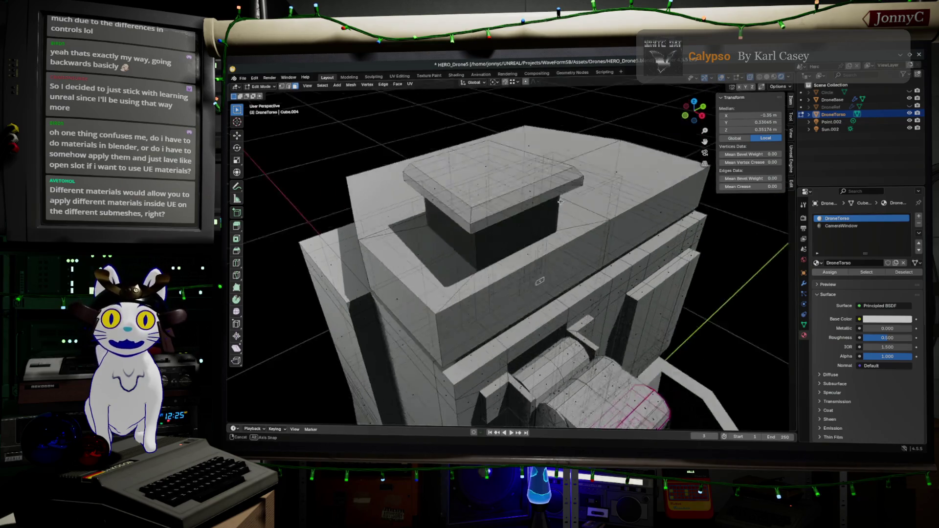
left_click(473, 220)
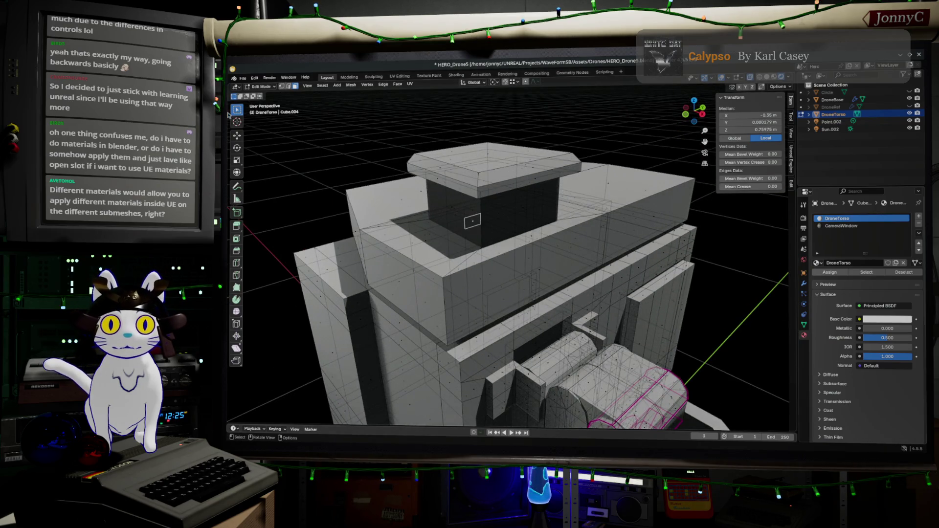
left_click(293, 86)
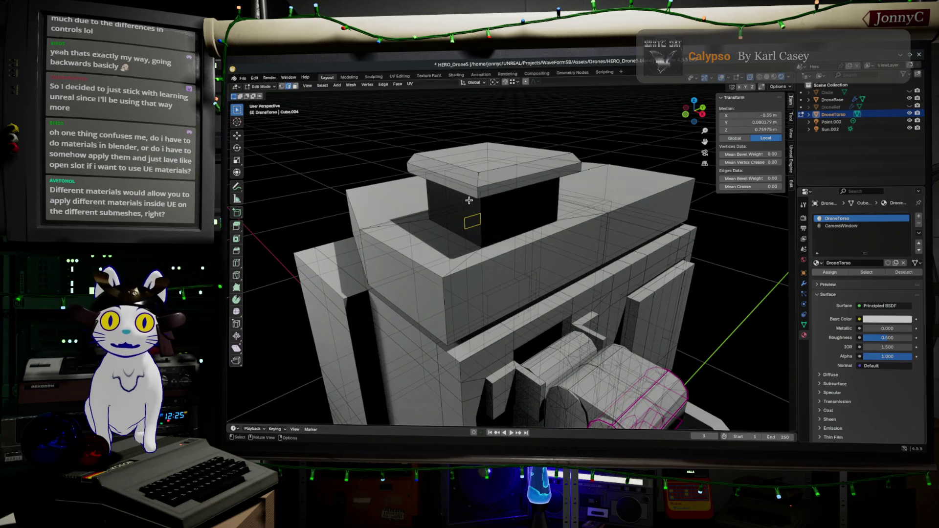
middle_click_drag(482, 211, 477, 225)
- Select edges of the top box and isolate it in Local View
left_click(476, 228, "shift")
left_click(466, 232, "shift")
left_click(510, 215, "shift")
left_click(418, 193)
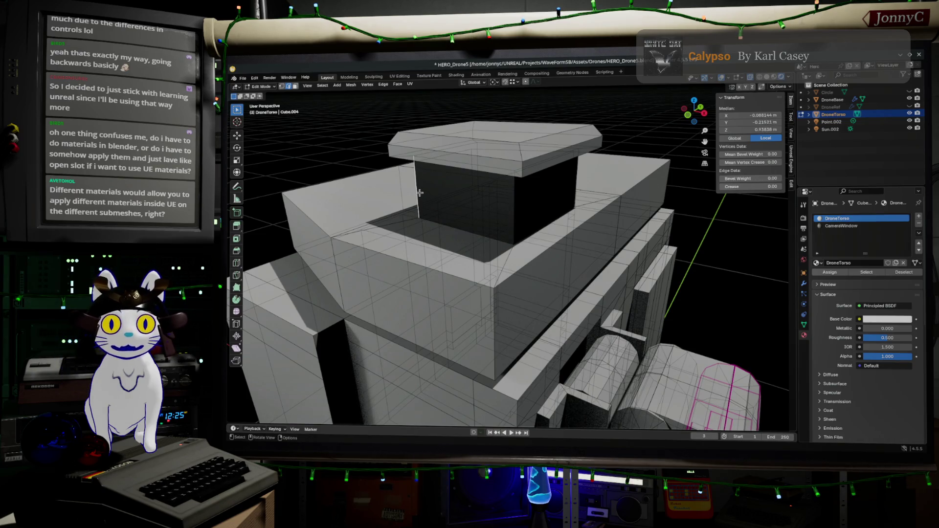
mouse_move(477, 226)
middle_mouse_down()
mouse_move(486, 240)
mouse_move(536, 128)
middle_mouse_up()
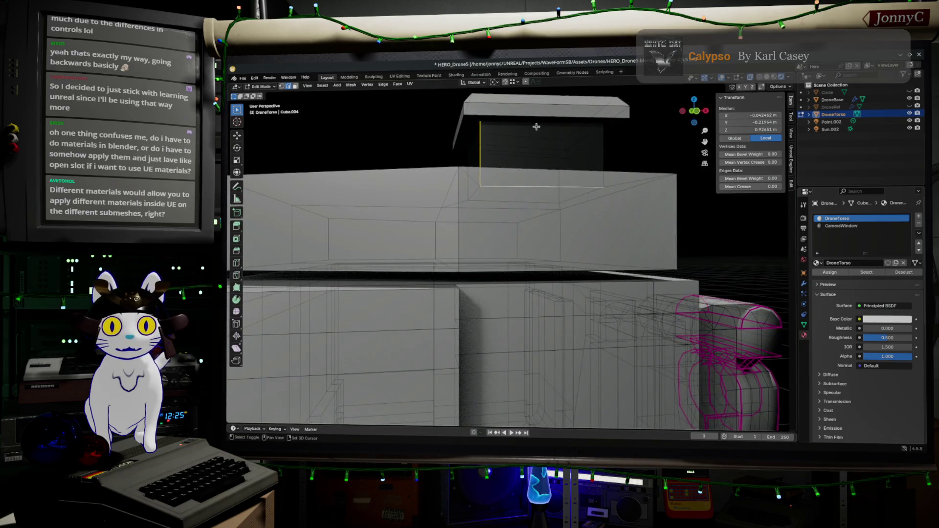
key("KP_Divide")
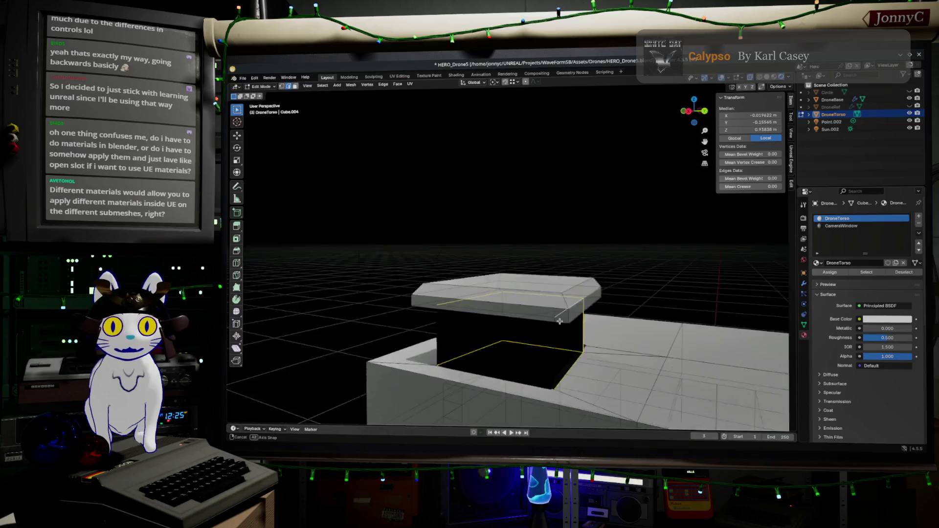
left_click(520, 283)
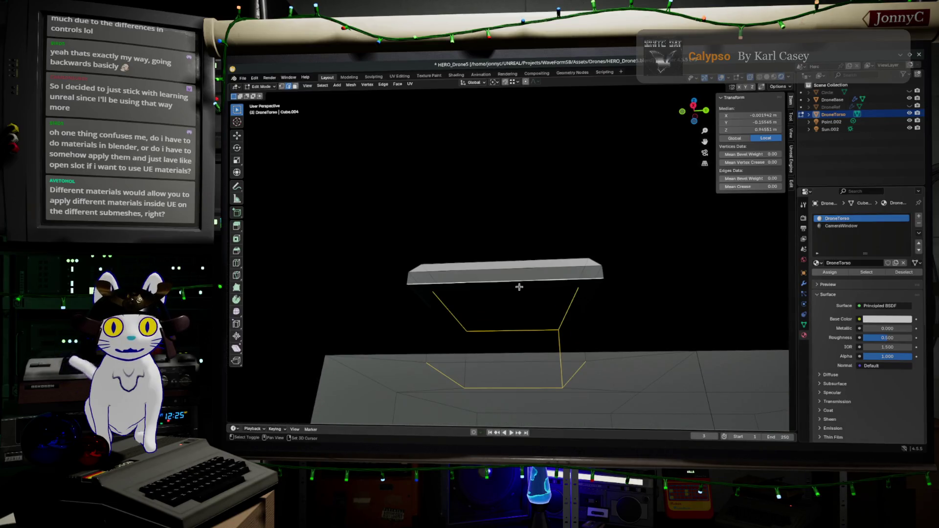
- Refine the selection to the edge loop around the base of the rooftop box
middle_click_drag(520, 293, 526, 297)
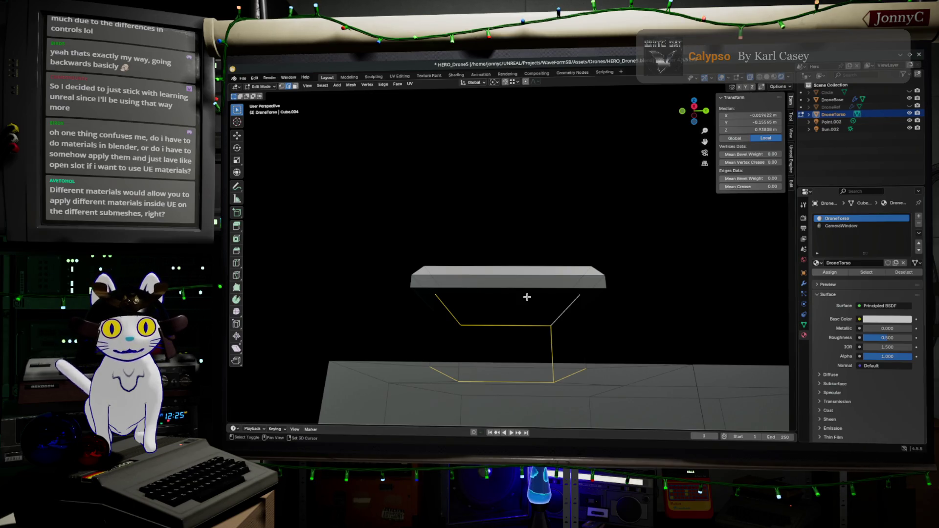
mouse_move(527, 297)
middle_mouse_down()
mouse_move(506, 345)
mouse_move(528, 344)
middle_mouse_up()
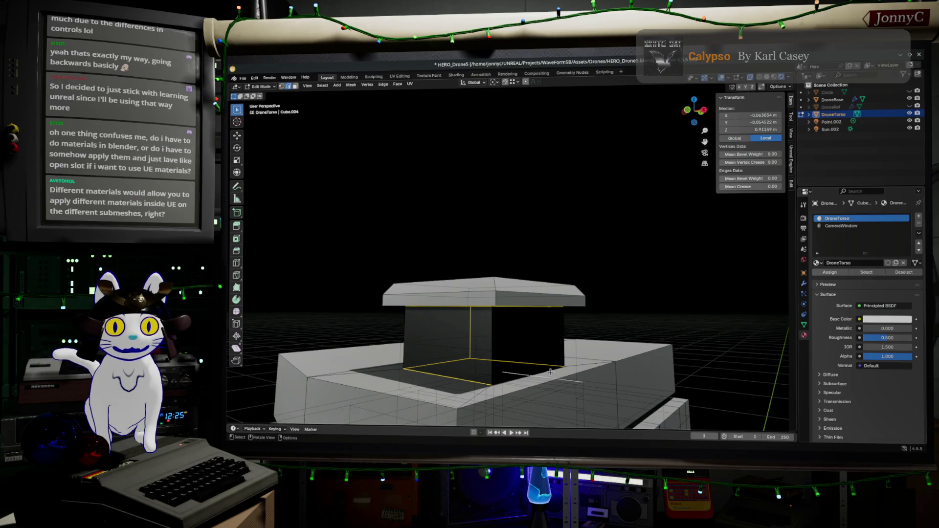
mouse_move(538, 376)
middle_mouse_down()
mouse_move(556, 376)
mouse_move(546, 378)
middle_mouse_up()
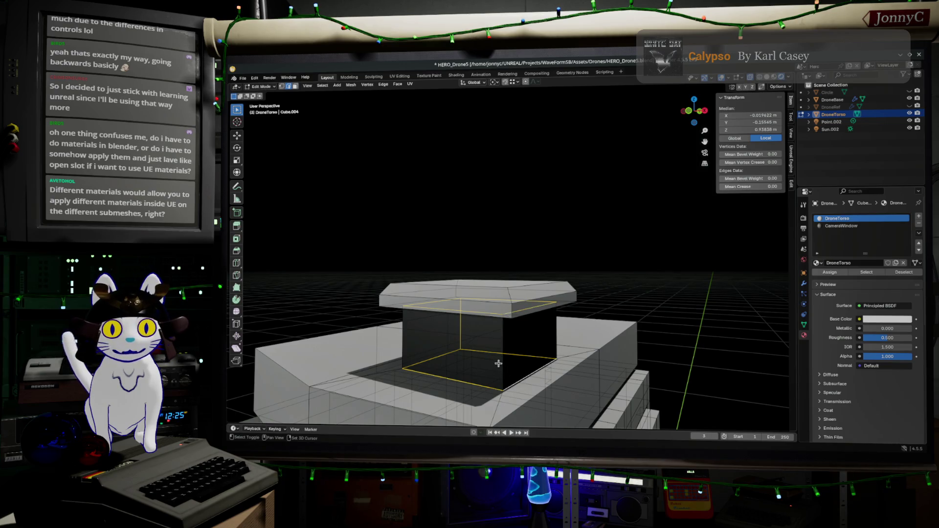
left_click(556, 332, "shift")
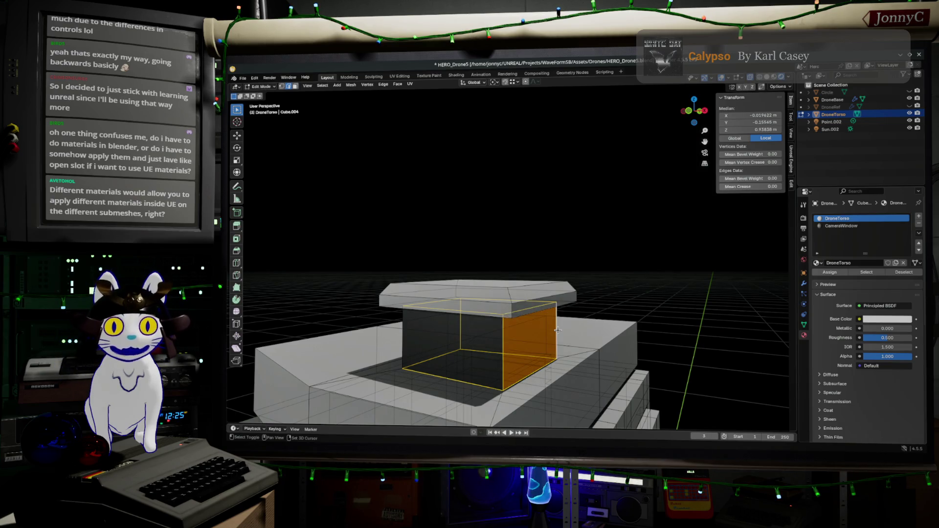
left_click(505, 343, "shift")
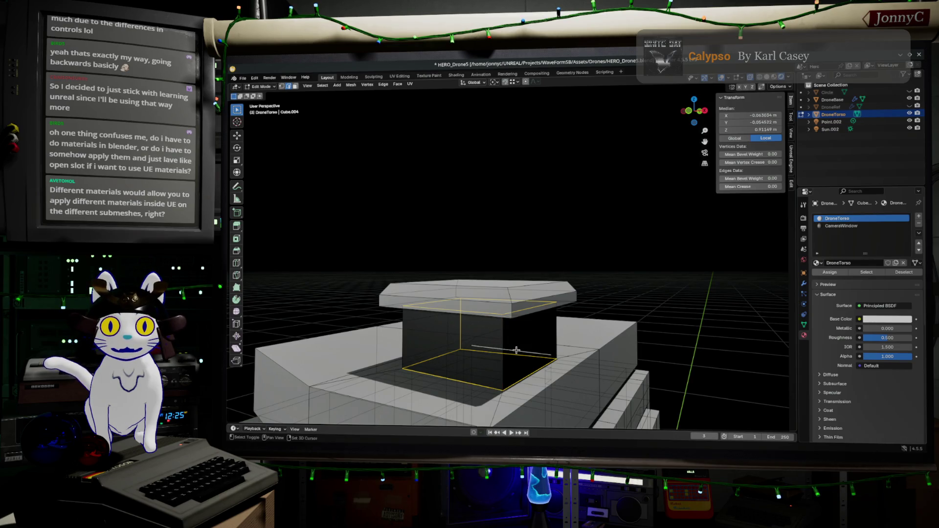
mouse_move(516, 350)
middle_mouse_down()
mouse_move(591, 354)
mouse_move(498, 303)
middle_mouse_up()
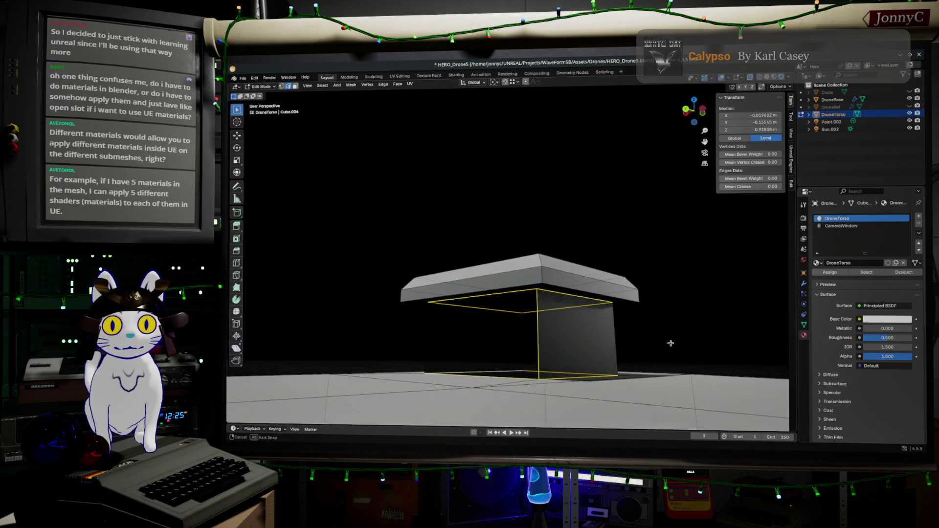
middle_click_drag(525, 358, 534, 344)
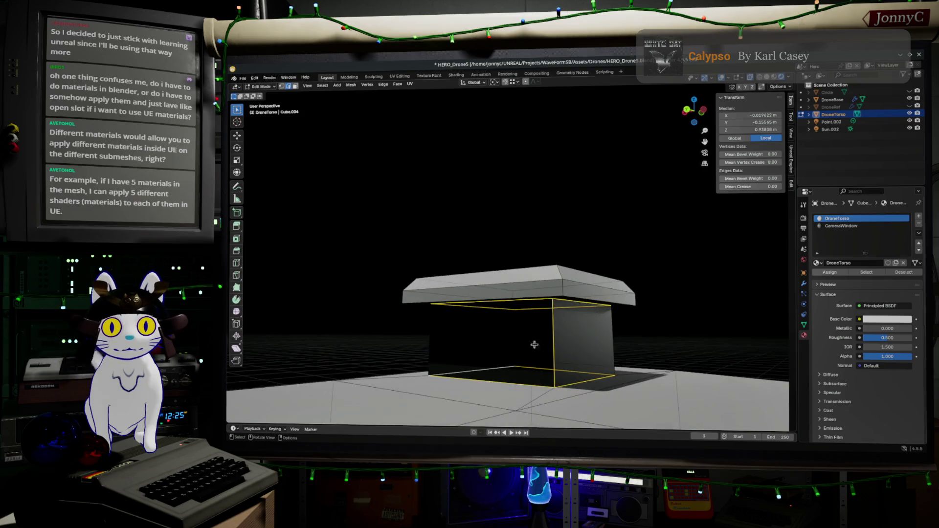
scroll(555, 389, "down", 3)
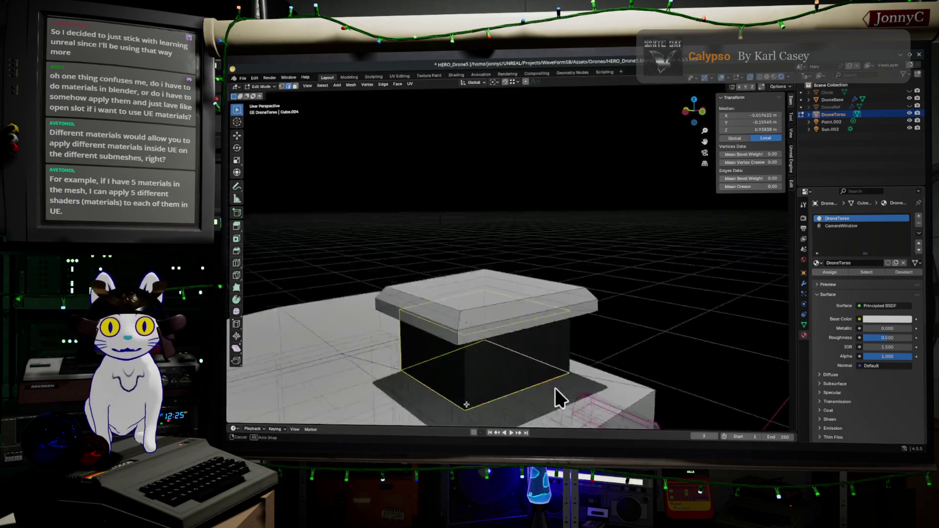
mouse_move(623, 380)
middle_mouse_down()
mouse_move(518, 329)
mouse_move(571, 319)
mouse_move(598, 337)
middle_mouse_up()
scroll(518, 330, "up", 3)
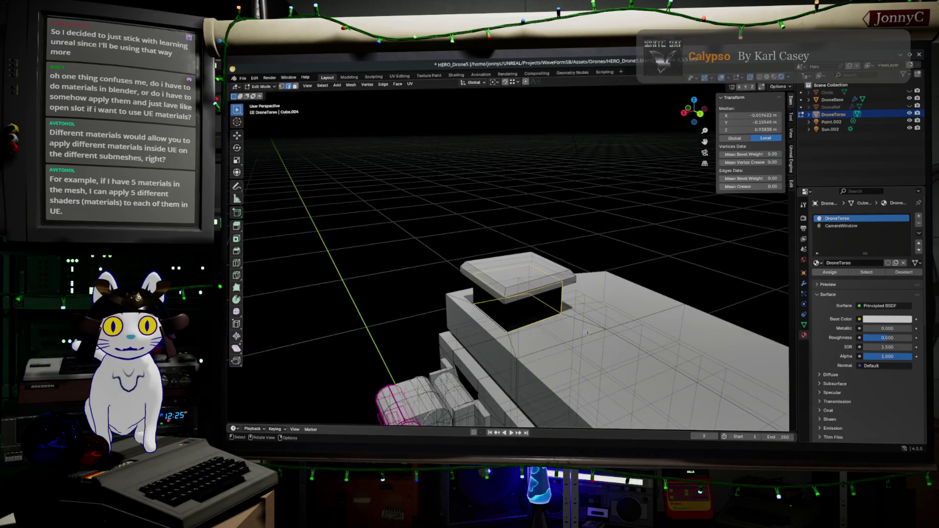
scroll(637, 372, "up", 2)
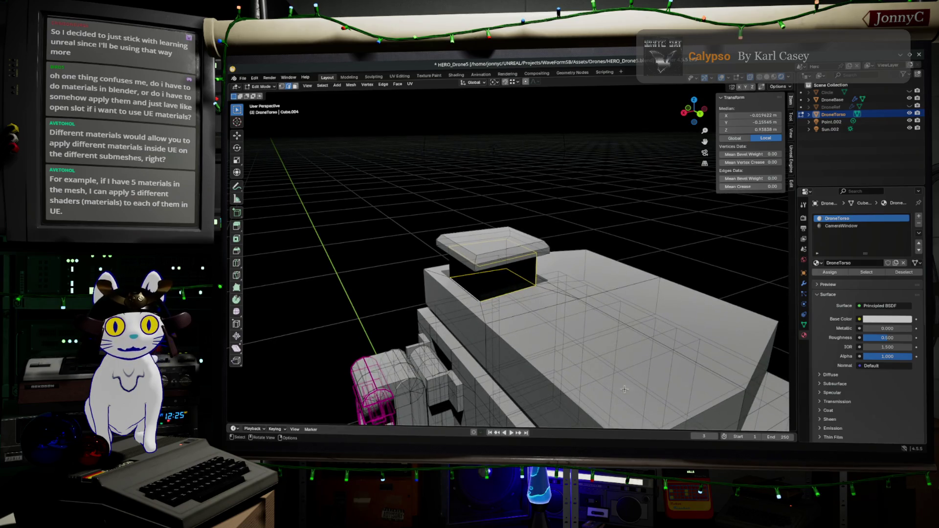
mouse_move(728, 404)
middle_mouse_down()
mouse_move(483, 308)
mouse_move(474, 279)
middle_mouse_up()
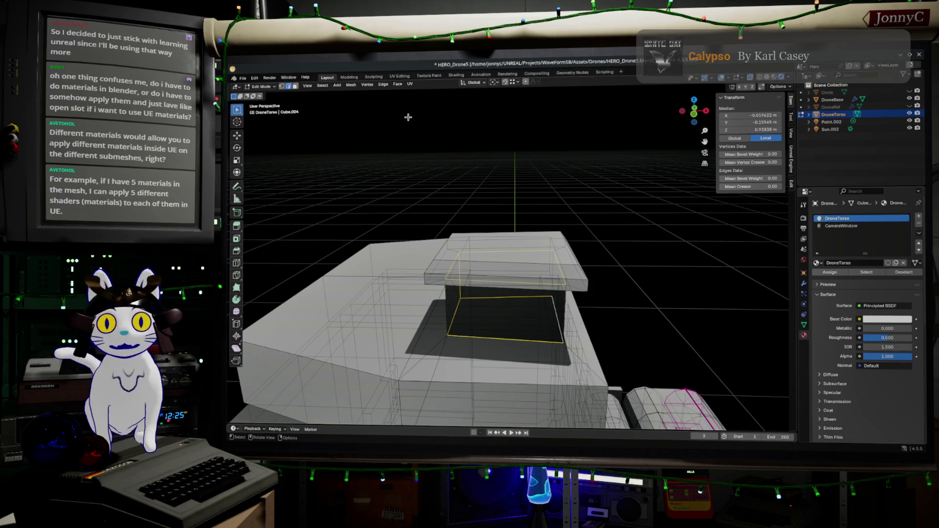
- Mark the selected base edge loop as a UV seam and leave mesh editing
left_click(411, 84)
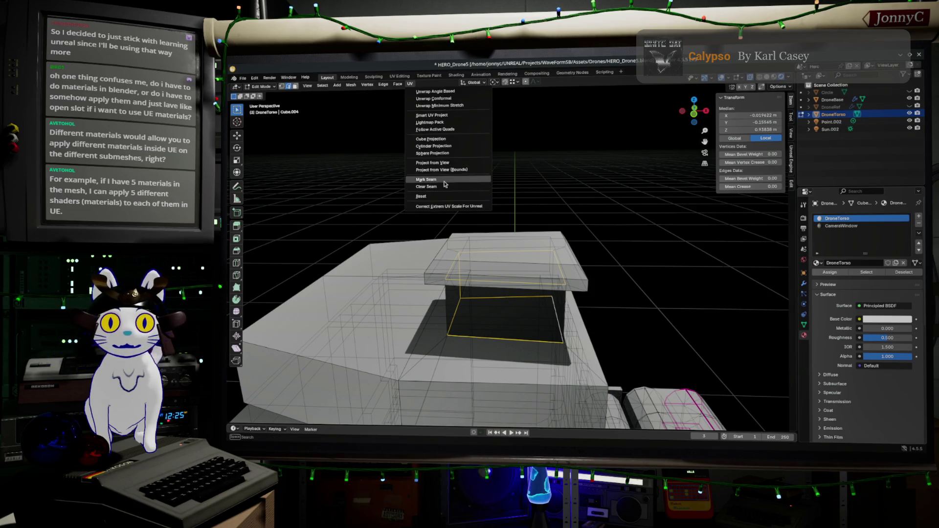
left_click(427, 179)
middle_click_drag(458, 303, 558, 315)
key("alt+z")
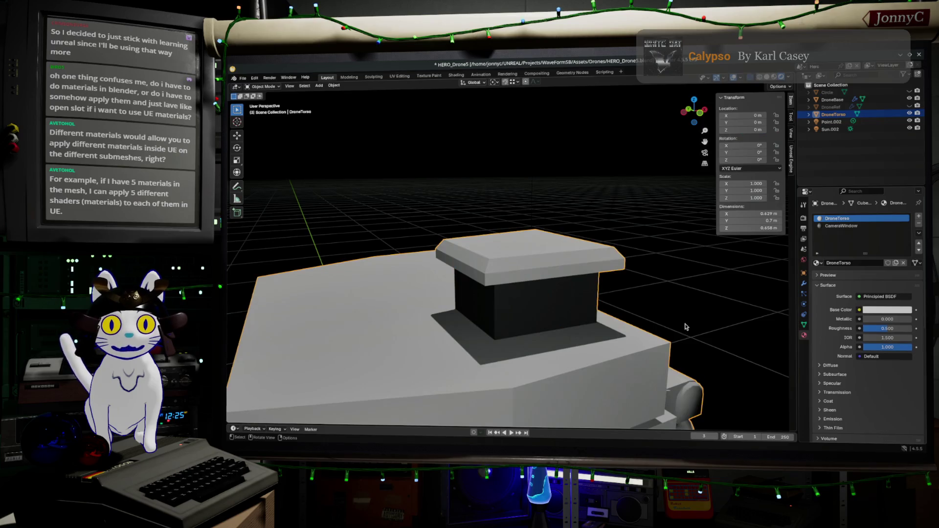
- Re-enter mesh editing and select the rooftop box's linked ring of wall faces
key("alt+z")
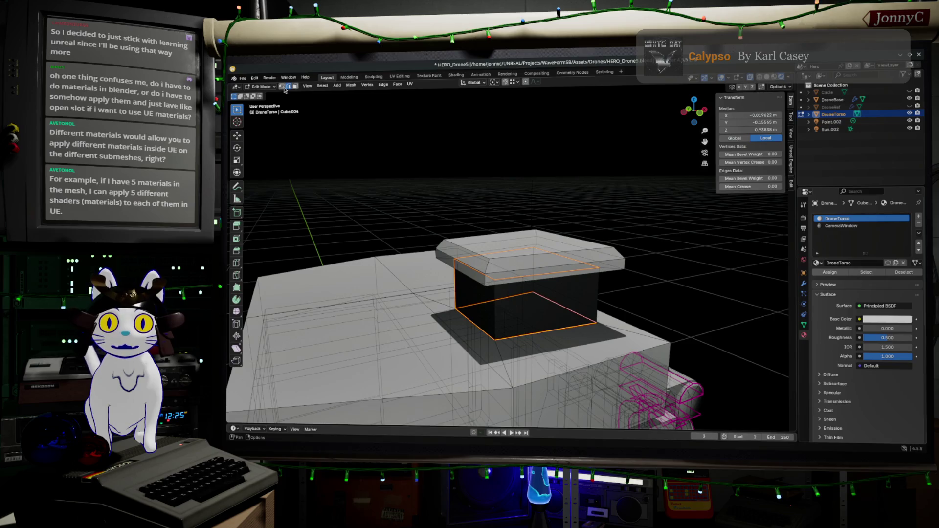
key("alt+a")
key("l")
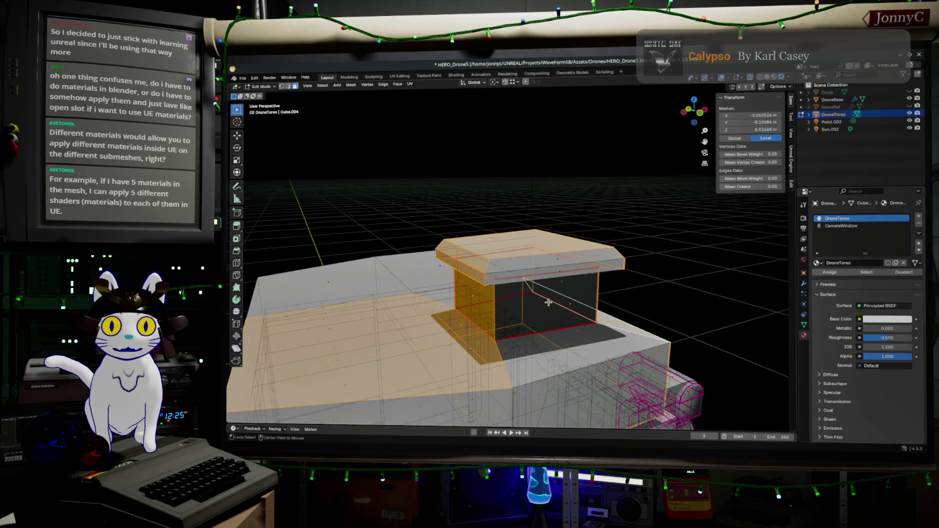
left_click(601, 293, "alt")
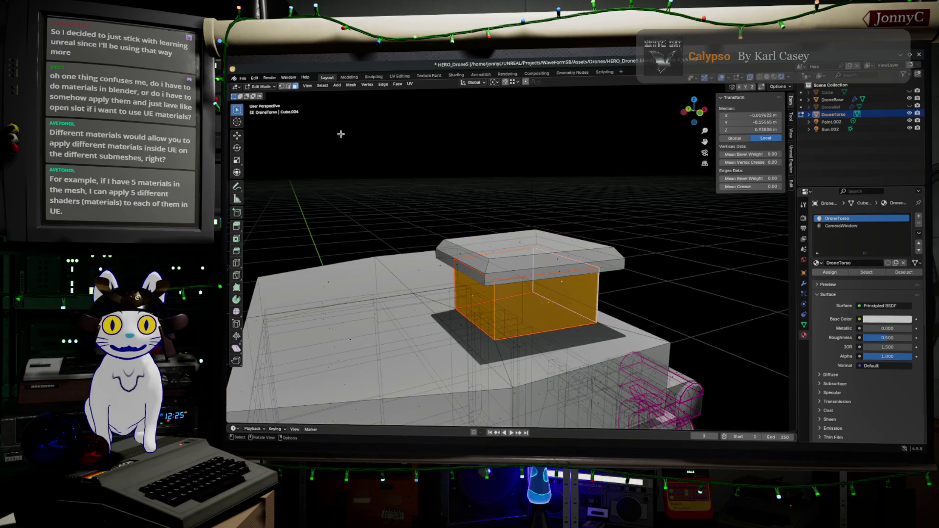
left_click(411, 85)
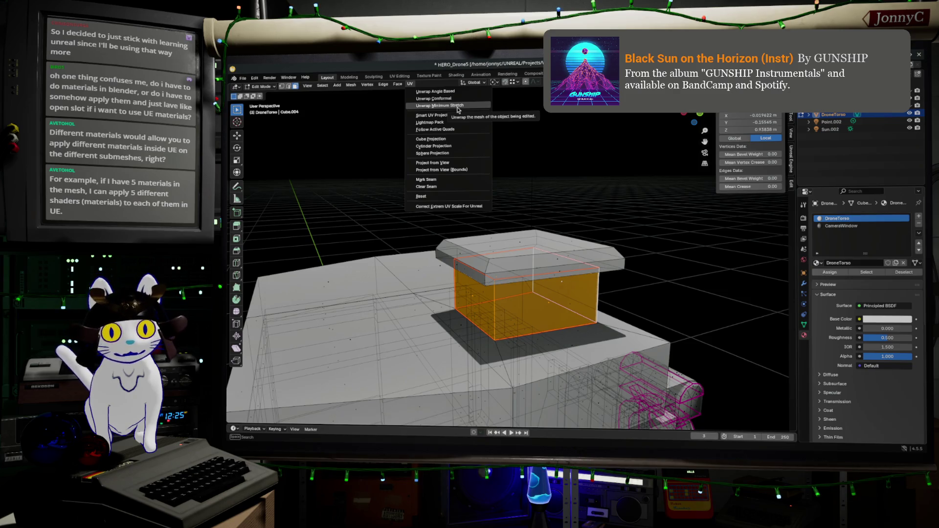
- Switch to the UV Editing workspace and bring up the UV unwrapping methods
left_click(398, 76)
scroll(320, 282, "up", 2)
scroll(375, 282, "down", 3)
scroll(375, 282, "up", 3)
scroll(374, 281, "up", 3)
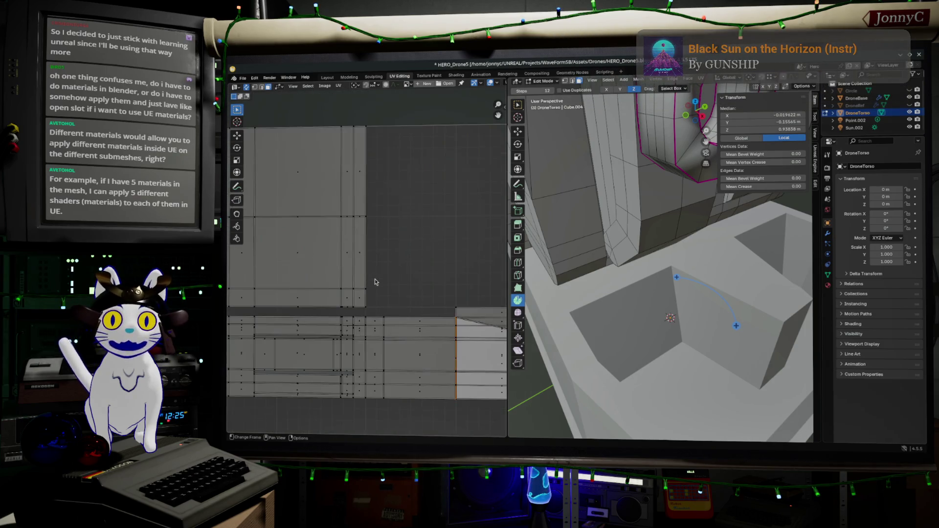
scroll(642, 274, "down", 3)
scroll(641, 273, "down", 2)
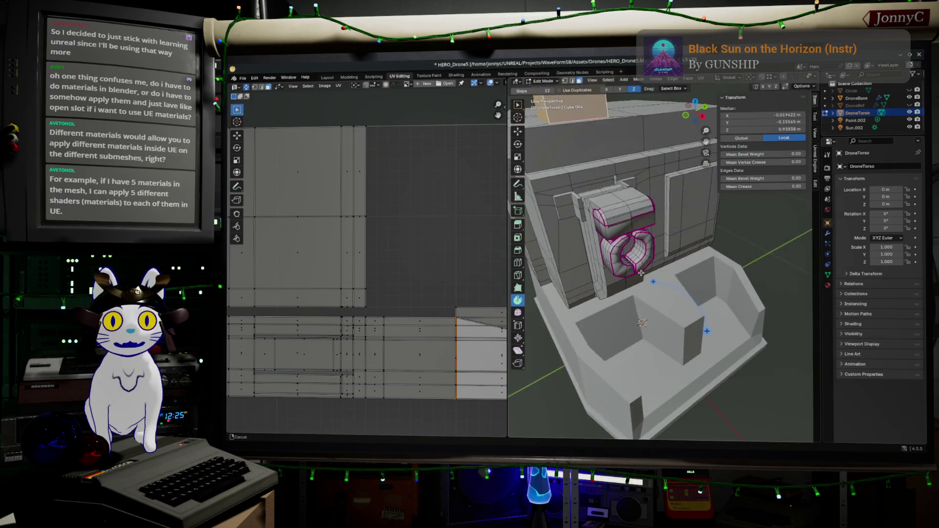
middle_click_drag(641, 274, 696, 82)
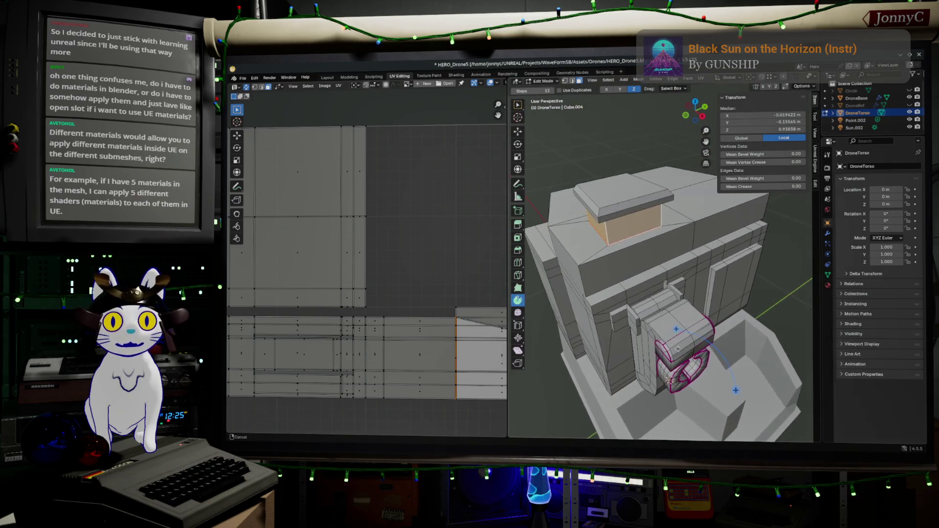
left_click(698, 80)
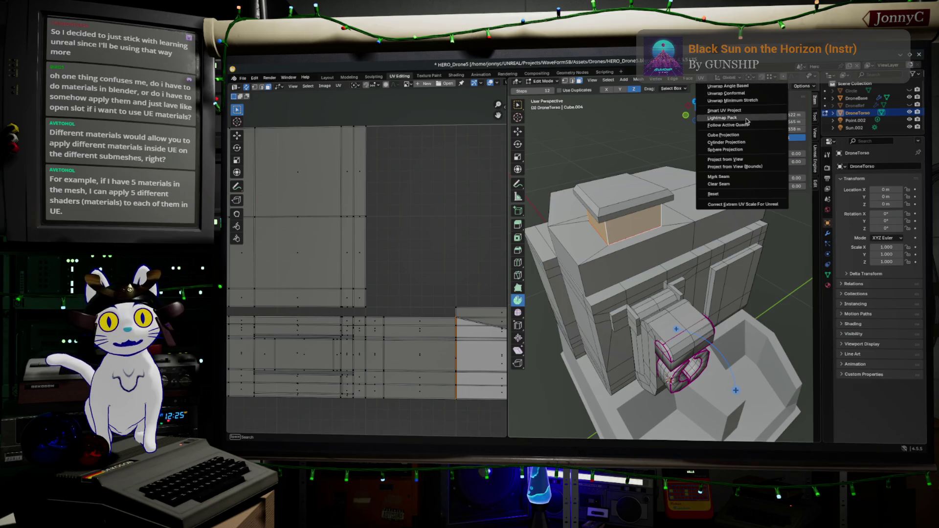
- Unwrap the wall faces conformally, scale and move the strip inside the UV square, showing only selected islands
left_click(755, 95)
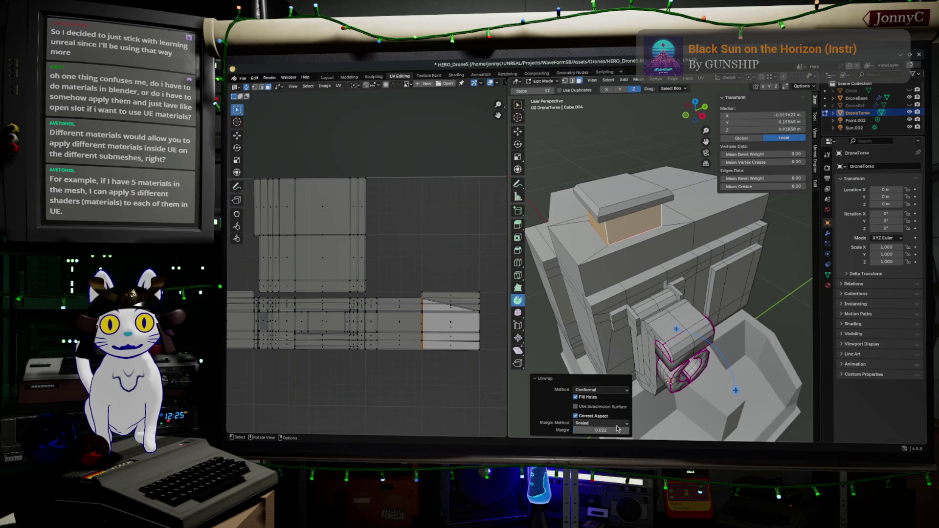
scroll(446, 307, "down", 1)
scroll(447, 306, "down", 2)
scroll(447, 306, "down", 2)
scroll(447, 306, "up", 2)
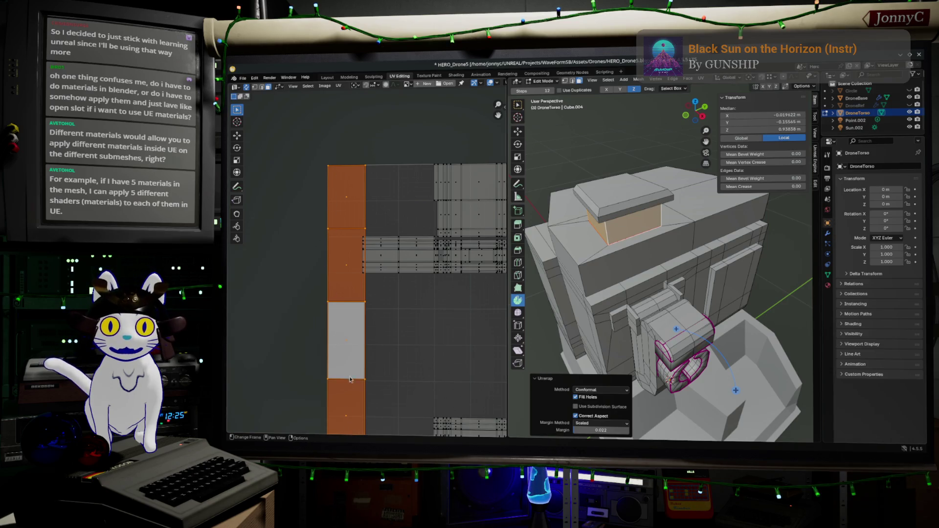
middle_click_drag(377, 394, 401, 293)
key("s")
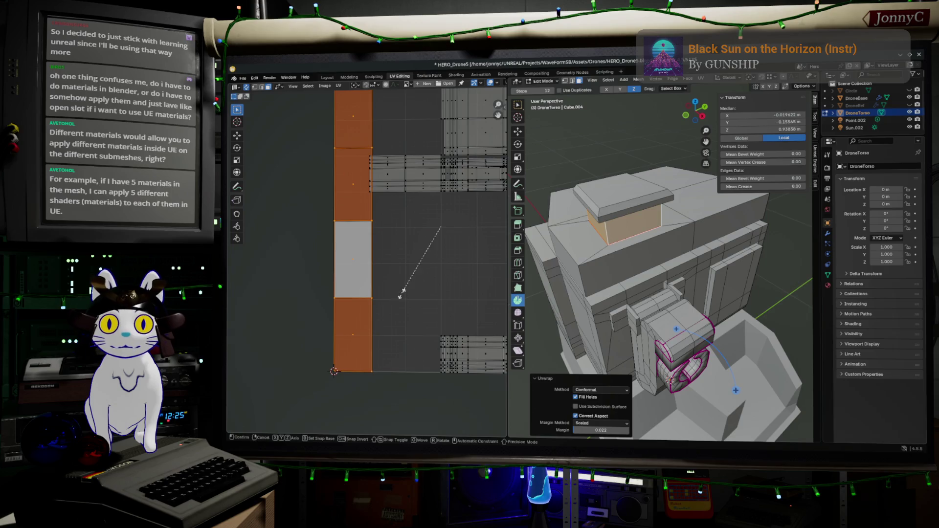
left_click(389, 276)
key("g")
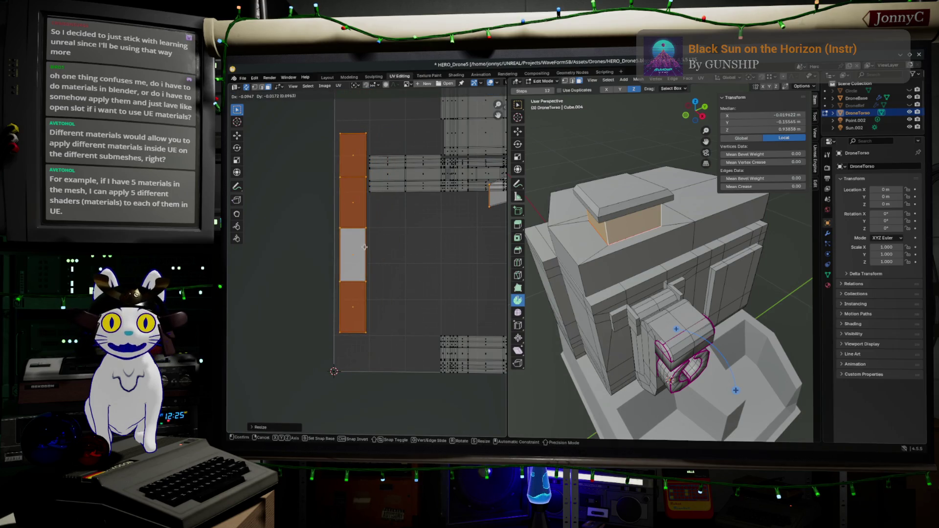
left_click(426, 266)
scroll(426, 266, "down", 3)
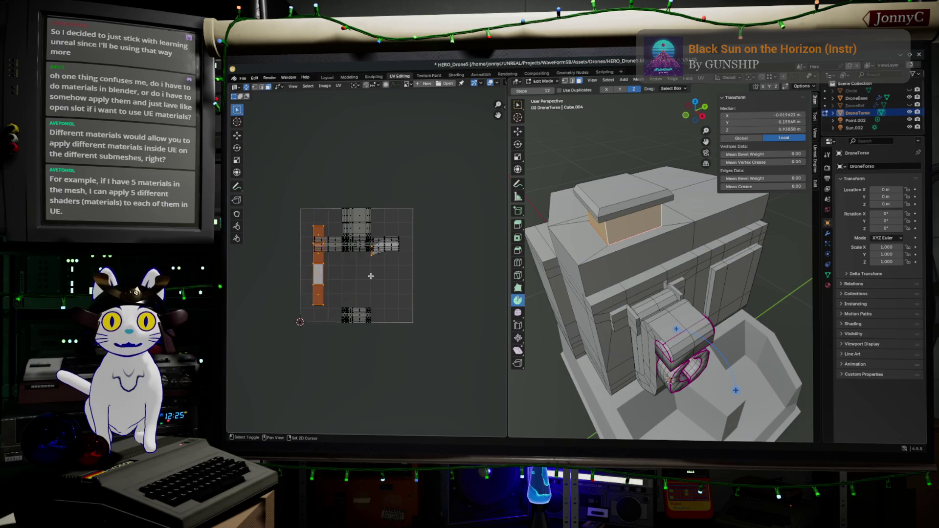
scroll(370, 276, "up", 2)
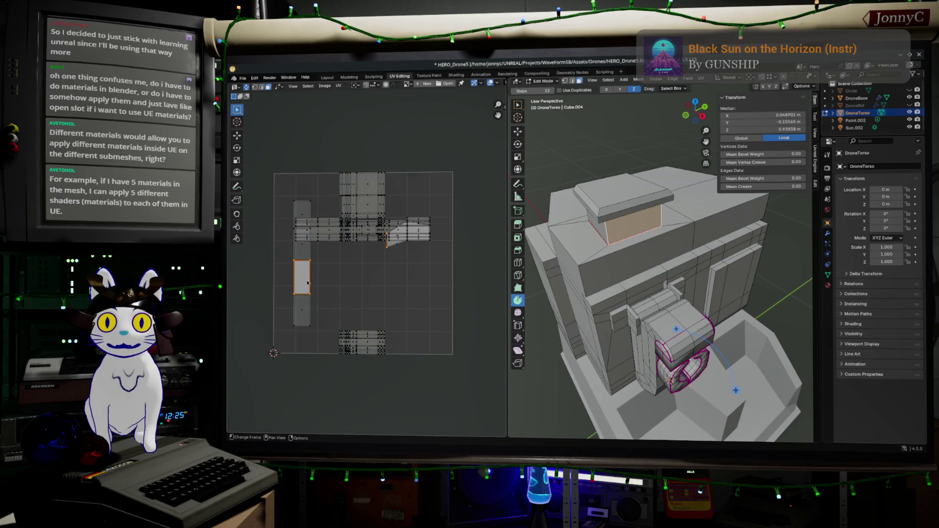
left_click(246, 86)
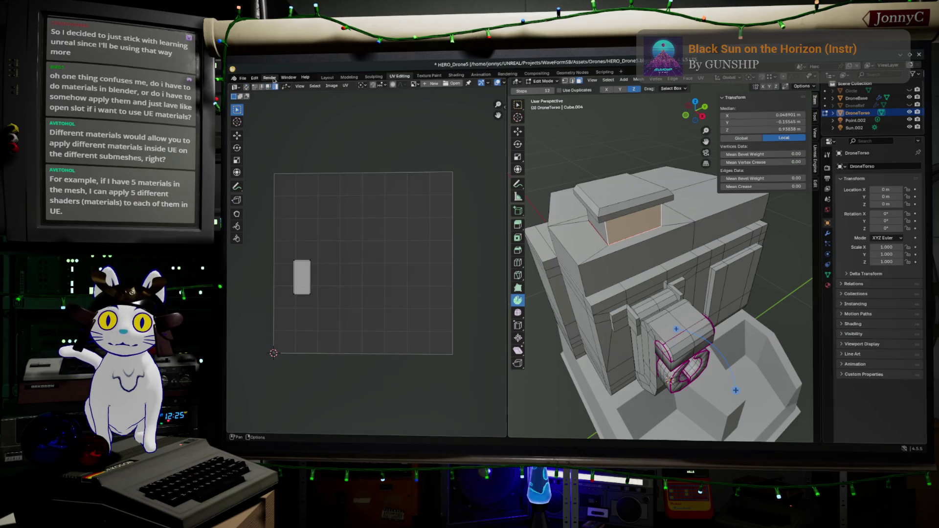
- Move the wall strip island to the left edge of the UV square, clear of other islands
key("ctrl+l")
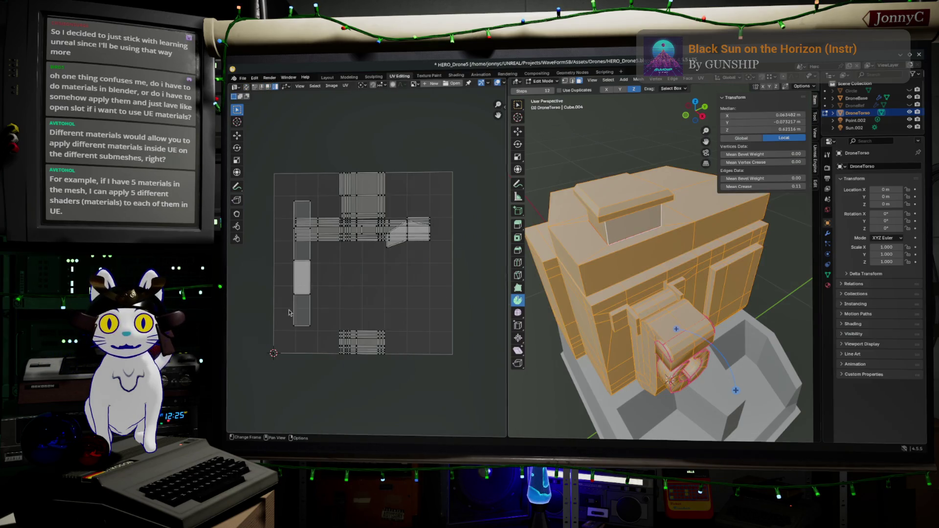
key("l")
key("g")
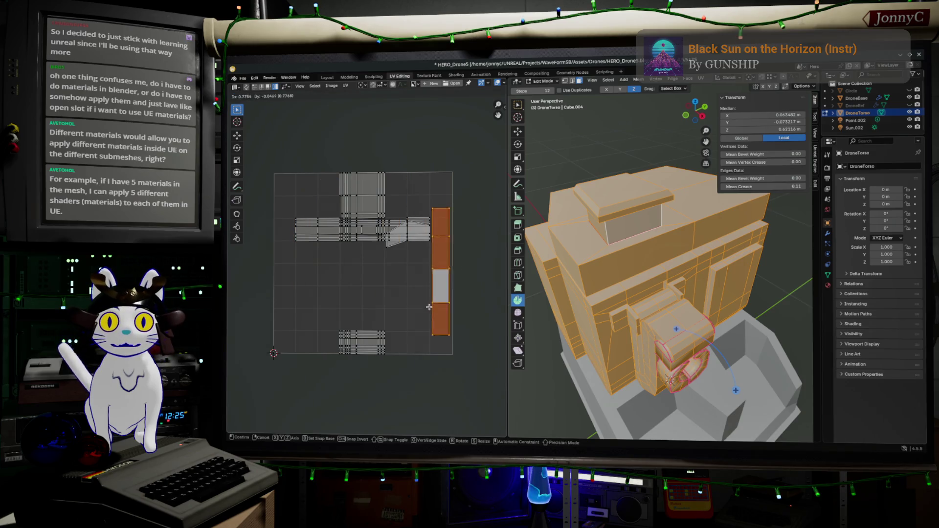
left_click(441, 290)
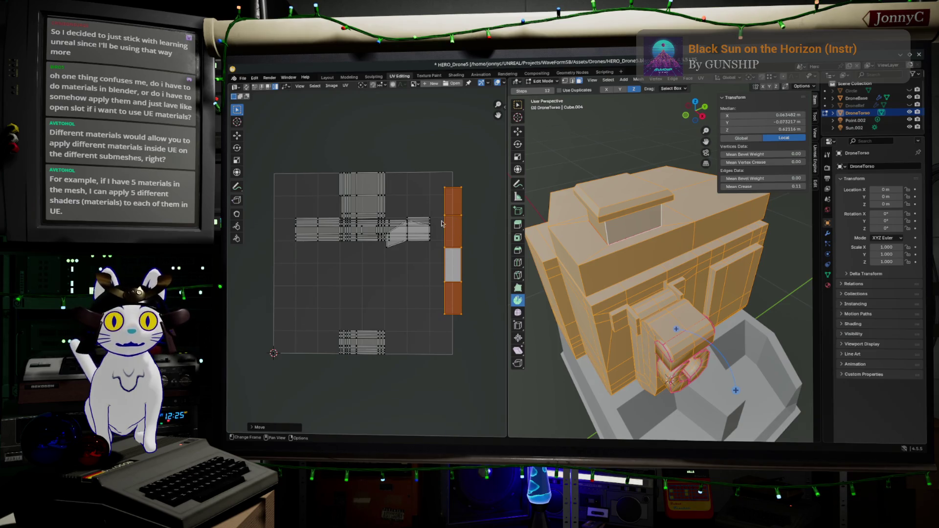
key("g")
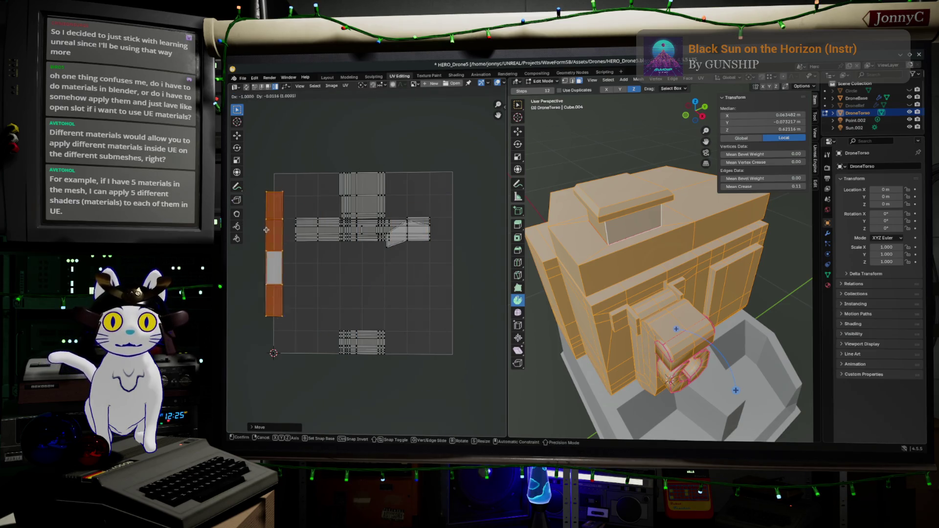
left_click(277, 233)
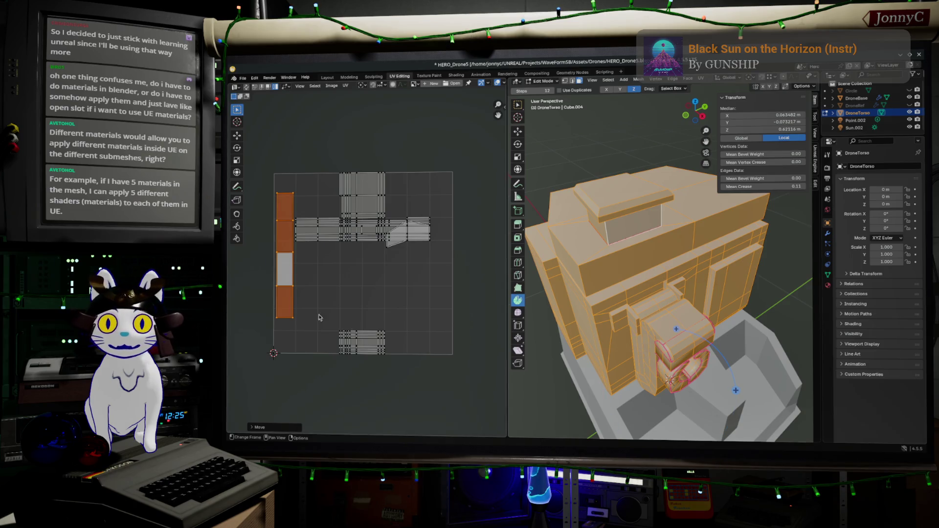
middle_click_drag(601, 273, 683, 230)
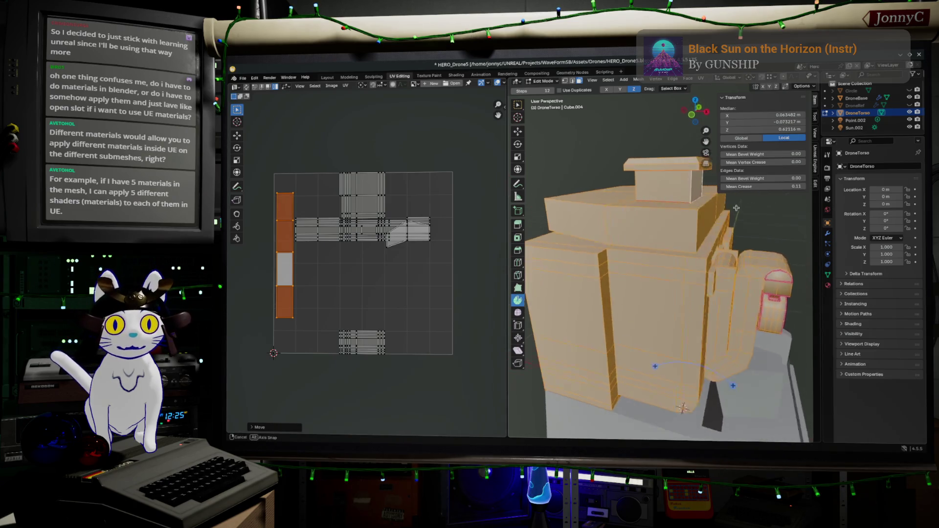
- Orbit around the torso to inspect its edges before leaving Blender
left_click(675, 222)
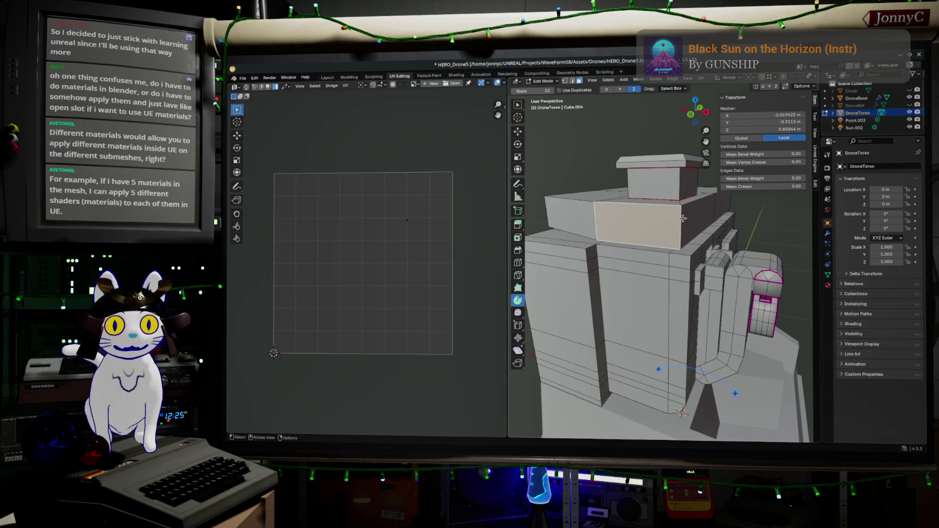
middle_click_drag(690, 236, 724, 253)
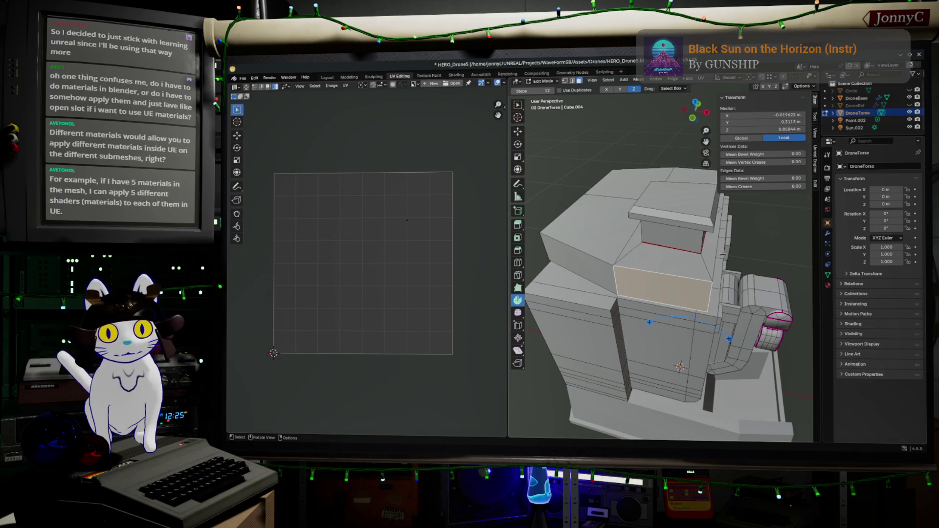
scroll(723, 256, "up", 2)
scroll(727, 259, "up", 2)
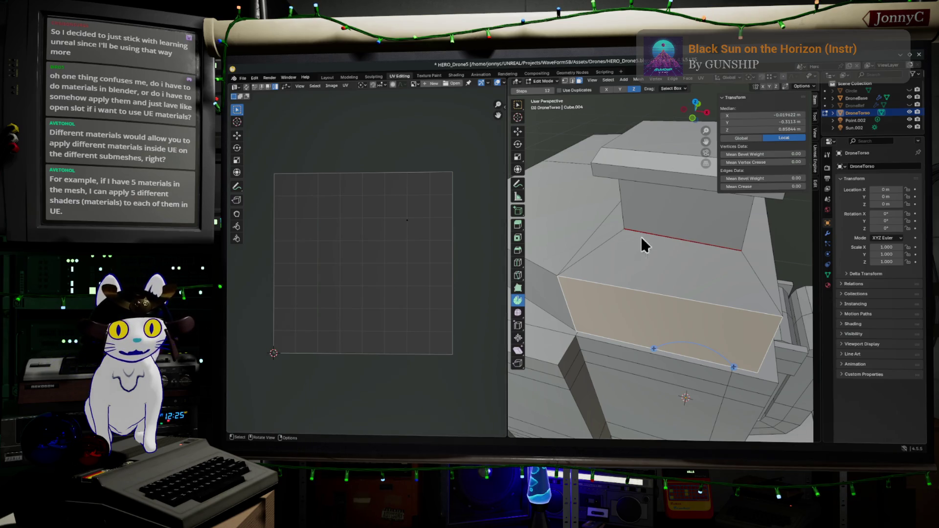
middle_click_drag(679, 254, 680, 254)
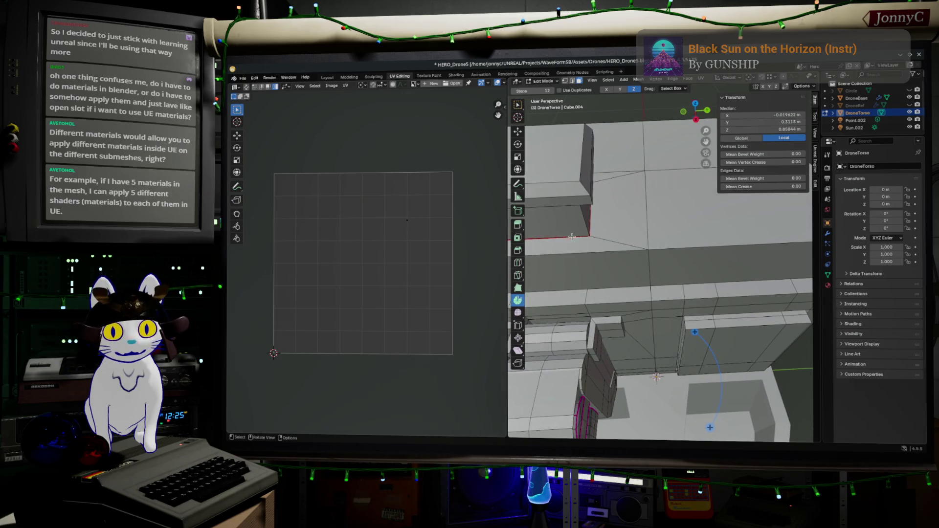
middle_click_drag(563, 235, 590, 237)
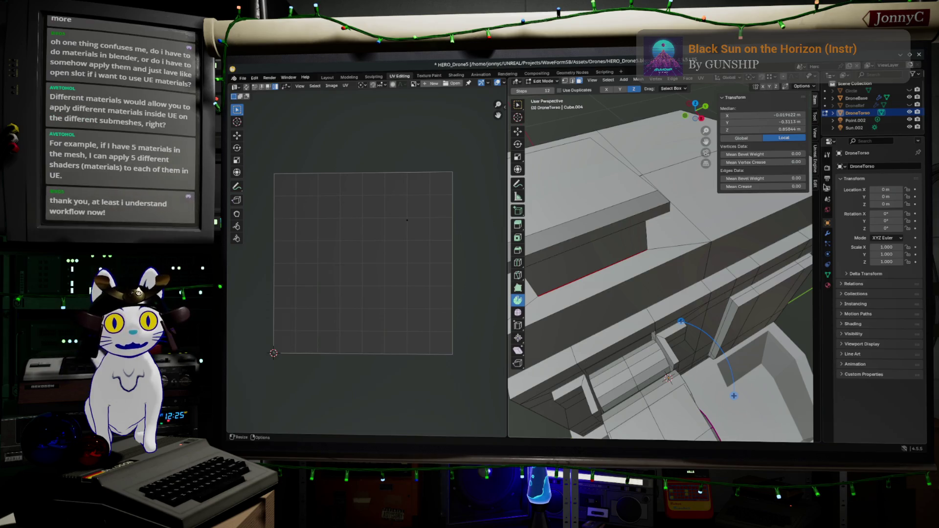
mouse_move(681, 196)
middle_mouse_down()
mouse_move(694, 254)
mouse_move(677, 396)
middle_mouse_up()
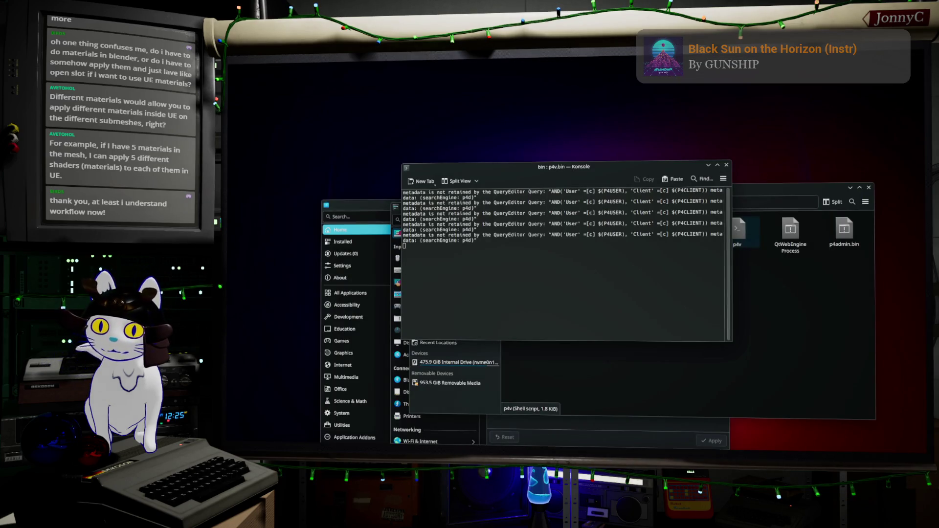
- Switch to Unreal, open the Drone folder without the MetaSound filter and open BP_Drone_01
key("alt+Tab")
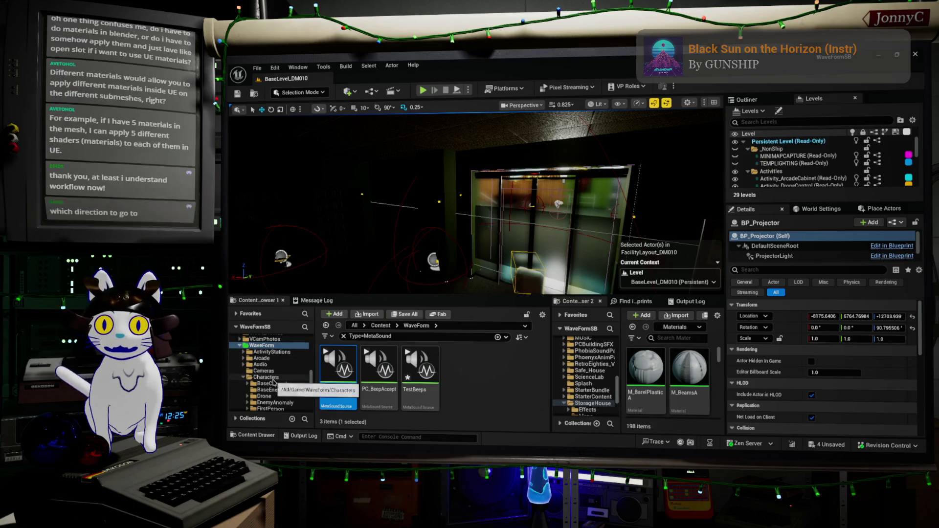
left_click(276, 397)
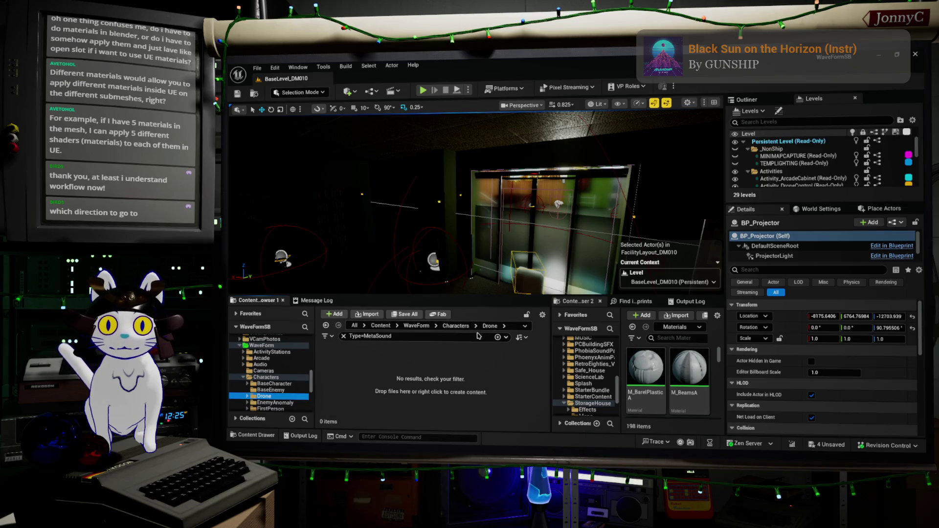
left_click(345, 338)
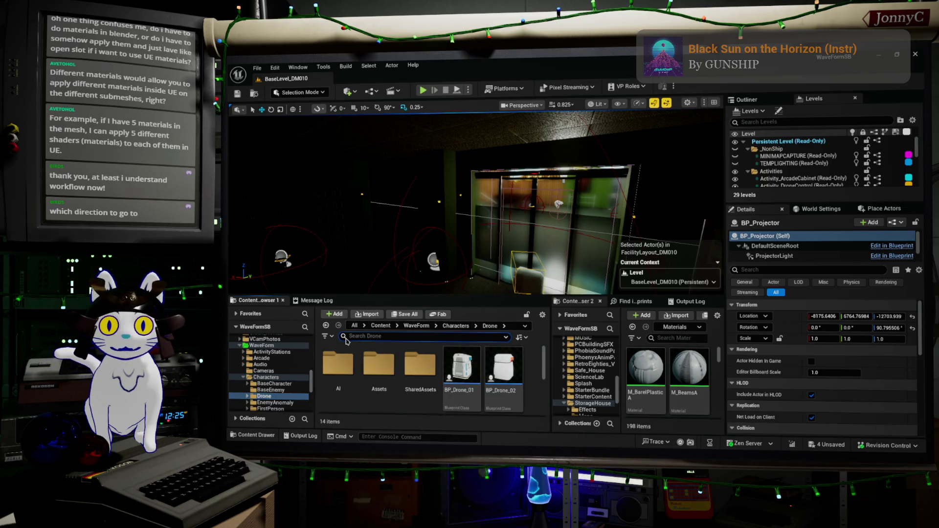
left_click(466, 363)
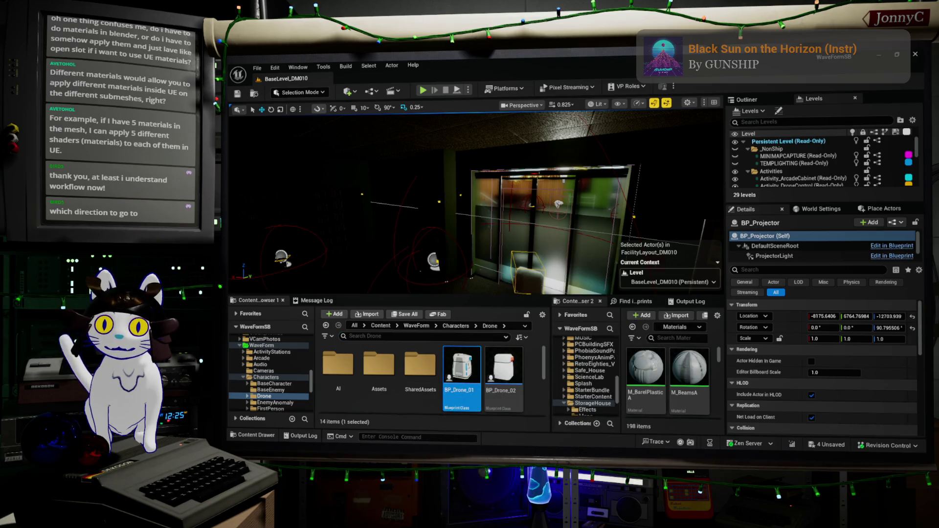
double_click(463, 367)
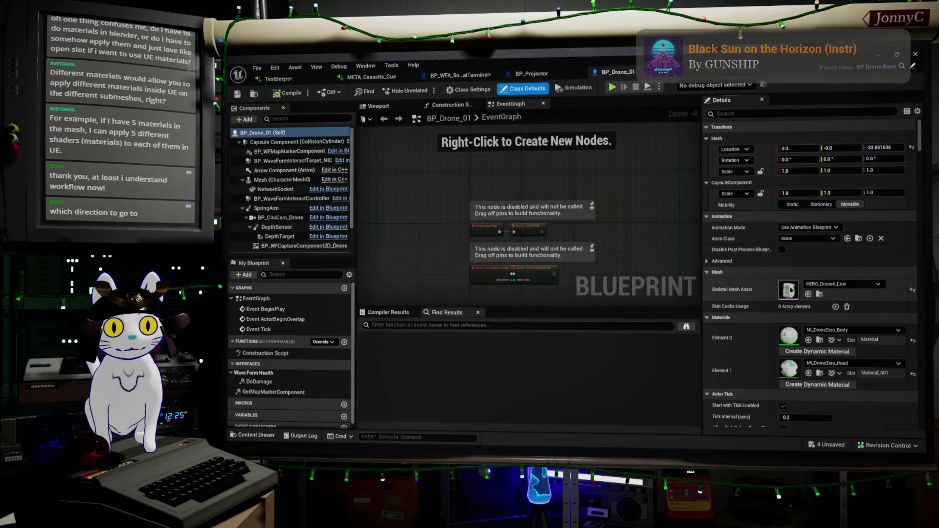
- Open the drone's skeletal mesh asset in its own editor to preview the ZERO model
double_click(789, 290)
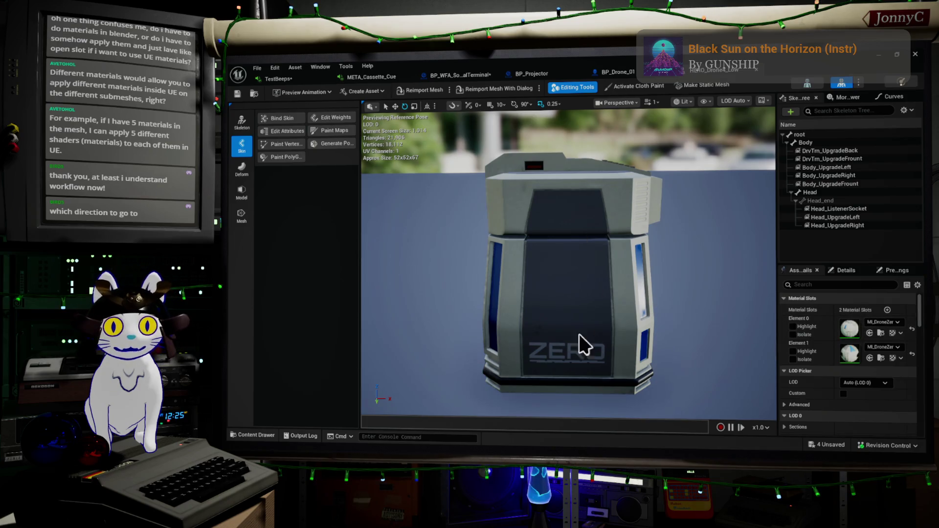
- Inspect the drone's keypad and blue side panel in the mesh preview, then close the Skeletal Mesh editor
left_click_drag(615, 302, 640, 293)
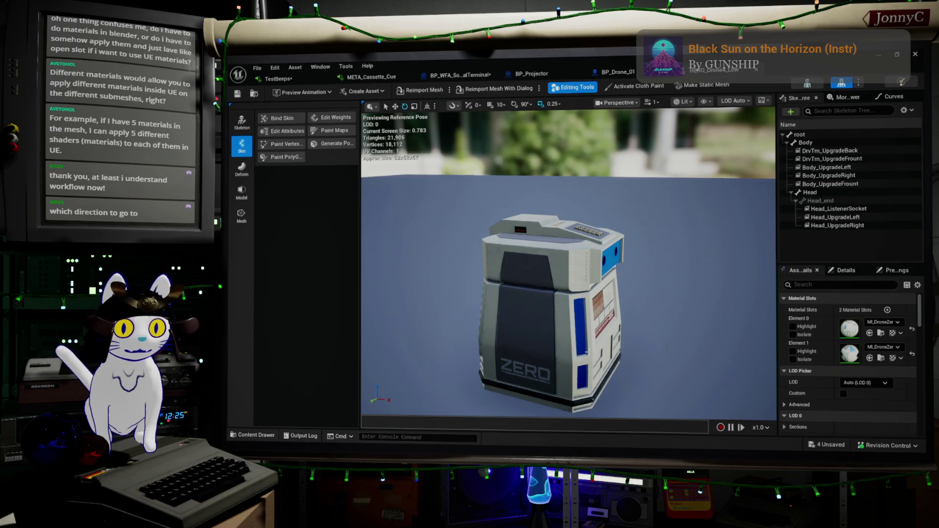
right_click_drag(619, 244, 587, 293)
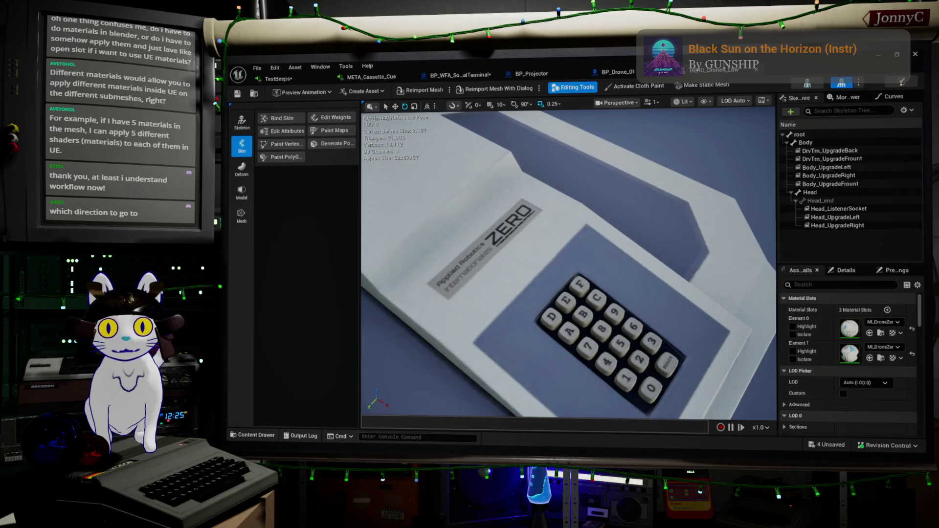
mouse_move(569, 264)
right_mouse_down()
mouse_move(617, 242)
mouse_move(558, 242)
right_mouse_up()
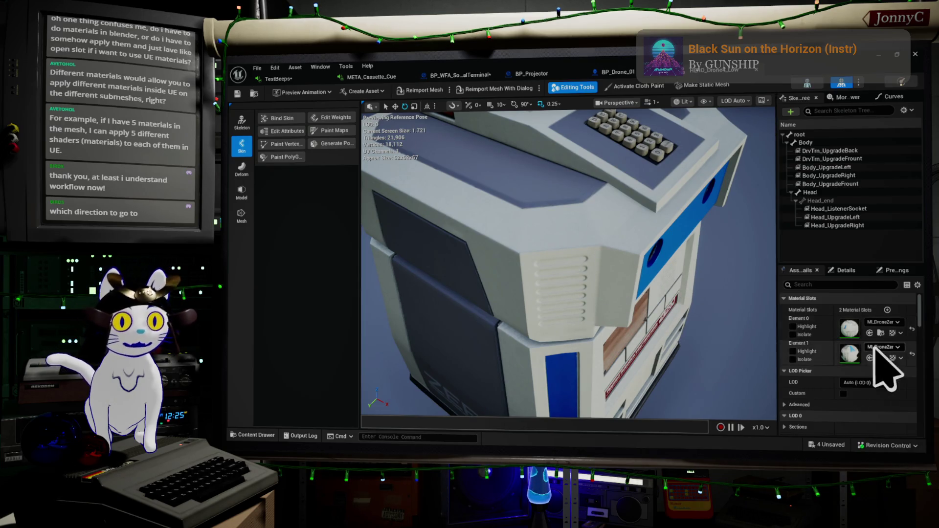
key("f")
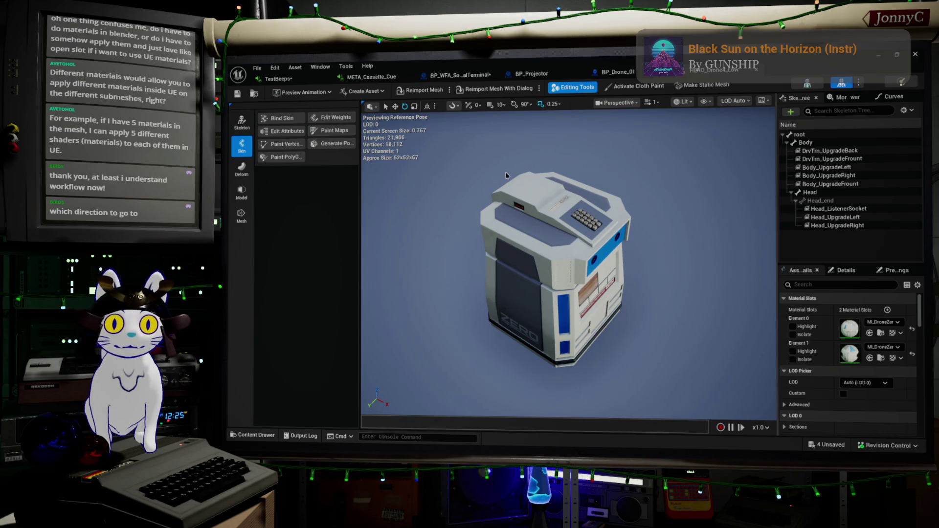
left_click_drag(555, 314, 623, 331)
scroll(623, 330, "up", 5)
scroll(697, 355, "down", 3)
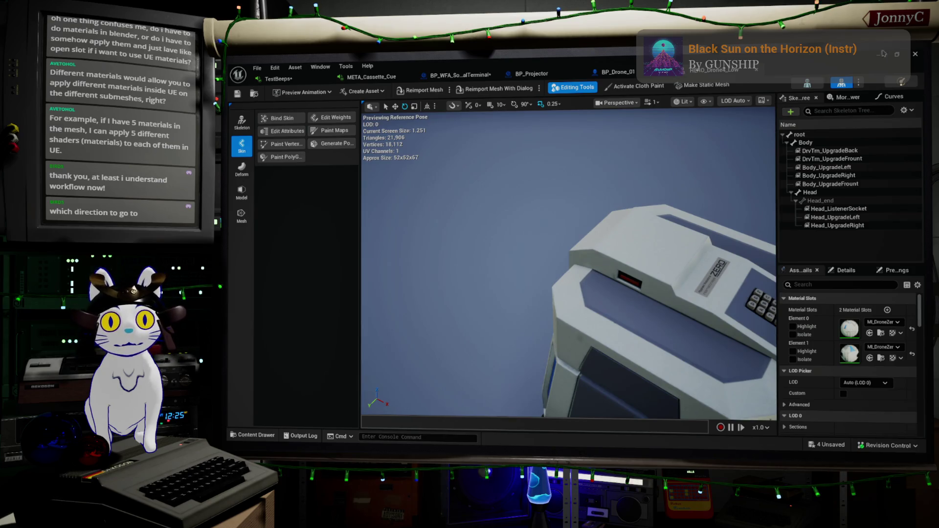
left_click(916, 54)
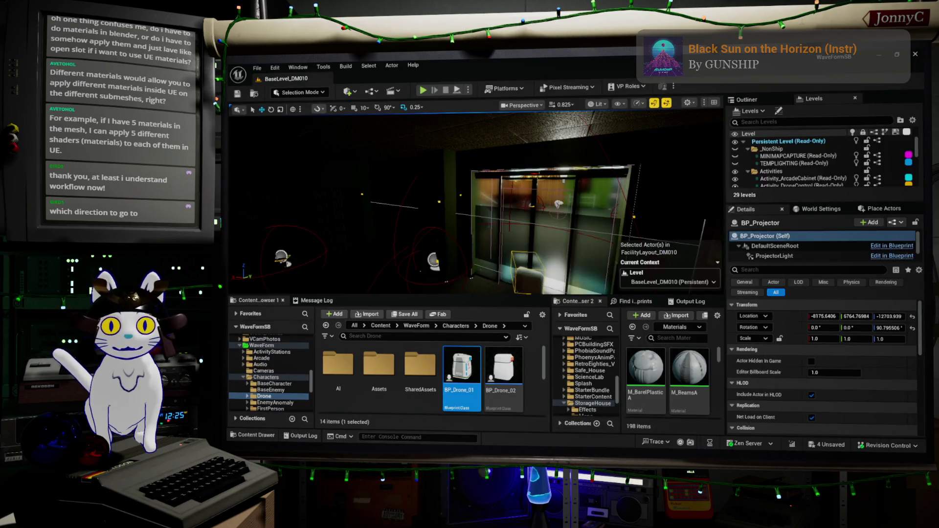
- Switch windows via the browser and Unreal back to Blender's UV Editing workspace
key("alt+Tab")
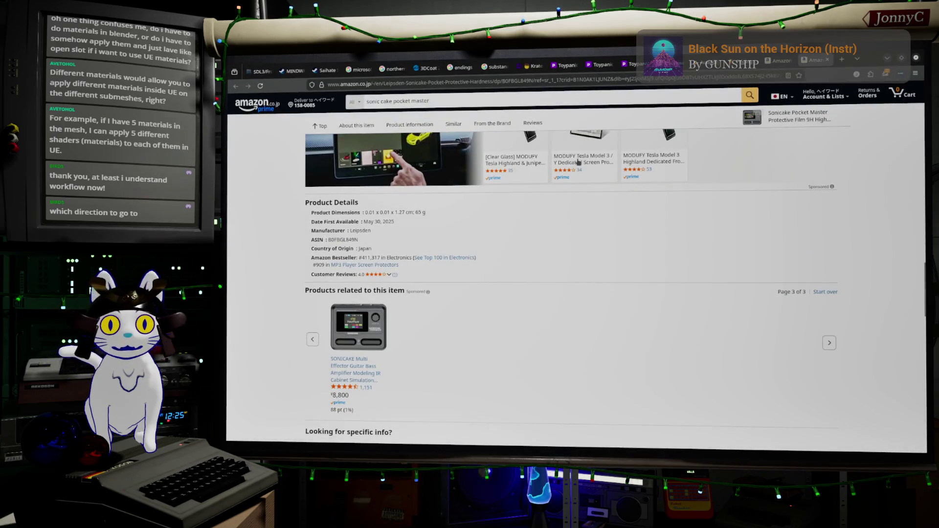
key("alt+Tab")
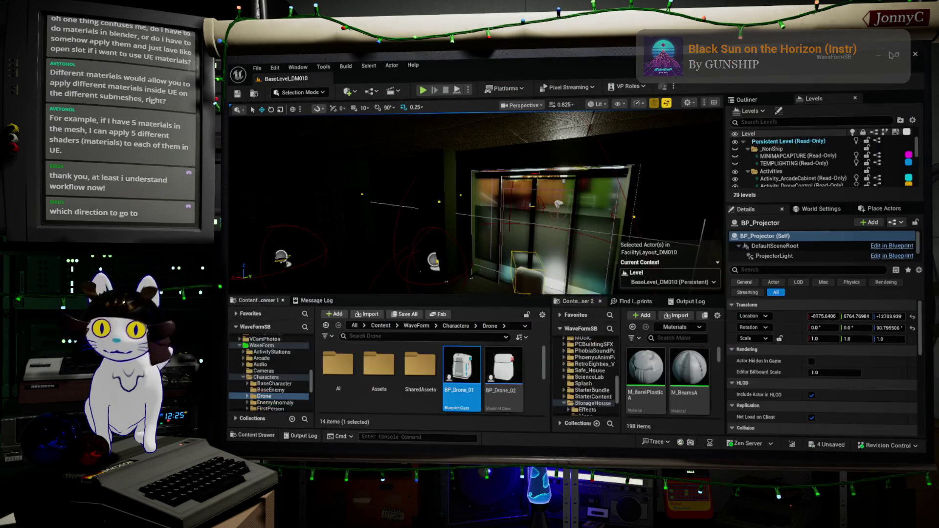
key("alt+Tab")
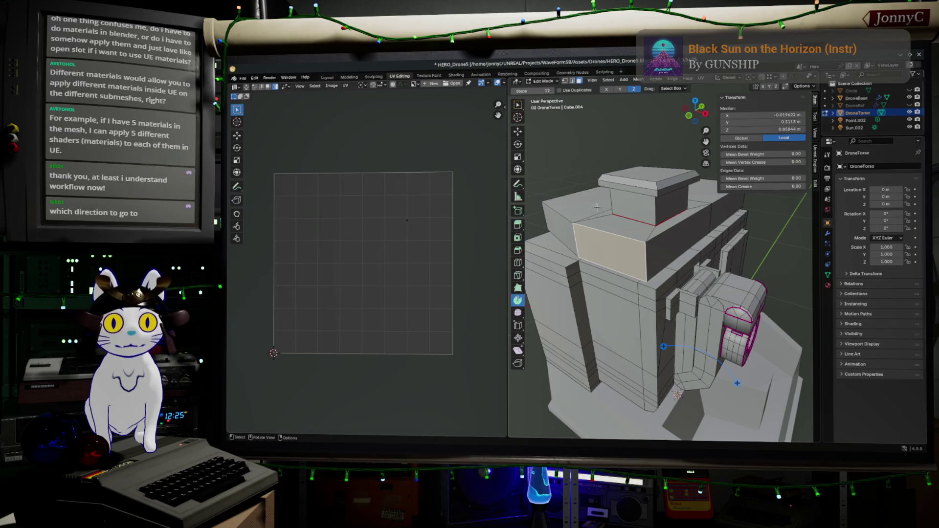
- Select the whole torso, pick the vertical UV strip and move it toward the centre of the UV square
key("Tab")
key("Tab")
key("Tab")
key("Tab")
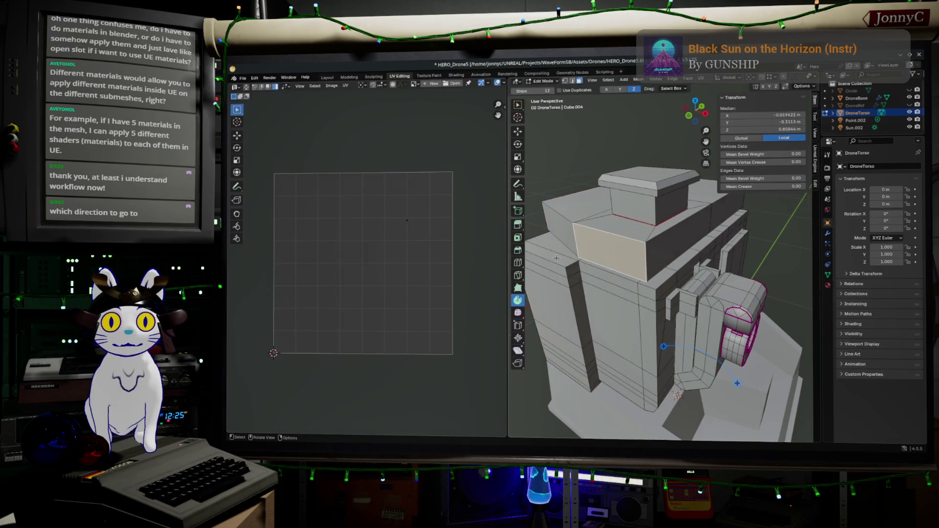
key("a")
scroll(266, 278, "up", 2)
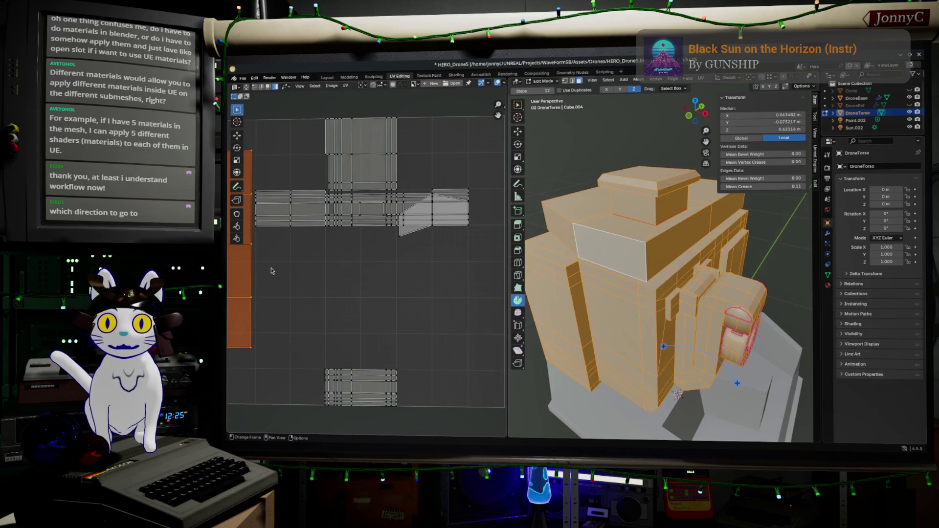
middle_click_drag(268, 271, 349, 296)
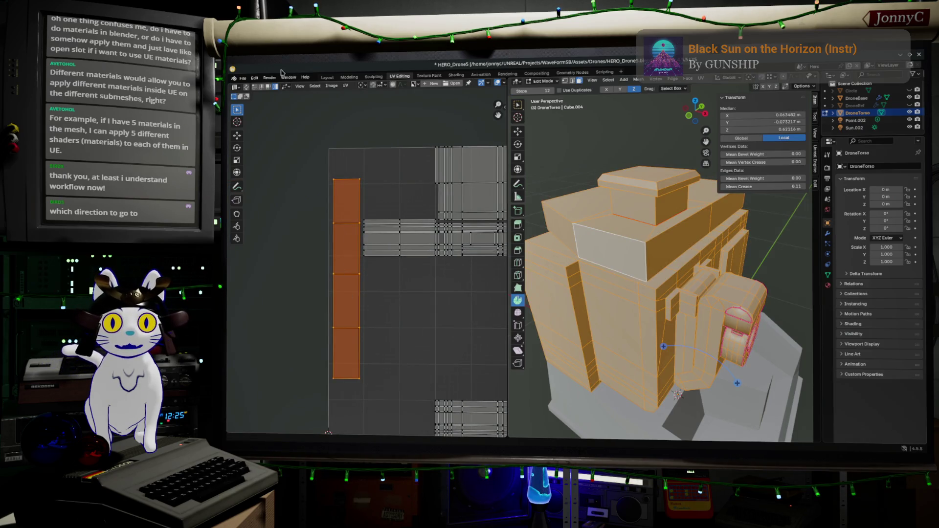
key("alt+a")
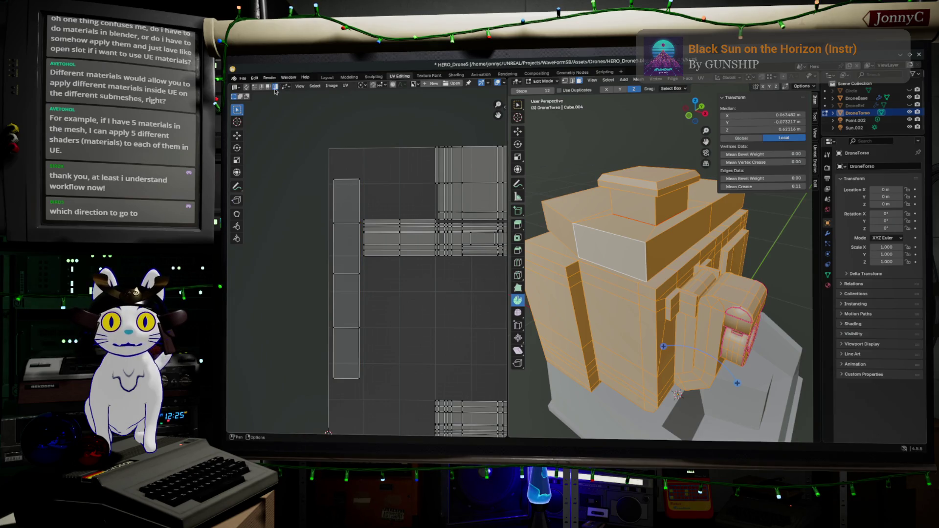
left_click(335, 218)
key("g")
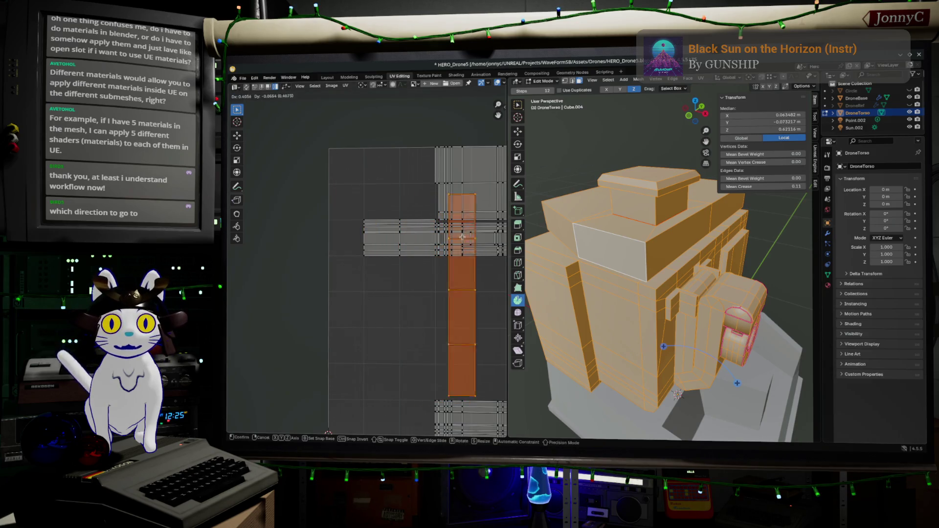
left_click(499, 201)
key("Home")
- Scale and nudge the vertical UV strip so it runs narrow down the middle of the cross layout
key("s")
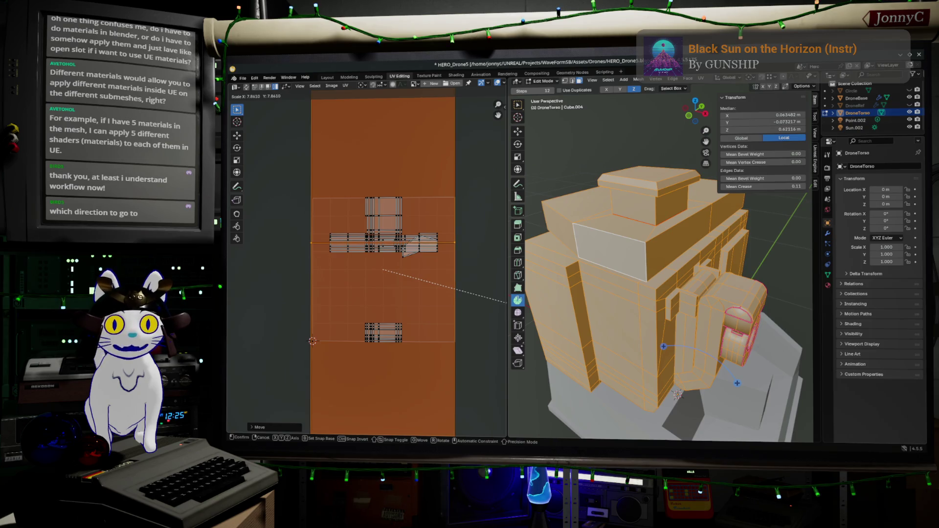
key("g")
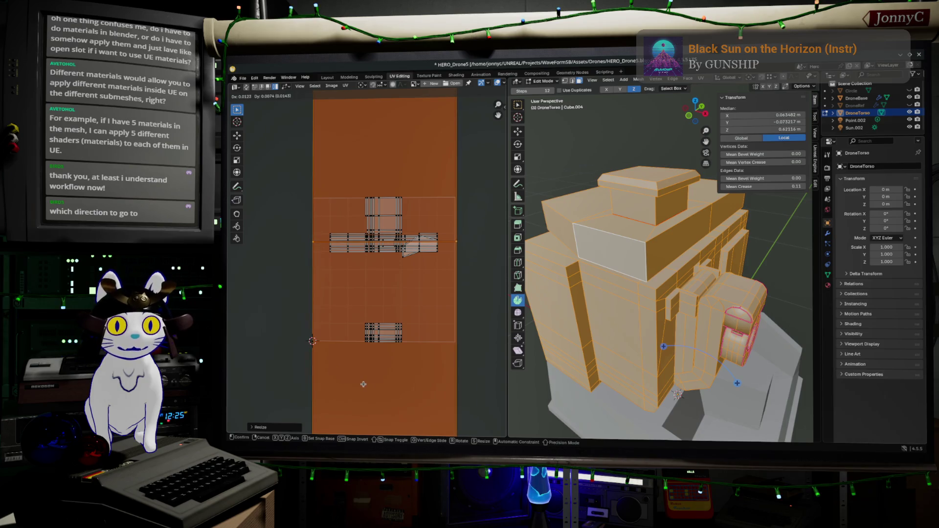
key("s")
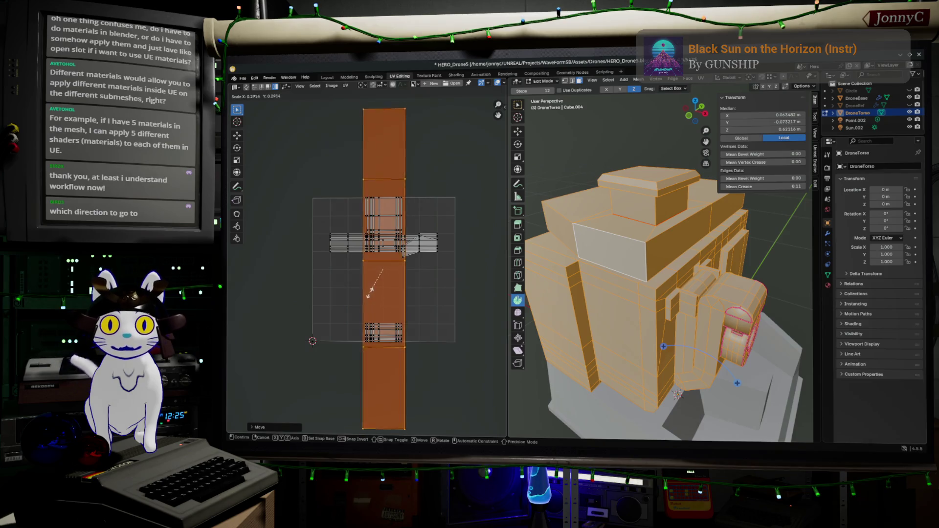
left_click(387, 275)
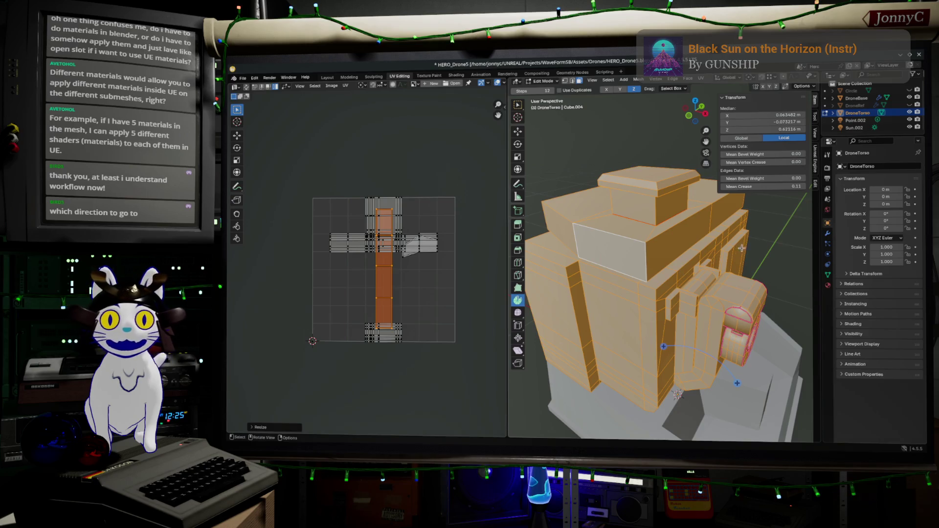
- Reselect the torso and pick out the horizontal UV strip, then a single front panel face
left_click(659, 305)
key("a")
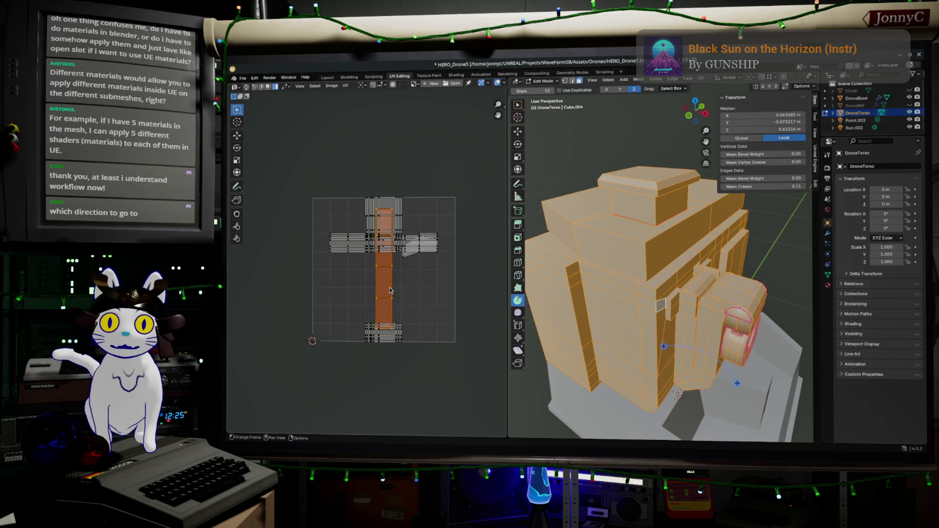
left_click(426, 250)
left_click(397, 243)
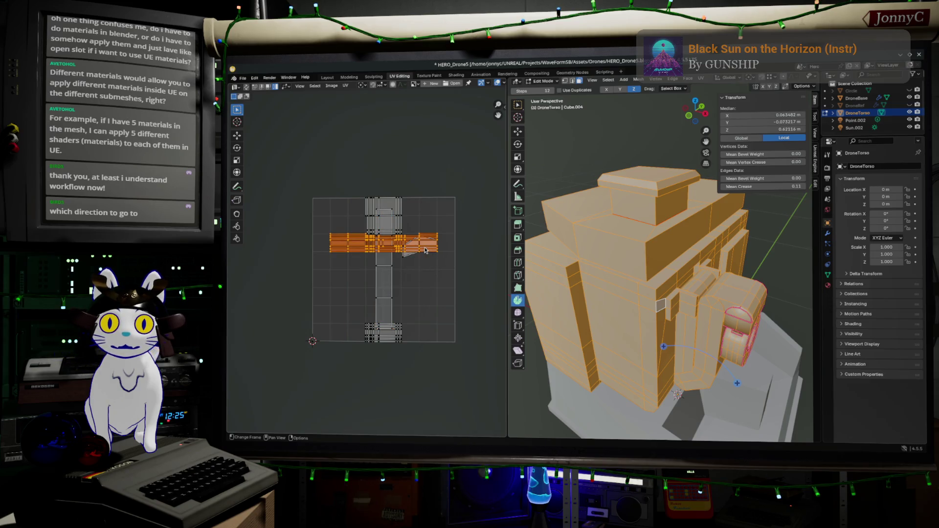
left_click(587, 309)
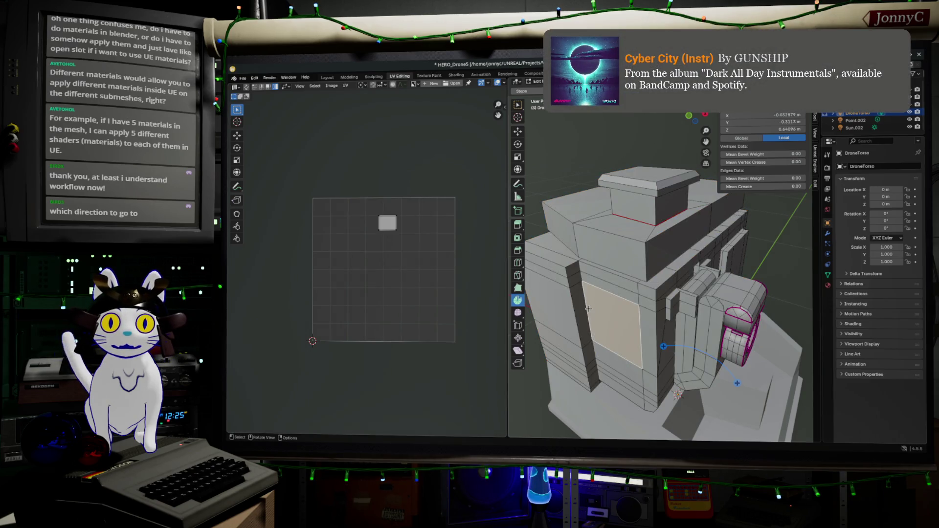
- Toggle UV Sync Selection and pick the rooftop front wall's column of four UV squares to show only those UVs
key("a")
left_click(247, 86)
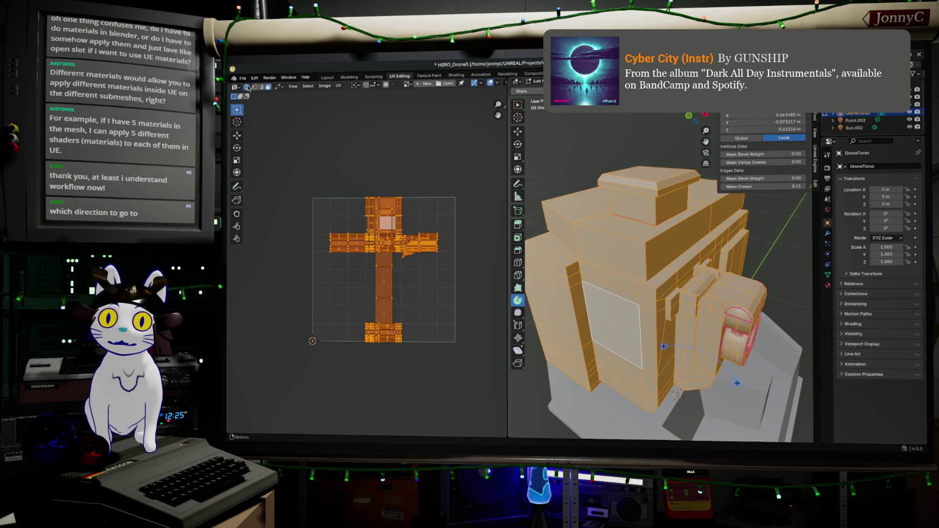
key("alt+a")
left_click(391, 291)
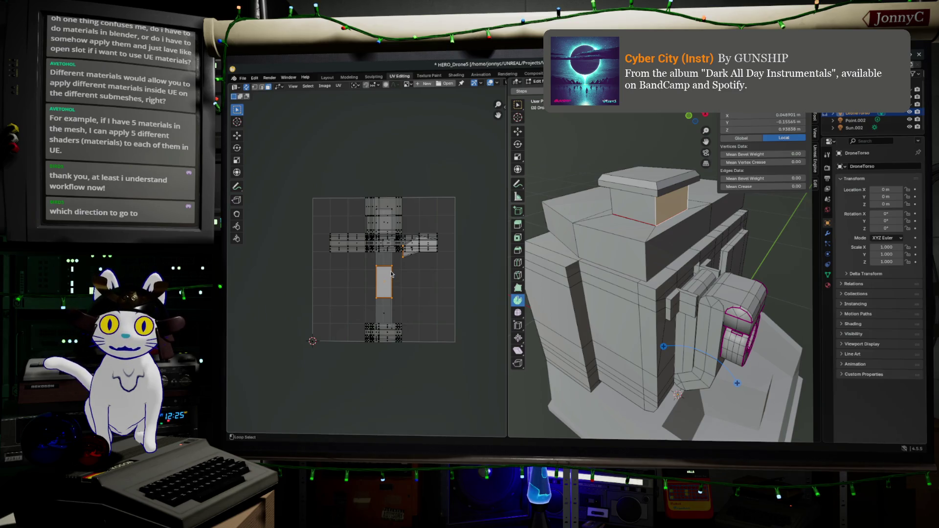
left_click(387, 264, "shift")
left_click(387, 268, "alt")
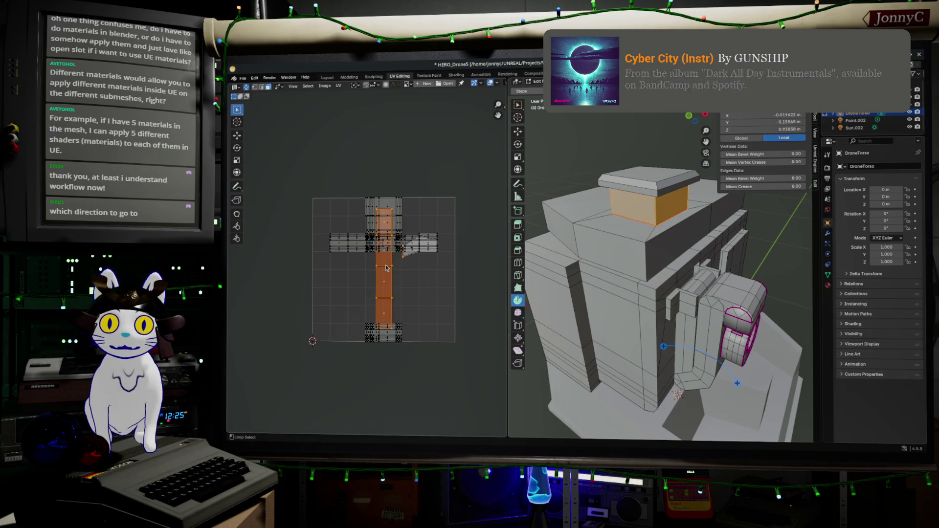
scroll(379, 287, "up", 2)
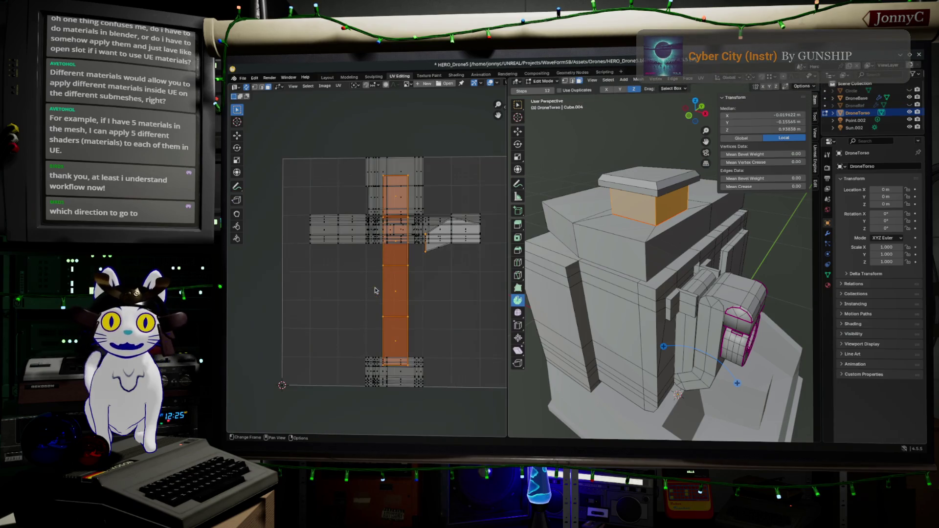
left_click(246, 87)
scroll(389, 322, "down", 3)
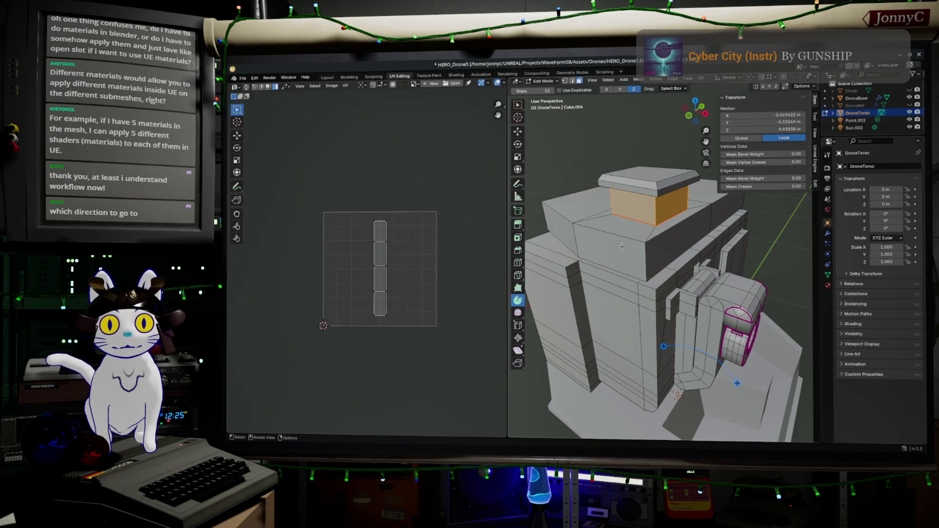
- Hop out of and back into Edit Mode on the torso and save the project as HERO_Drone5.blend
key("Tab")
middle_click_drag(621, 248, 648, 280)
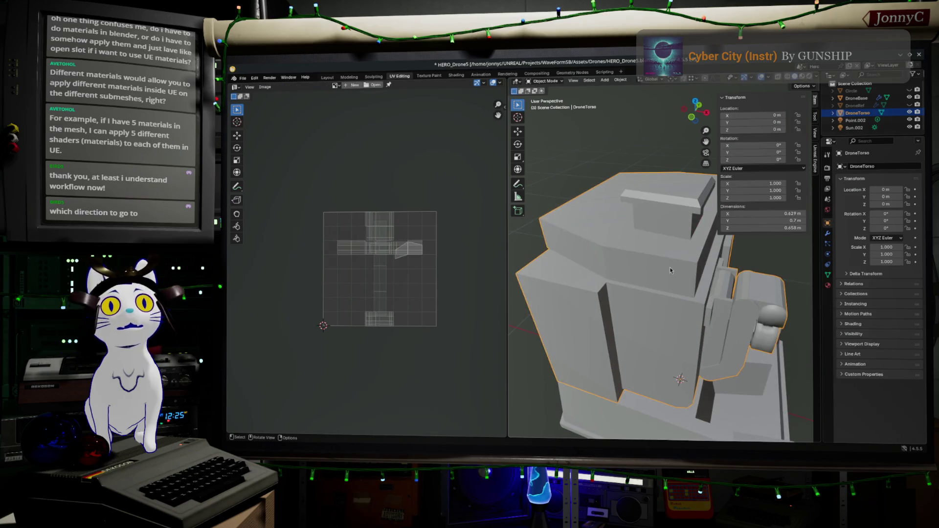
key("Tab")
middle_click_drag(670, 263, 646, 266)
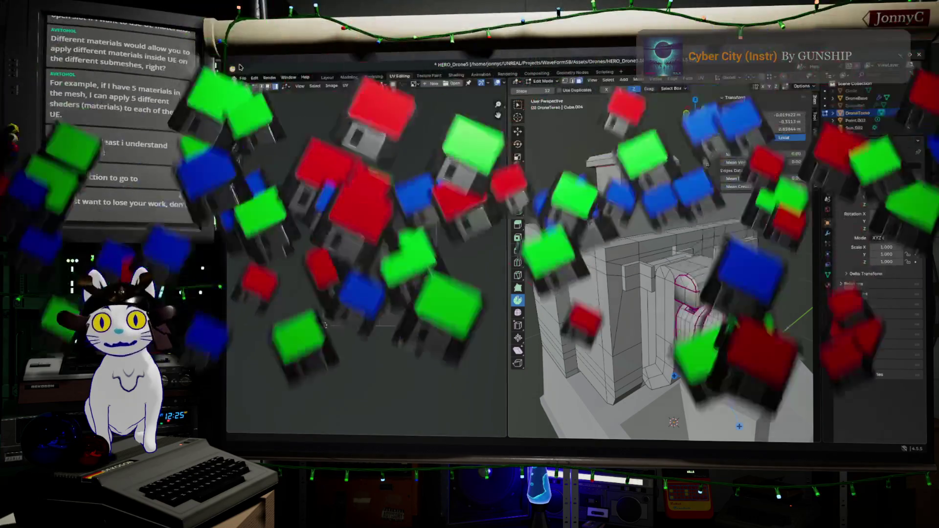
left_click(244, 78)
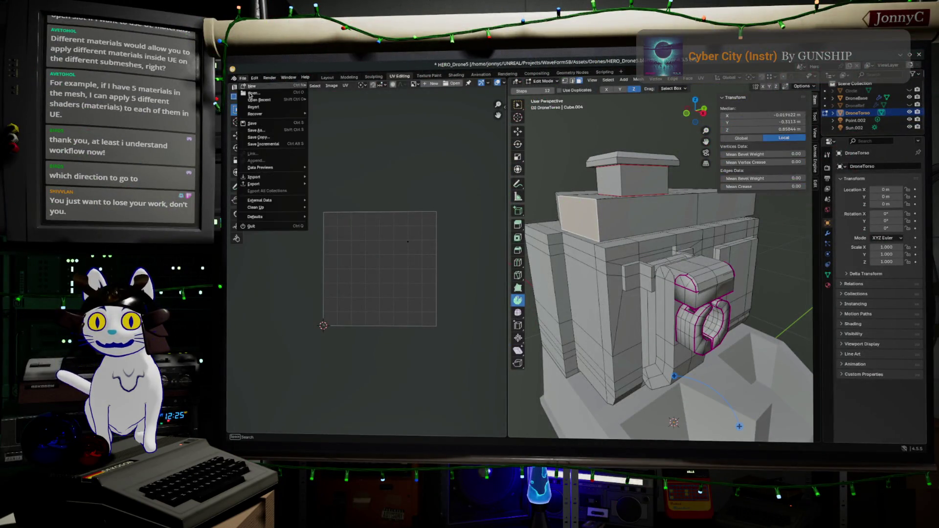
left_click(253, 122)
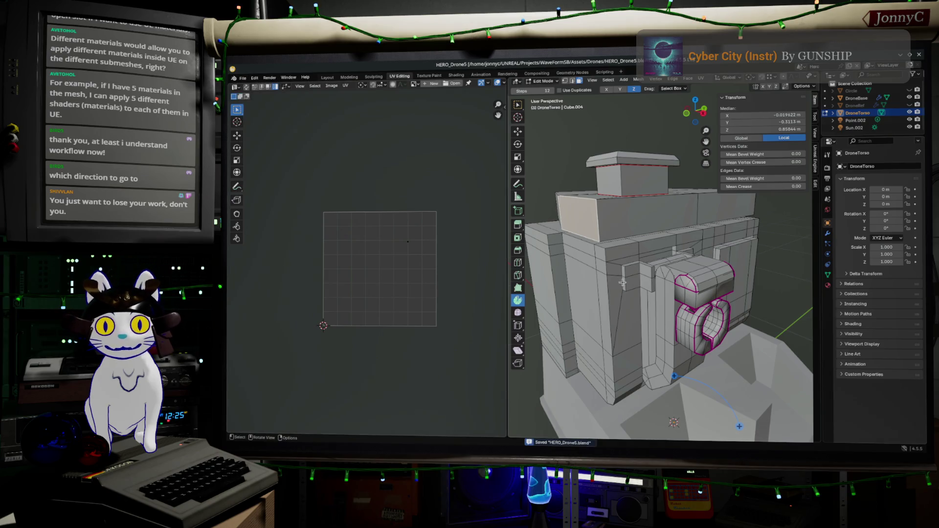
middle_click_drag(623, 282, 698, 330)
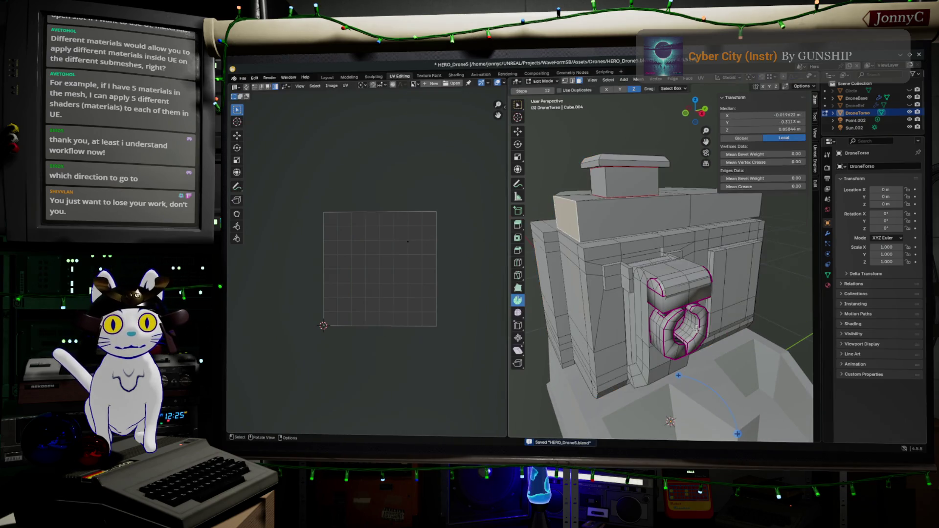
scroll(697, 329, "up", 2)
- Select a group of faces across the torso's front panel, orbiting between picks
mouse_move(697, 328)
middle_mouse_down()
mouse_move(708, 318)
mouse_move(683, 283)
mouse_move(640, 294)
middle_mouse_up()
left_click(640, 293)
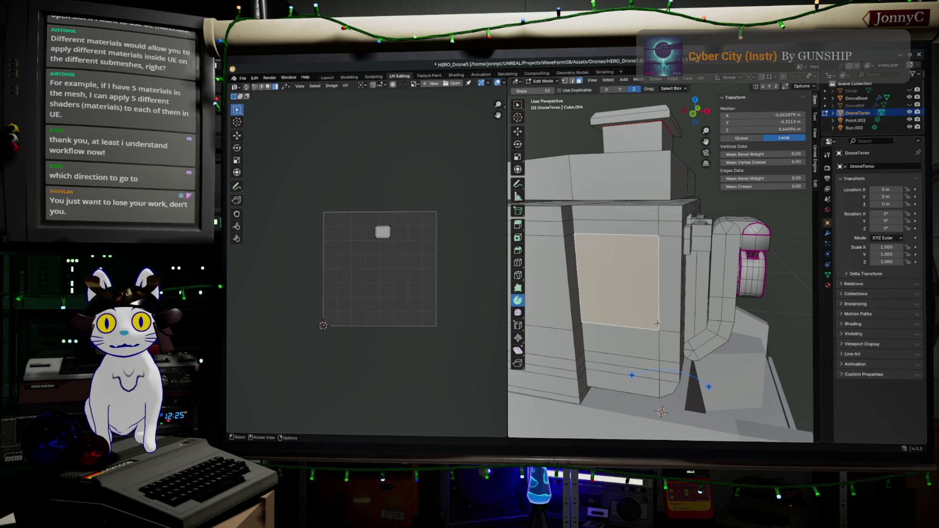
left_click(664, 316)
mouse_move(663, 315)
middle_mouse_down()
mouse_move(652, 323)
mouse_move(616, 294)
middle_mouse_up()
left_click(613, 291)
mouse_move(694, 265)
middle_mouse_down()
mouse_move(640, 255)
mouse_move(678, 263)
middle_mouse_up()
left_click(660, 255, "shift")
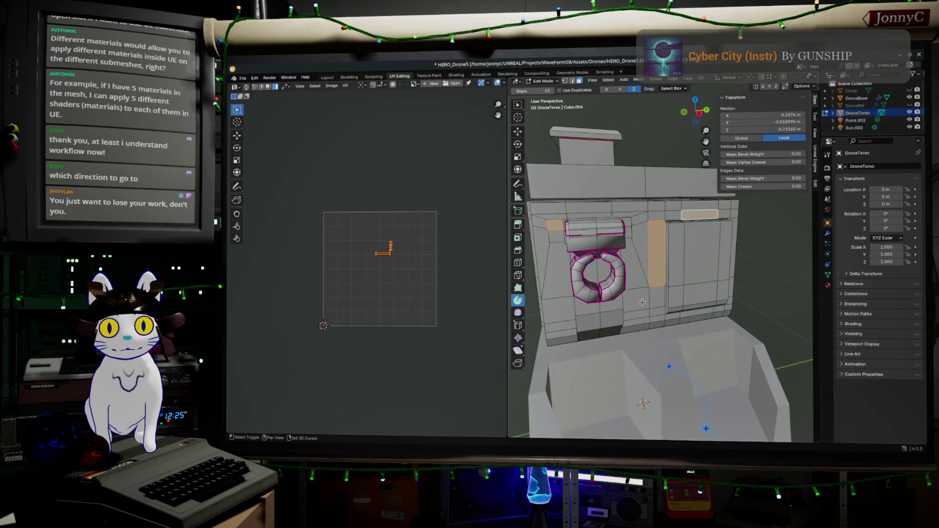
left_click(699, 214, "shift")
- Grow the selection over the front panel, then return to the Layout workspace in Object Mode
key("ctrl+KP_Add")
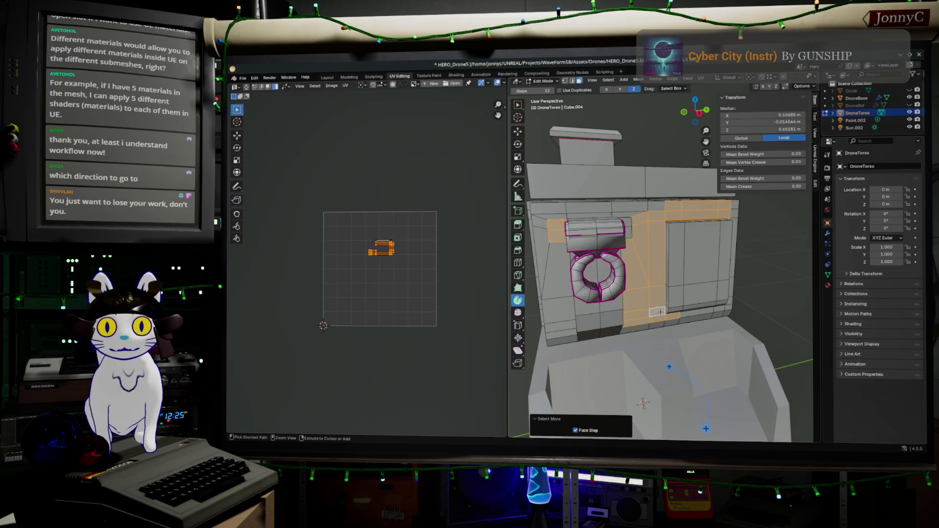
key("ctrl+KP_Add")
key("ctrl+KP_Add")
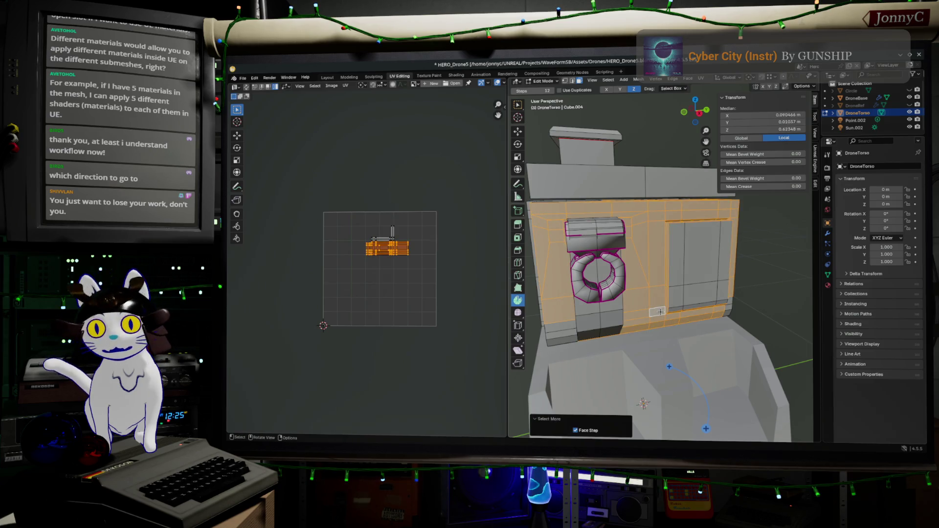
middle_click_drag(660, 312, 766, 269)
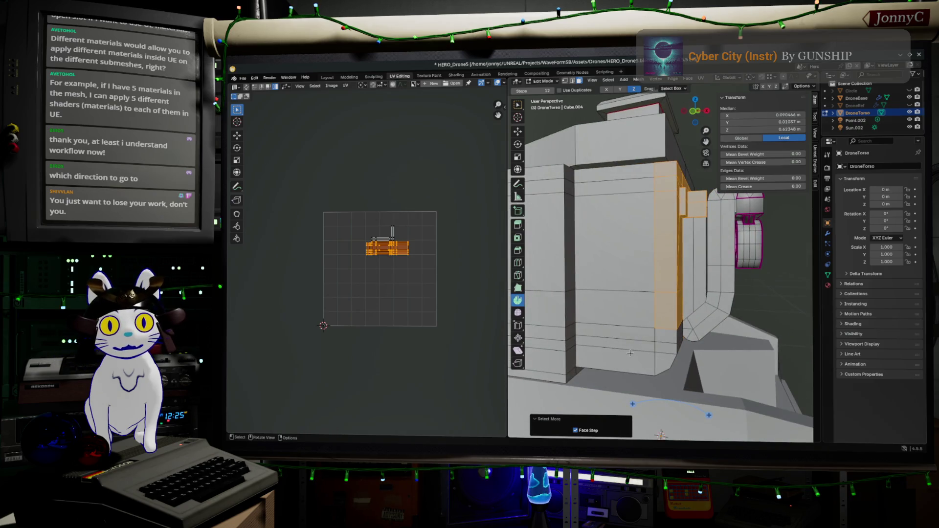
left_click(622, 369, "ctrl+alt")
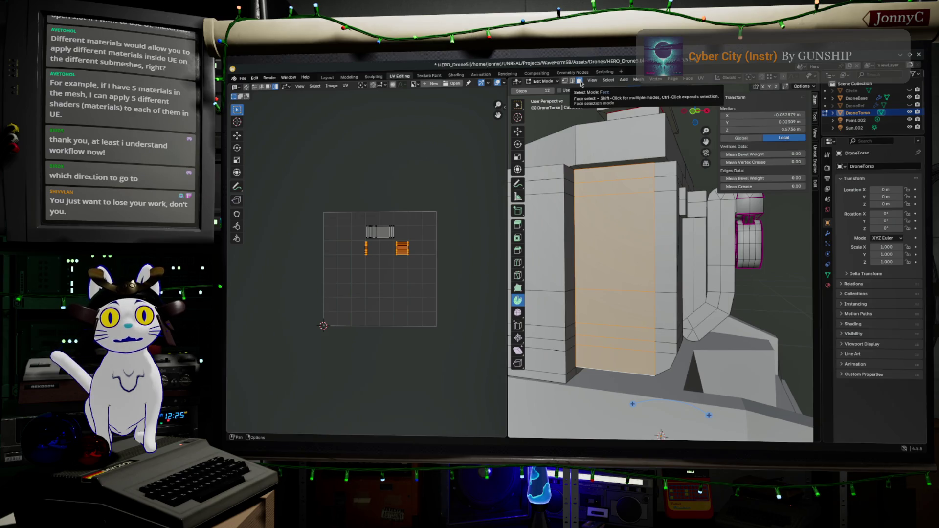
left_click(350, 77)
left_click(327, 77)
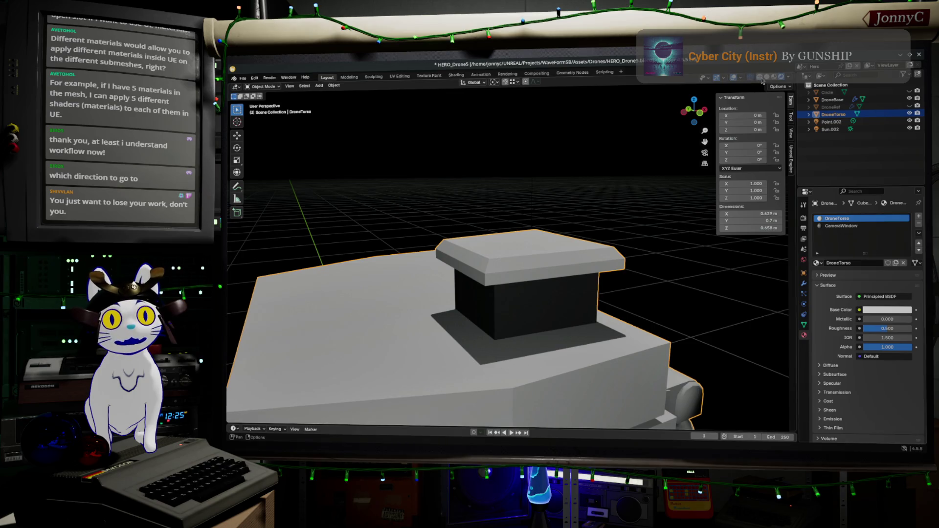
- Switch to see-through wireframe, enter Edit Mode and select strips and rings of outer shell faces around the front
key("shift+z")
middle_click_drag(628, 284, 623, 283)
key("shift+z")
key("shift+z")
key("Tab")
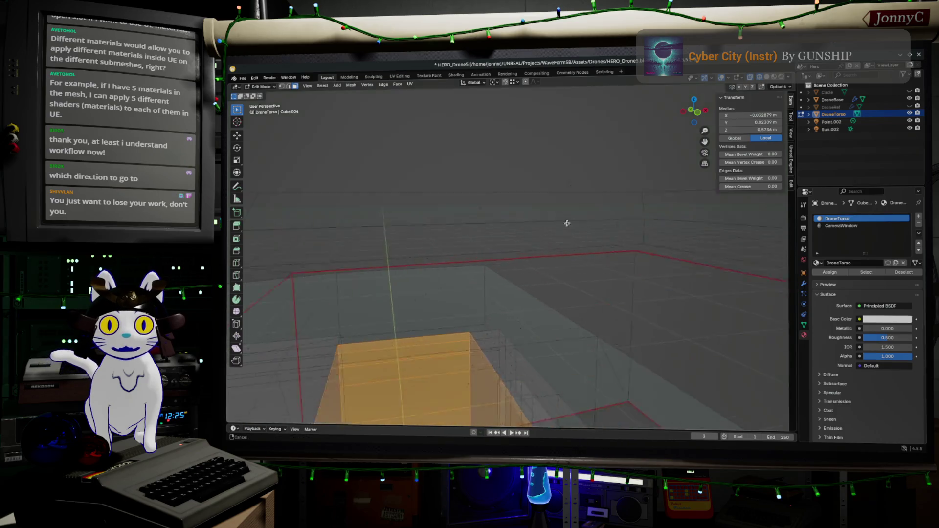
mouse_move(602, 289)
middle_mouse_down()
mouse_move(599, 301)
mouse_move(578, 287)
middle_mouse_up()
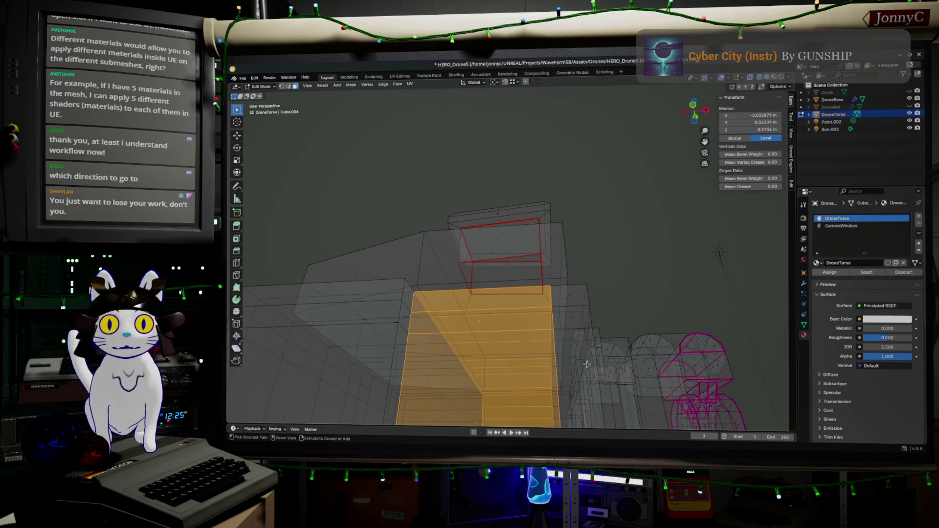
left_click(572, 306, "ctrl+alt")
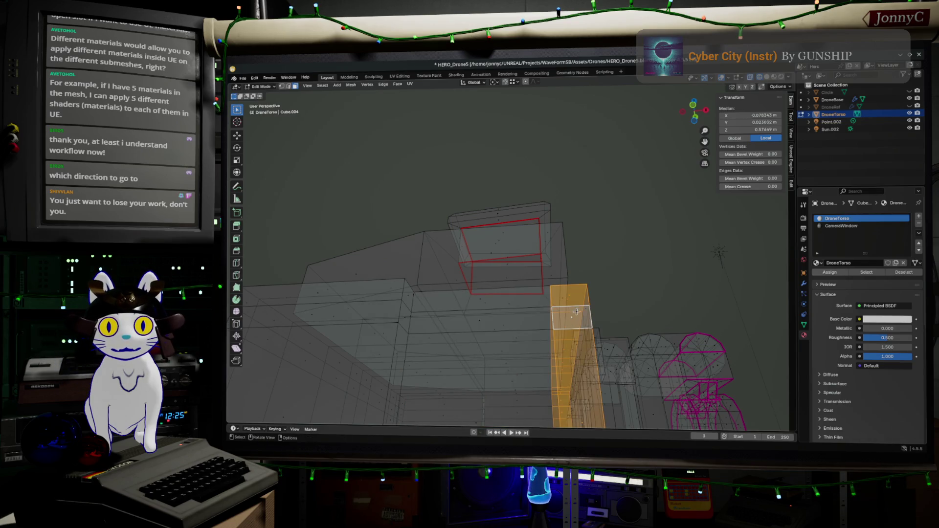
left_click(537, 324, "ctrl+alt")
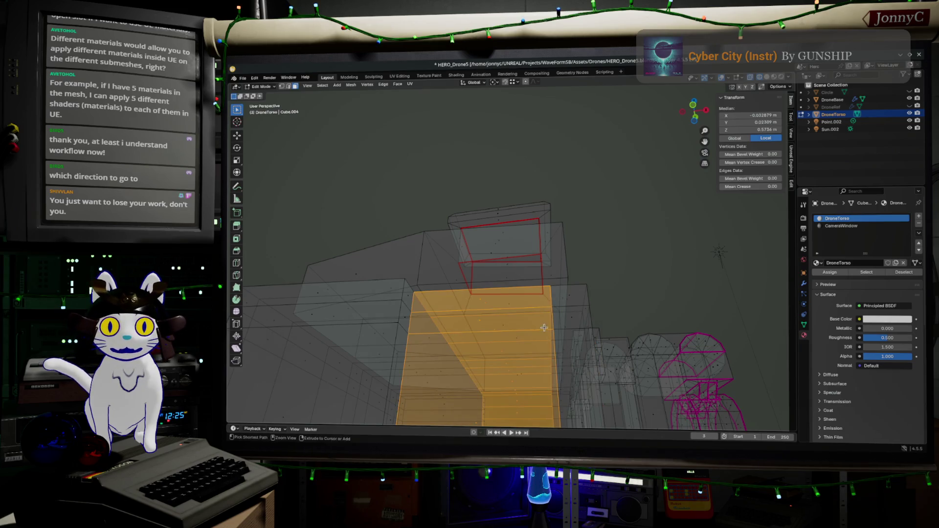
left_click(563, 332, "ctrl+alt+shift")
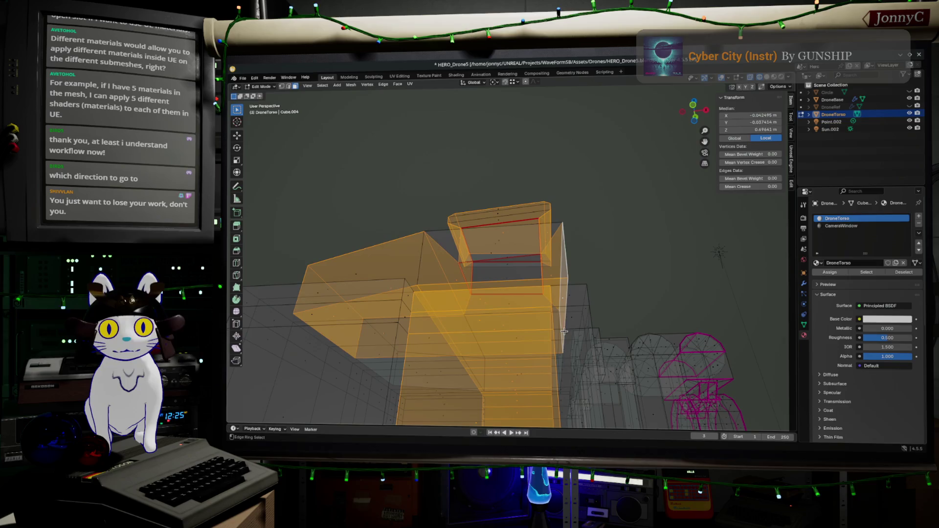
left_click(586, 305)
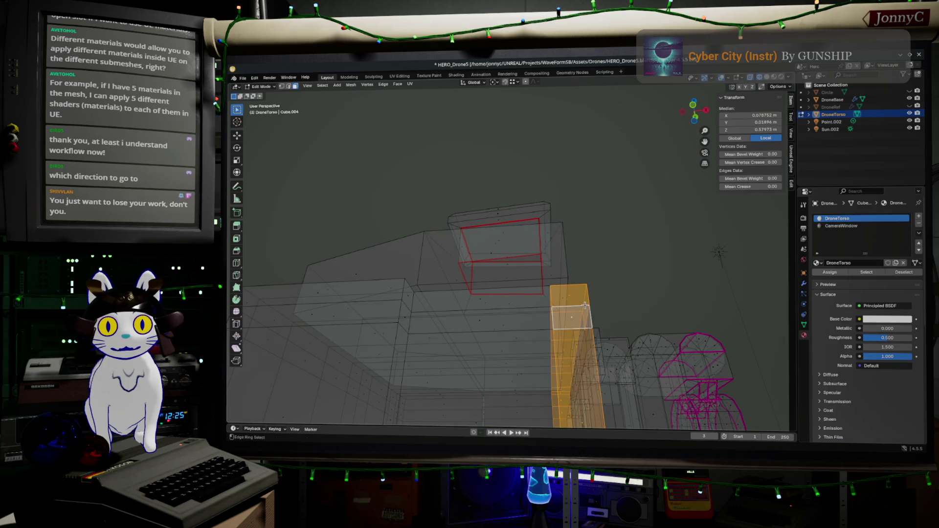
left_click(518, 337, "ctrl+alt+shift")
- Extend the shell selection over the camera piece and torso top, dropping a stray horizontal strip
middle_click_drag(552, 332, 507, 371)
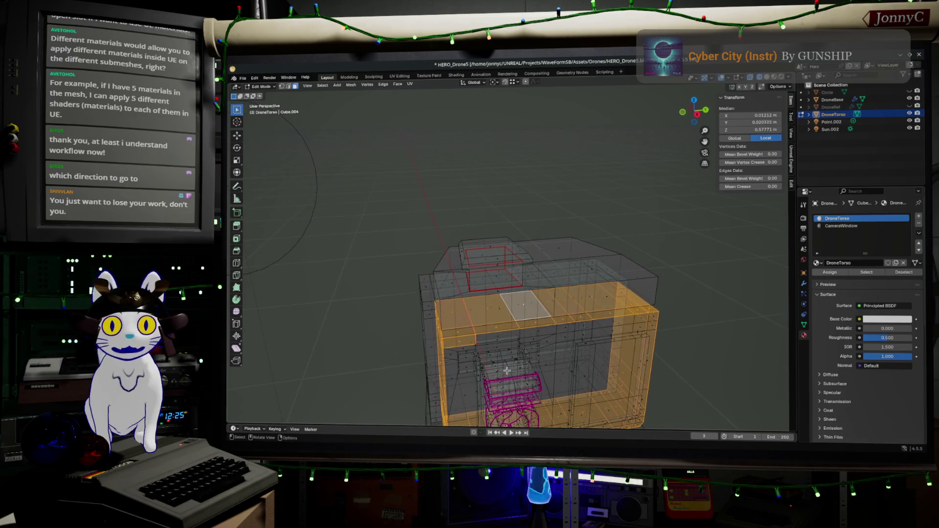
left_click(503, 337, "shift")
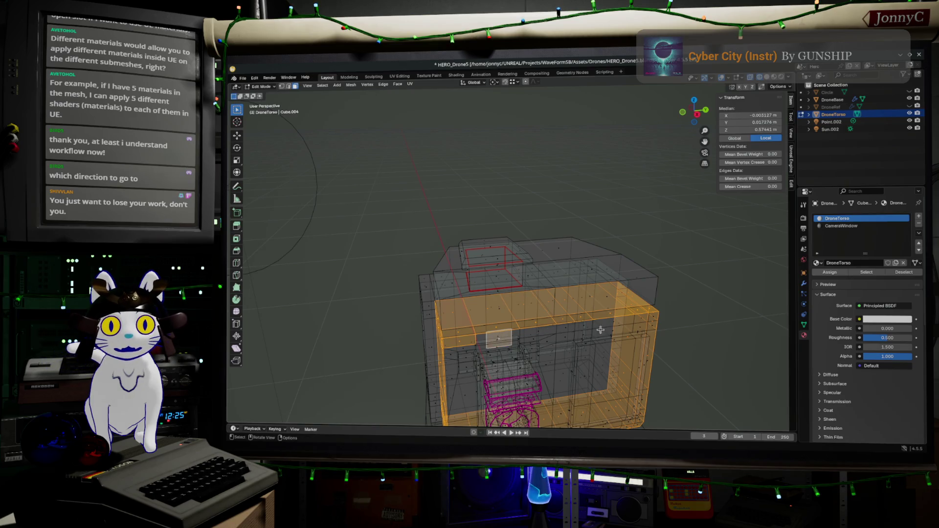
middle_click_drag(627, 332, 655, 322)
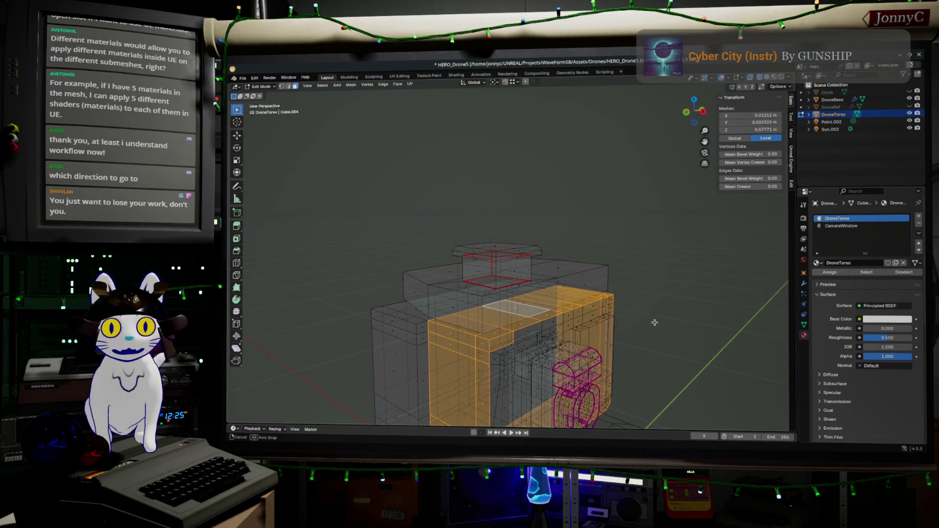
scroll(567, 346, "up", 1)
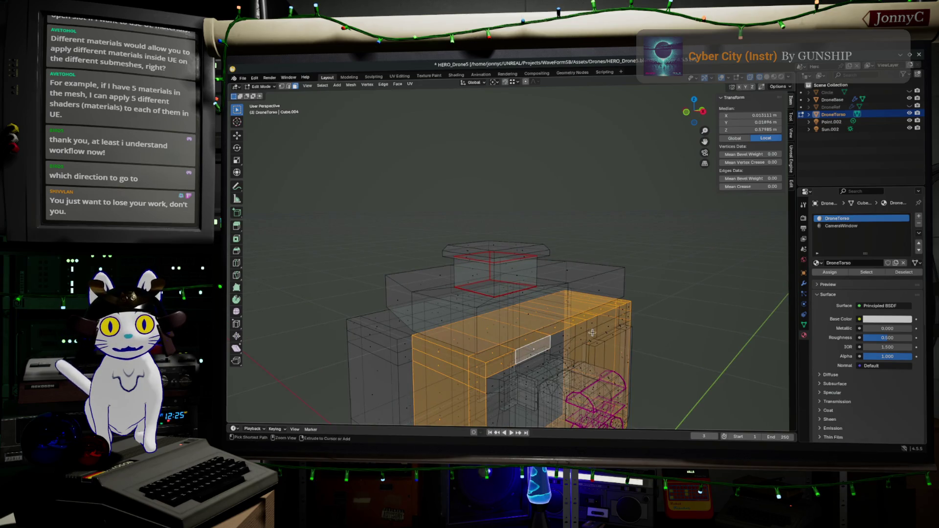
left_click(628, 308, "ctrl")
mouse_move(628, 308)
middle_mouse_down()
mouse_move(600, 283)
mouse_move(758, 354)
mouse_move(435, 298)
middle_mouse_up()
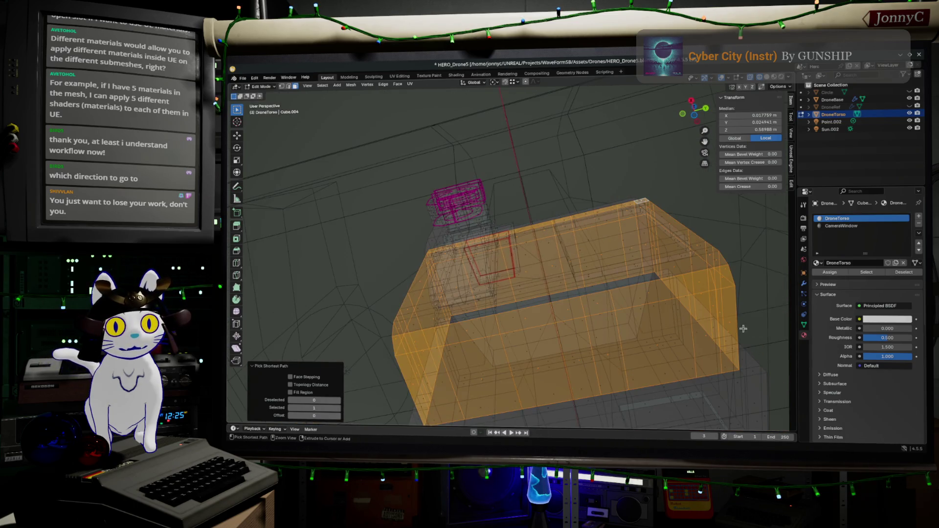
left_click(402, 325, "ctrl")
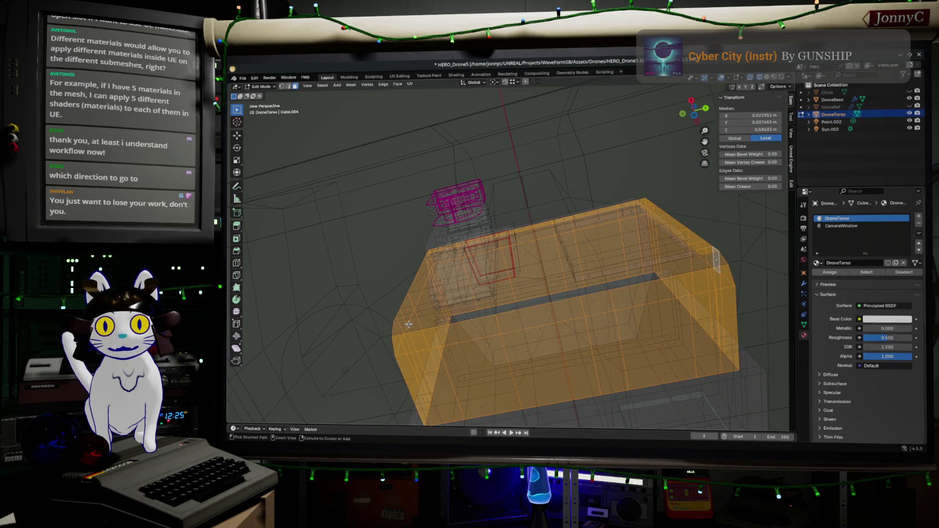
- Add the left face strip and further face paths to the shell selection, undoing one misclick
mouse_move(408, 325)
middle_mouse_down()
mouse_move(439, 370)
mouse_move(456, 340)
middle_mouse_up()
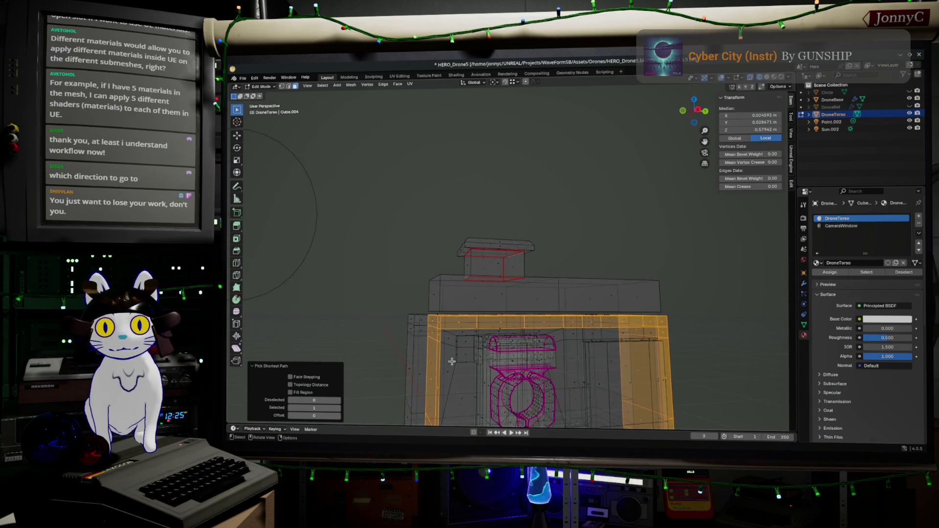
left_click(455, 342, "ctrl")
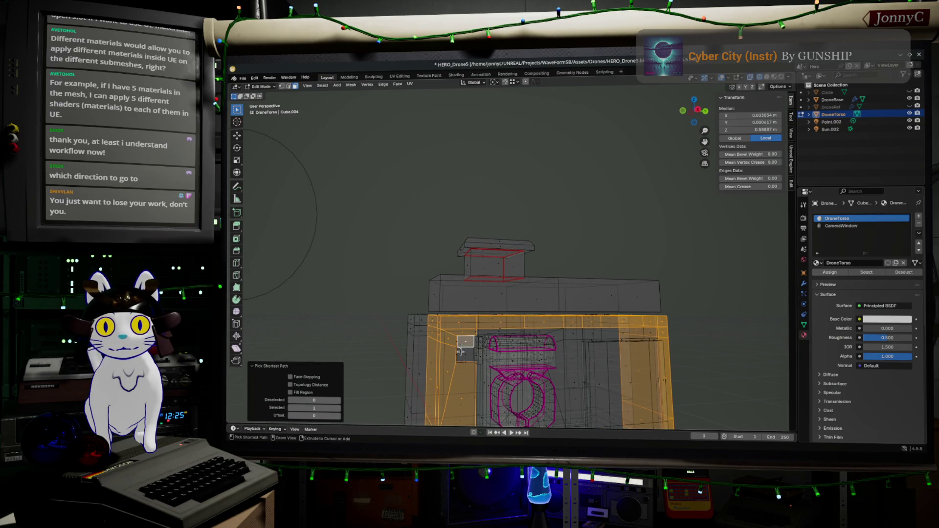
left_click(463, 351, "ctrl")
key("ctrl+z")
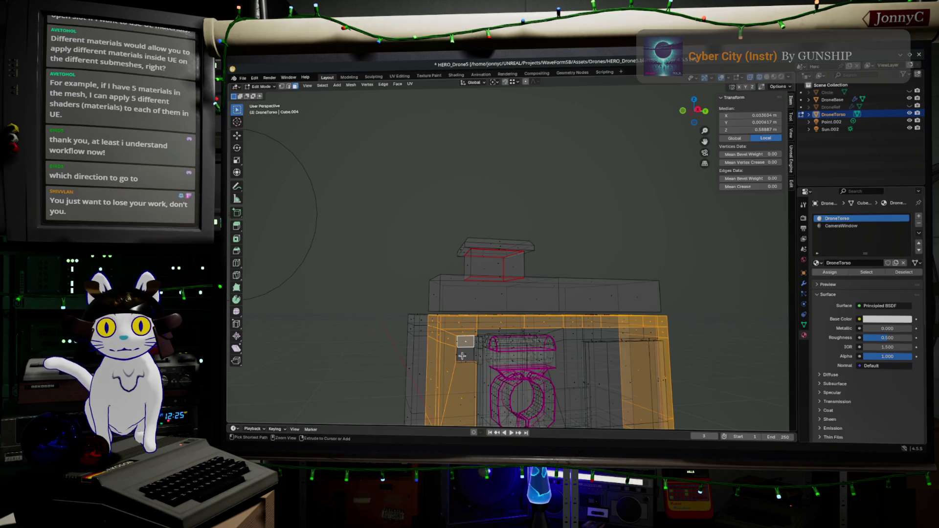
left_click(463, 356, "ctrl")
mouse_move(462, 356)
middle_mouse_down()
mouse_move(519, 323)
mouse_move(464, 332)
middle_mouse_up()
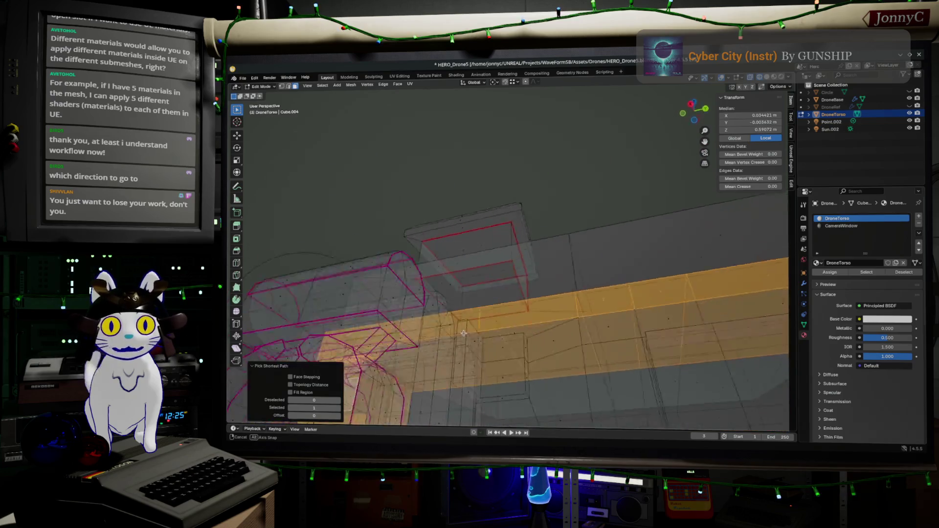
mouse_move(464, 331)
middle_mouse_down()
mouse_move(569, 340)
mouse_move(621, 391)
middle_mouse_up()
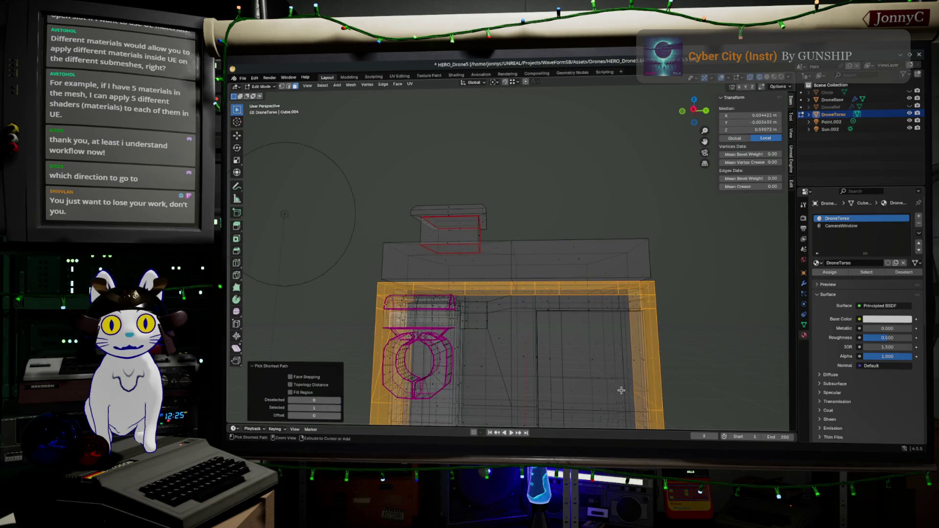
left_click(594, 361, "ctrl")
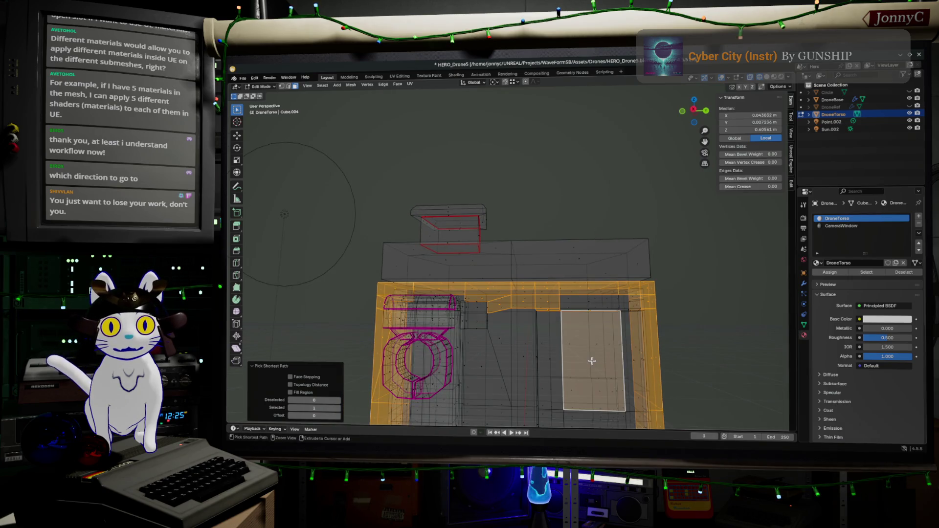
- Extend the shortest-path face selection across the right side and bottom row of the torso
left_click(605, 300, "ctrl")
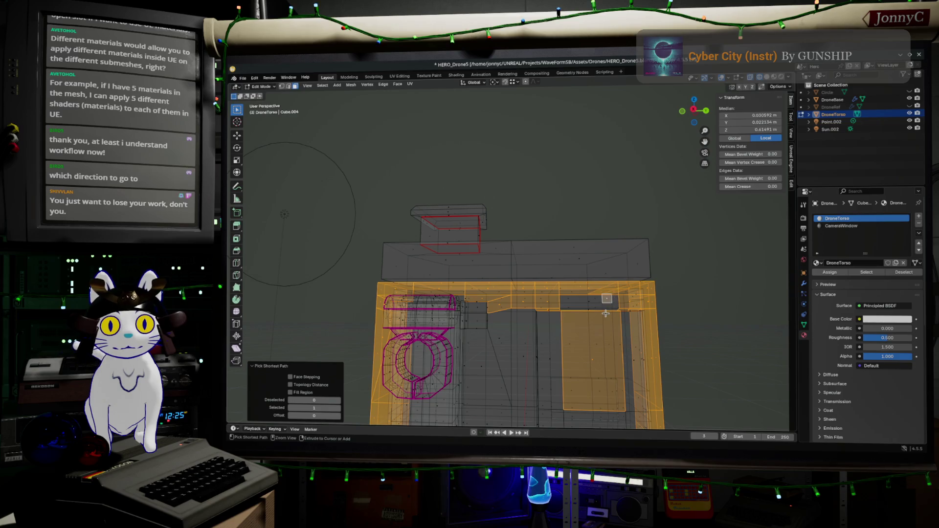
left_click(606, 310, "ctrl")
mouse_move(607, 310)
middle_mouse_down()
mouse_move(615, 327)
mouse_move(600, 285)
middle_mouse_up()
left_click(615, 316, "ctrl")
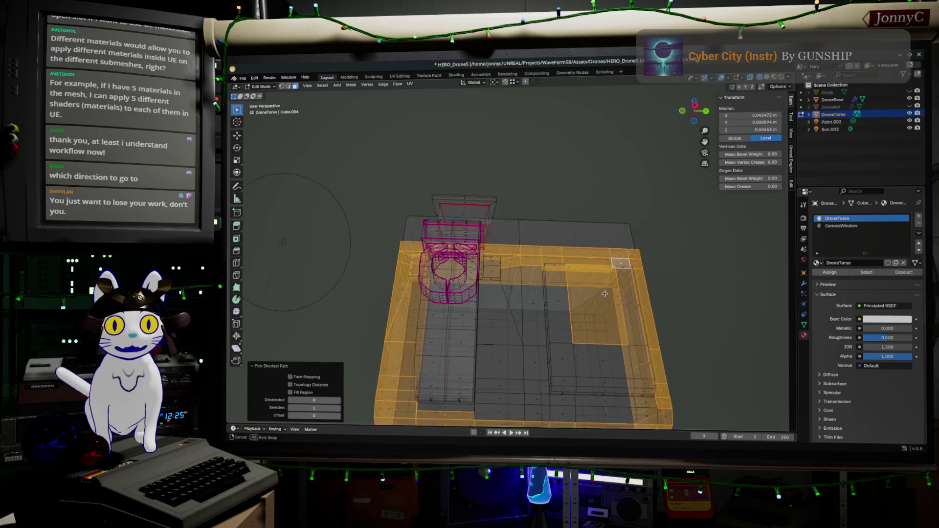
left_click(649, 388, "ctrl")
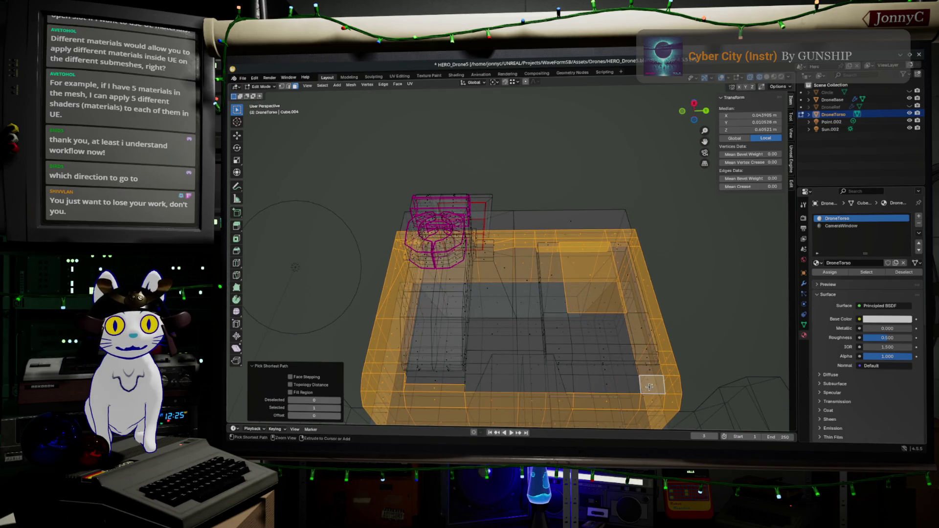
middle_click_drag(500, 382, 498, 394)
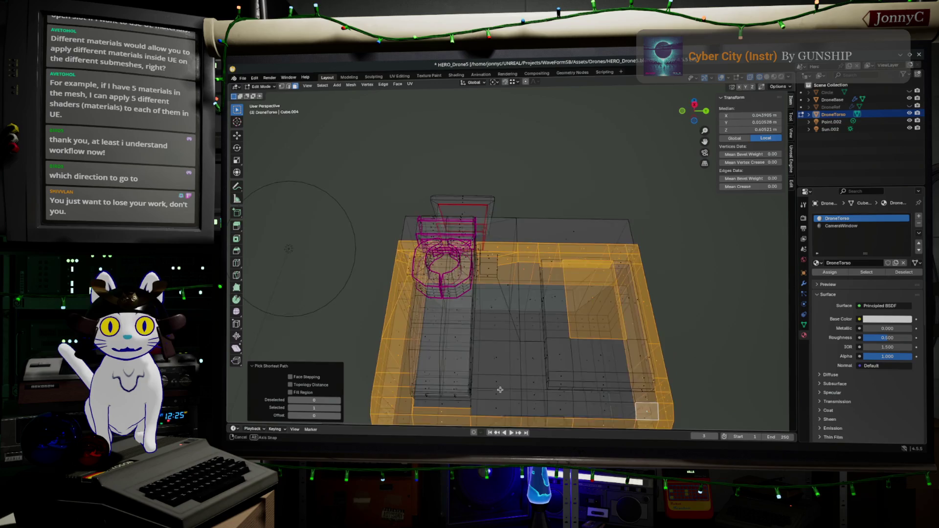
left_click(479, 416, "ctrl")
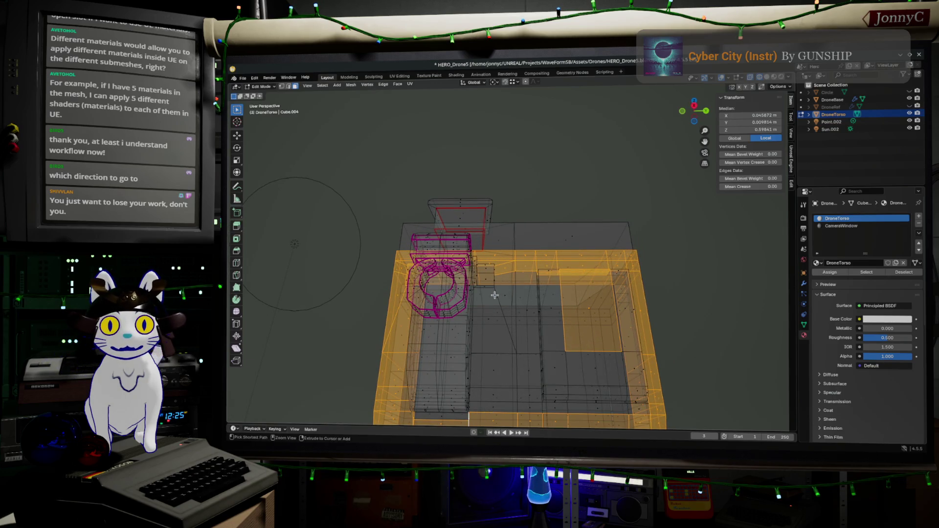
- Add the front and vertical face strips and nearby small faces to the selection
middle_click_drag(486, 296, 505, 321)
left_click(502, 314, "ctrl")
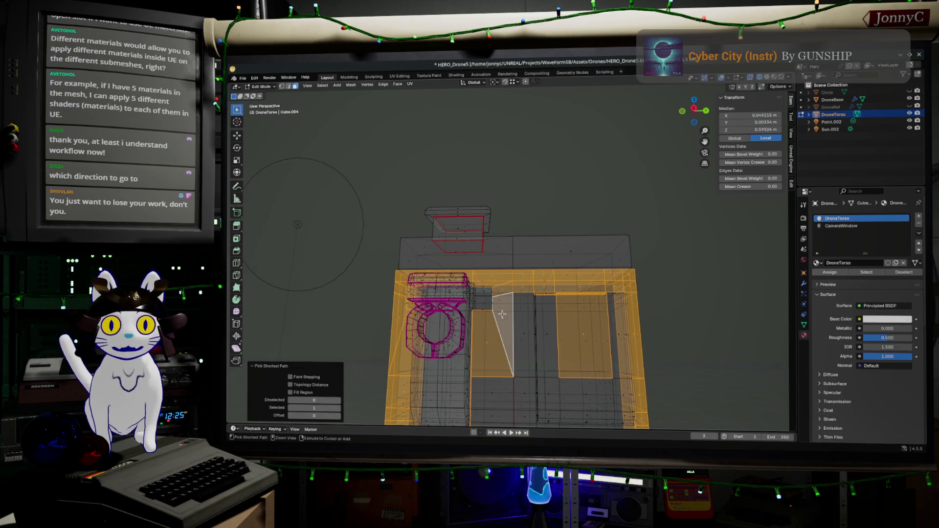
left_click(484, 292, "ctrl")
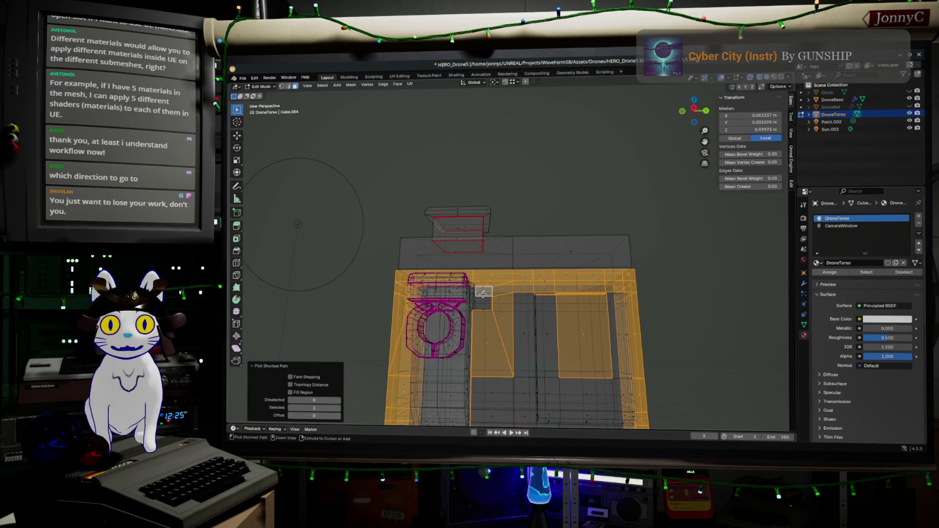
left_click(547, 332, "ctrl")
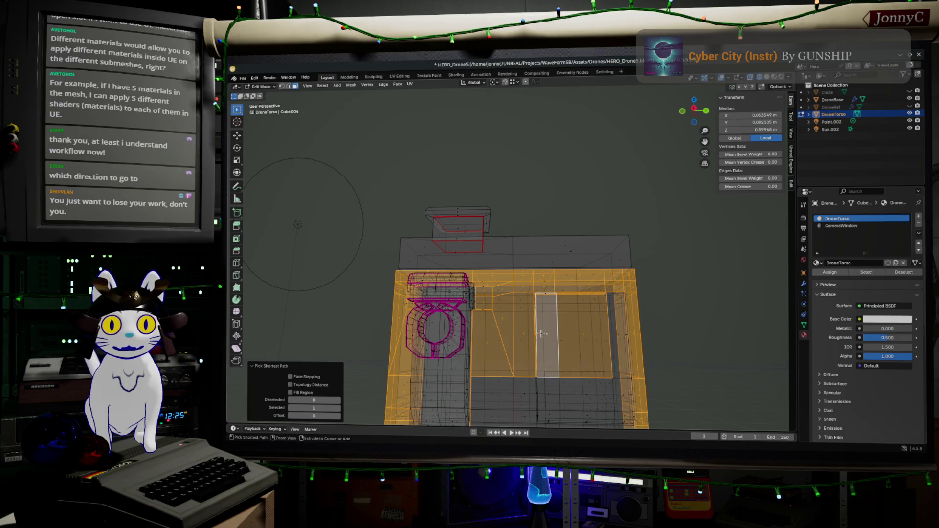
middle_click_drag(536, 355, 605, 331)
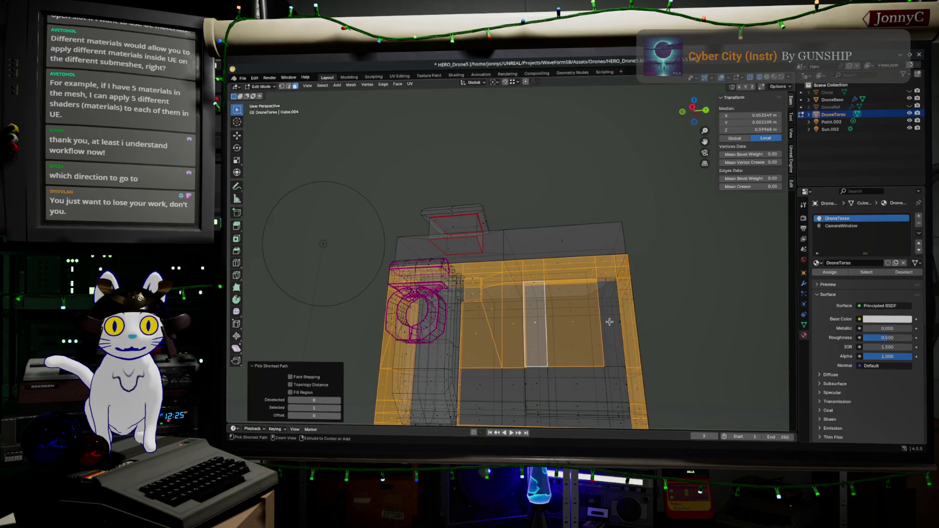
left_click(608, 362, "ctrl")
middle_click_drag(603, 365, 605, 334)
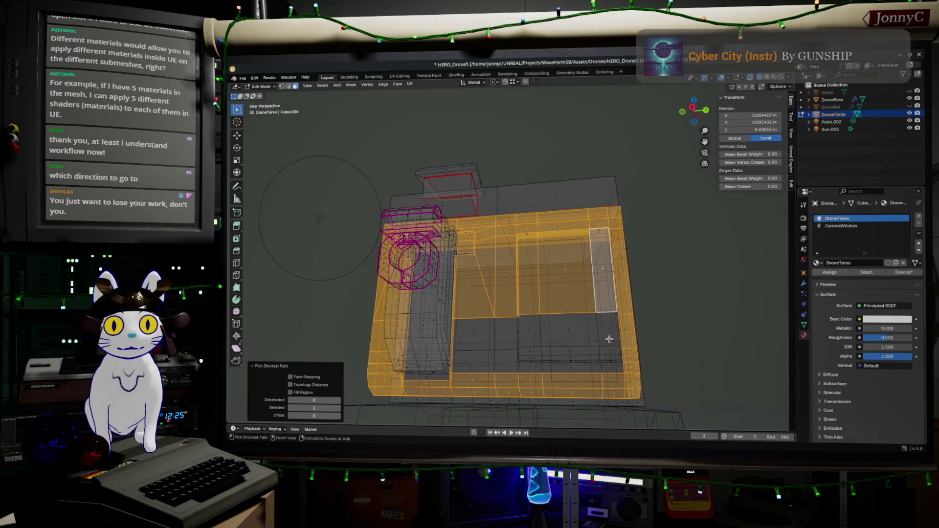
left_click(605, 334, "ctrl")
- Join the strips with further path picks until most torso body faces are selected
left_click(469, 330, "ctrl")
left_click(486, 357, "ctrl")
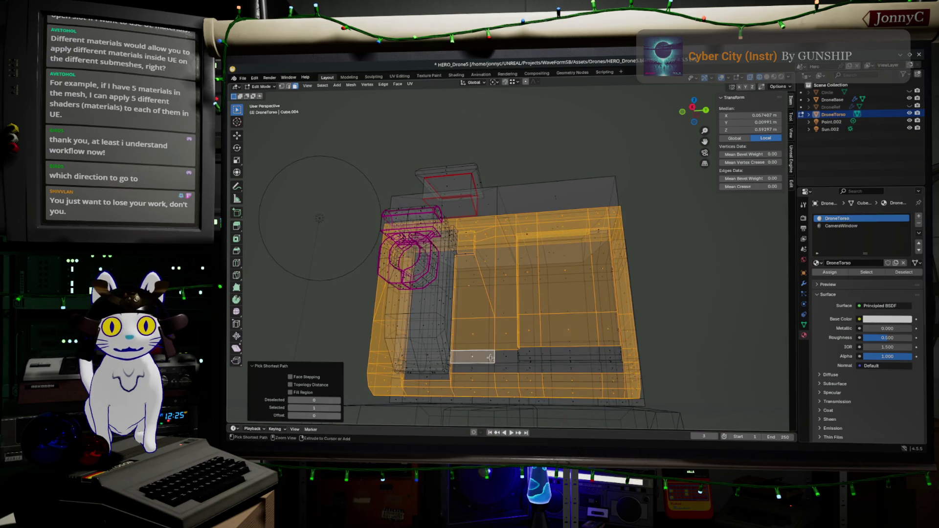
left_click(581, 366, "ctrl")
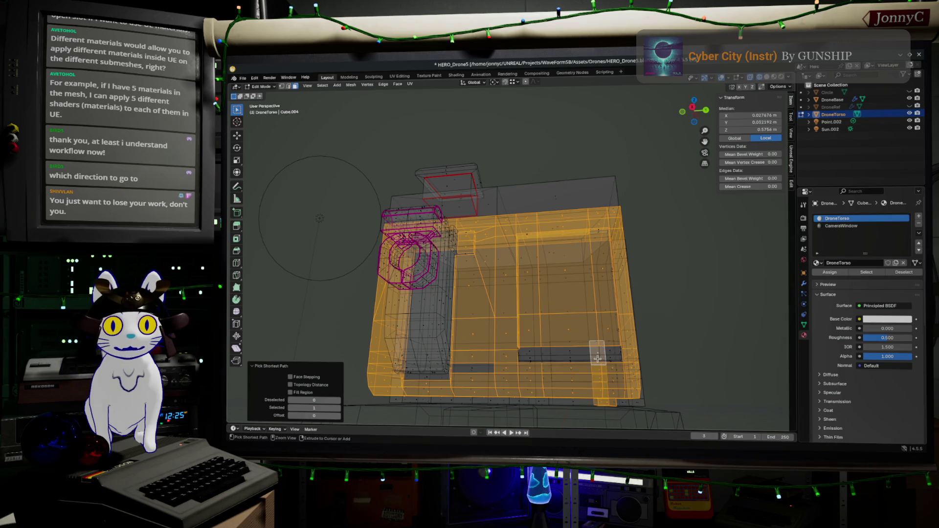
mouse_move(595, 360)
middle_mouse_down()
mouse_move(636, 375)
mouse_move(628, 376)
middle_mouse_up()
left_click(624, 372, "ctrl")
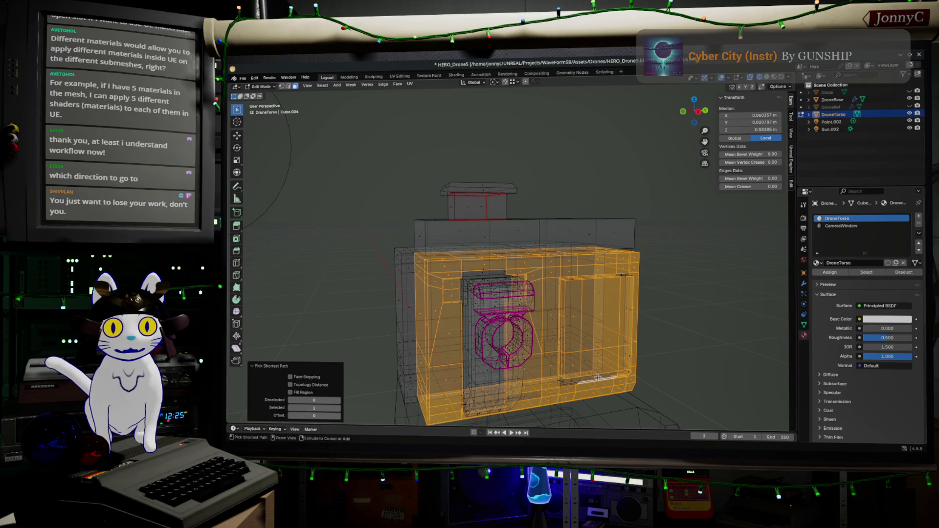
middle_click_drag(573, 380, 551, 354)
scroll(550, 355, "up", 3)
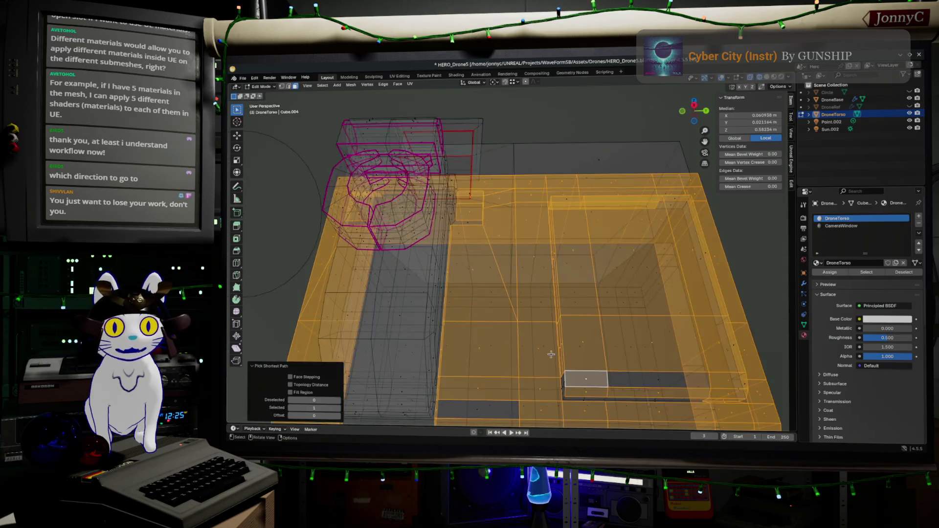
- Flip between vertex, edge and face select modes while adjusting a few rim faces in the selection
middle_click_drag(523, 407, 543, 415)
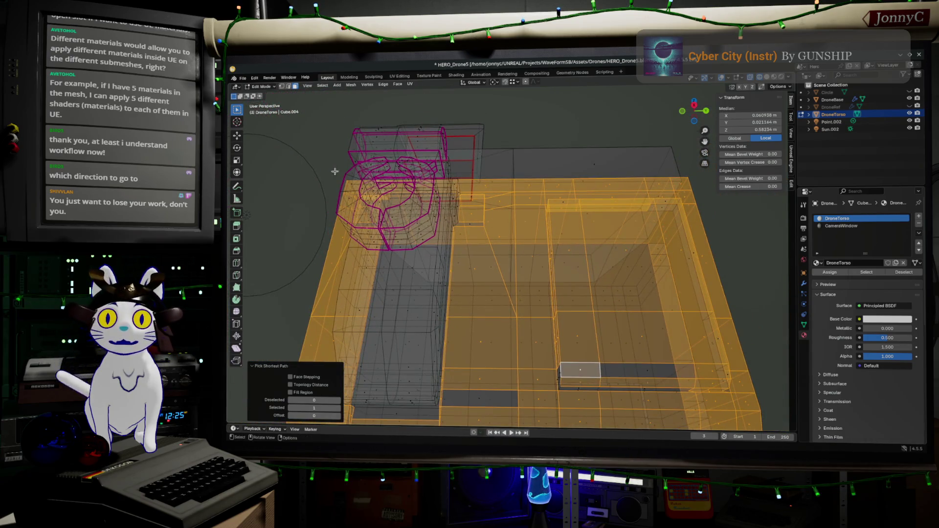
left_click(286, 87)
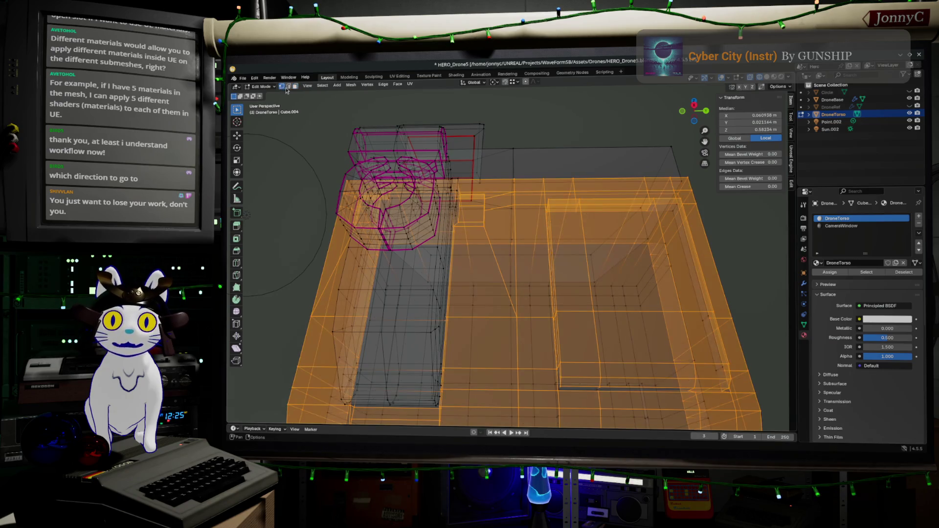
left_click(294, 87)
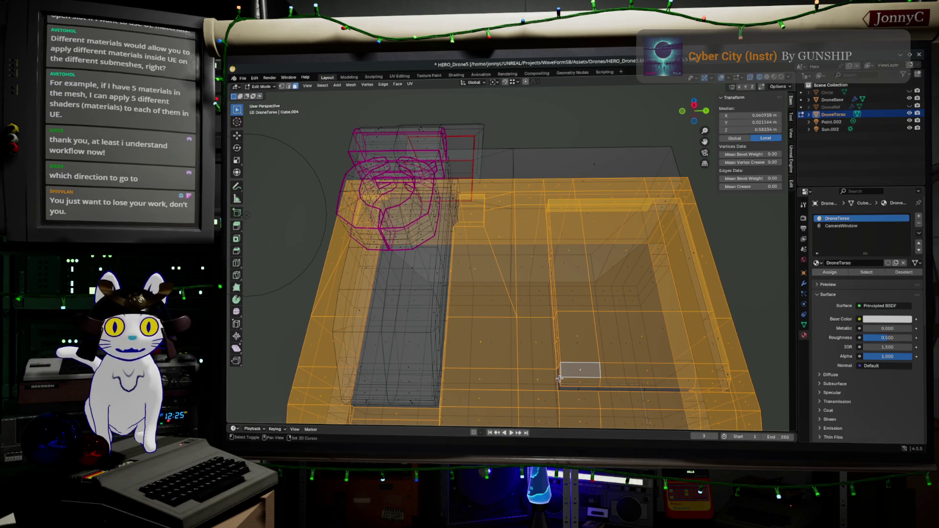
left_click(681, 396, "ctrl")
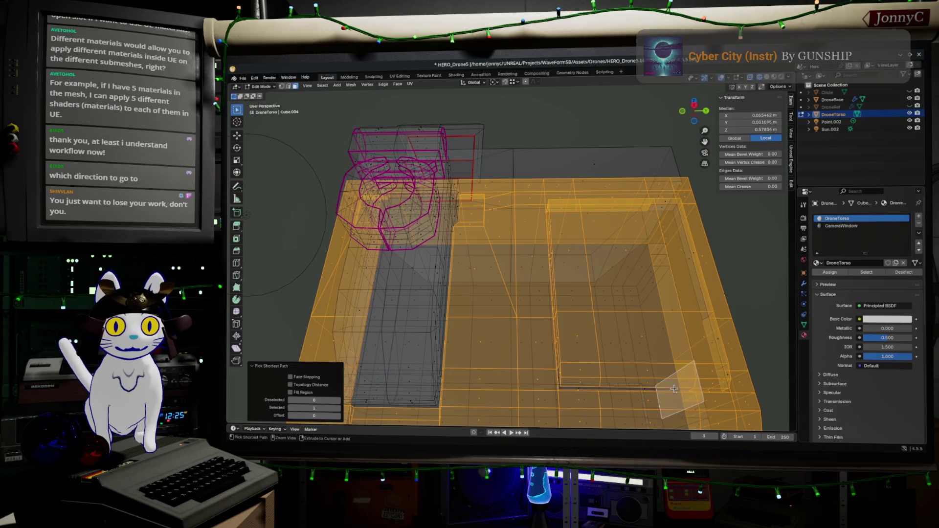
left_click(660, 395, "ctrl")
left_click(662, 389, "ctrl")
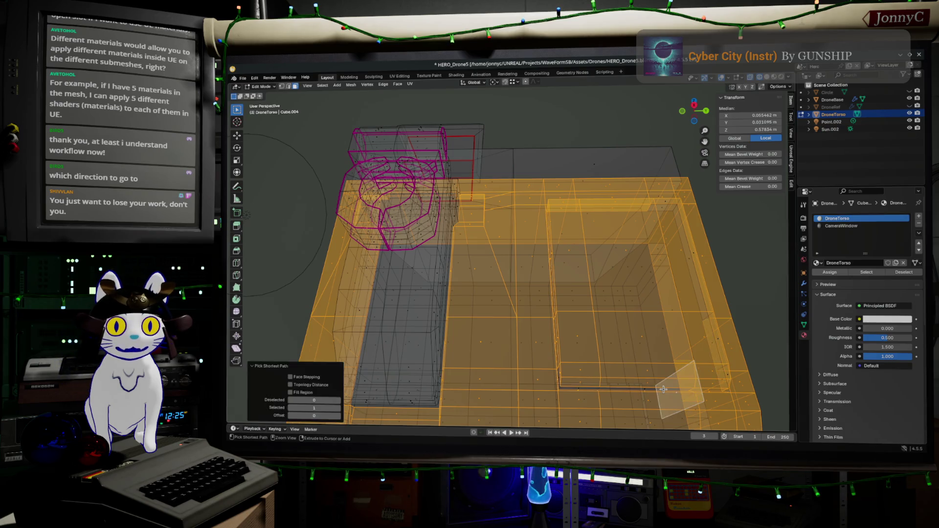
left_click(643, 390, "ctrl")
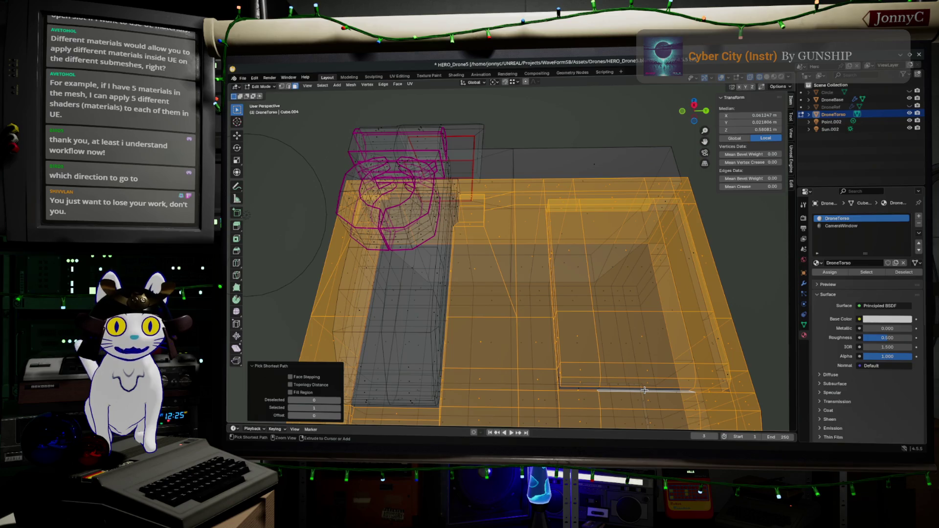
middle_click_drag(661, 395, 639, 382)
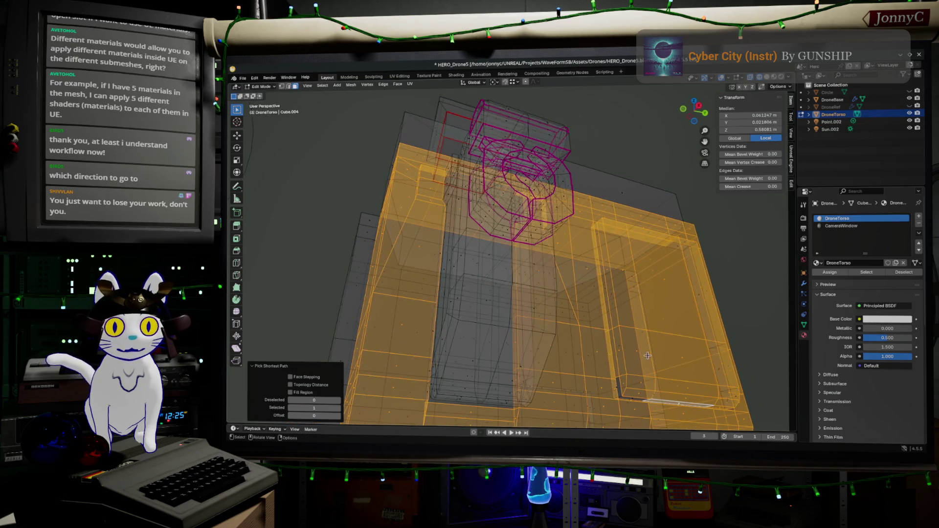
left_click(288, 86)
left_click(294, 85)
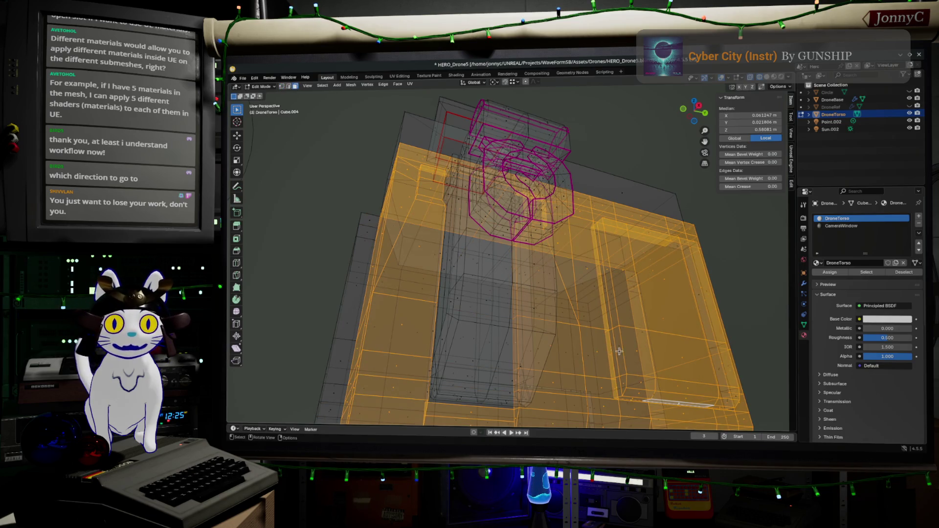
- Restart from one front face, select all linked faces of the front block and add an adjoining strip
middle_click_drag(619, 352, 553, 356)
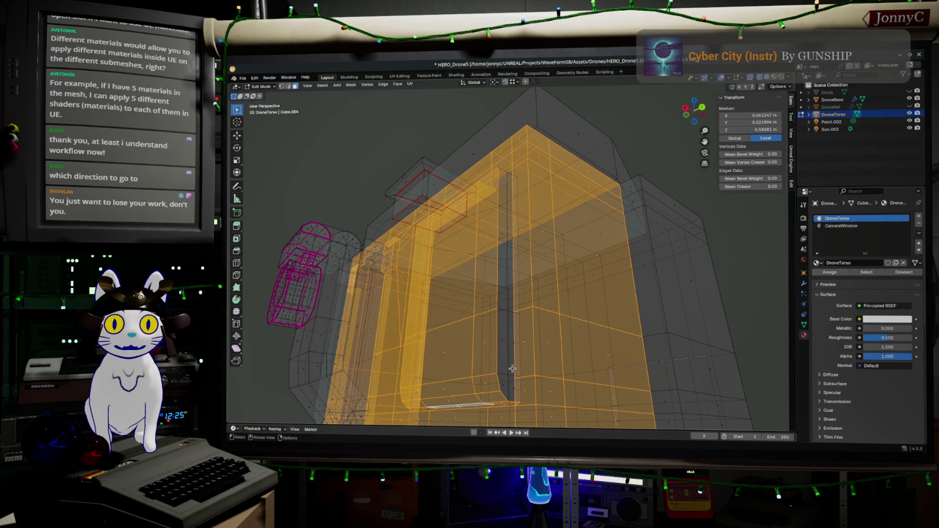
middle_click_drag(490, 298, 485, 286)
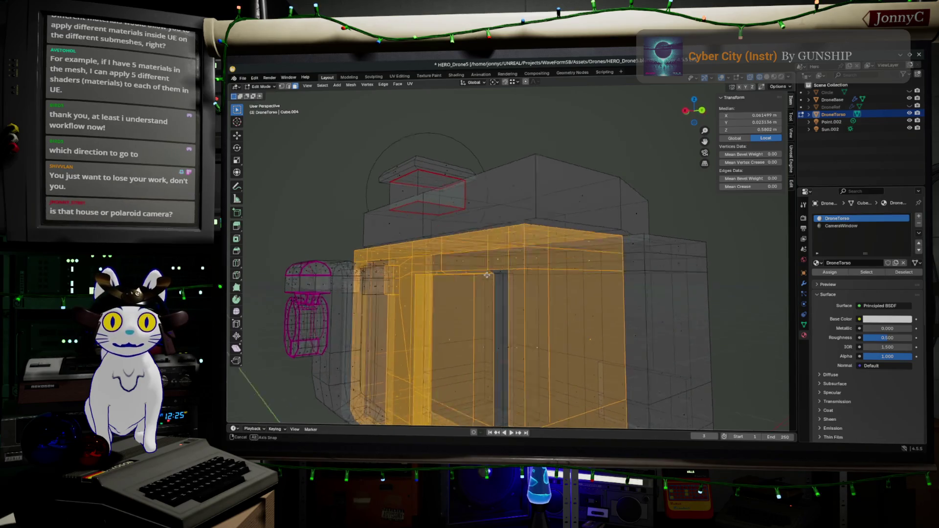
left_click(476, 297)
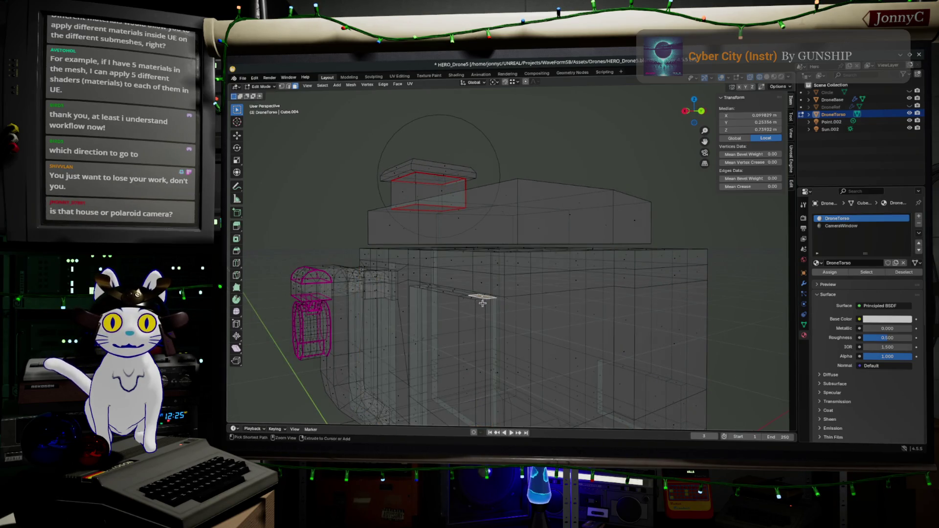
key("ctrl+l")
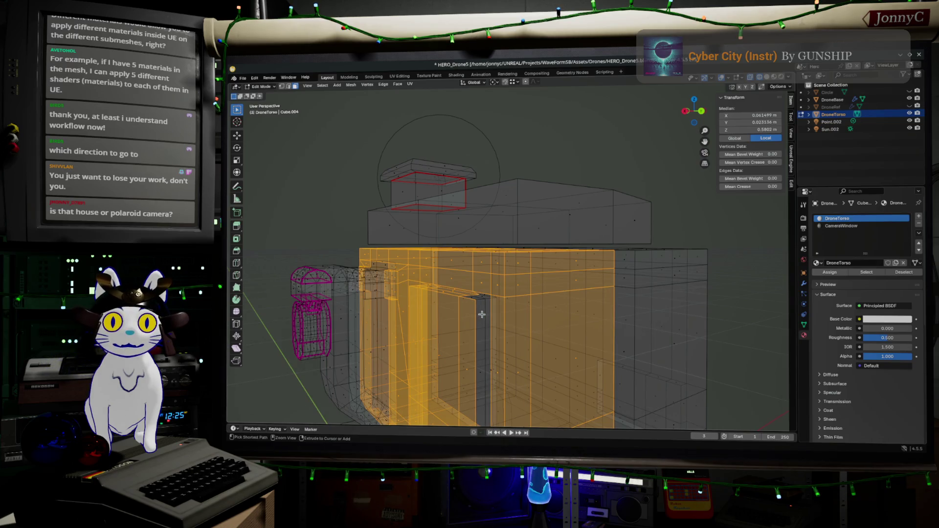
left_click(484, 297, "ctrl")
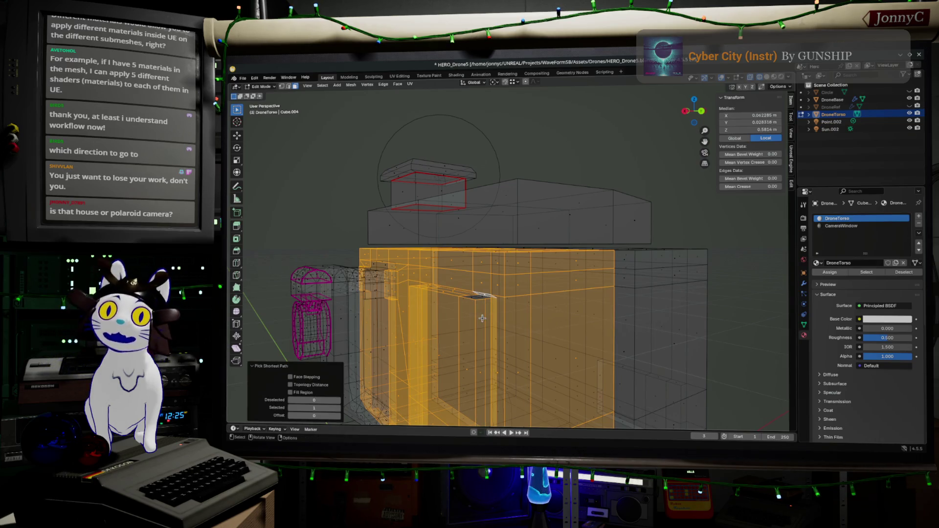
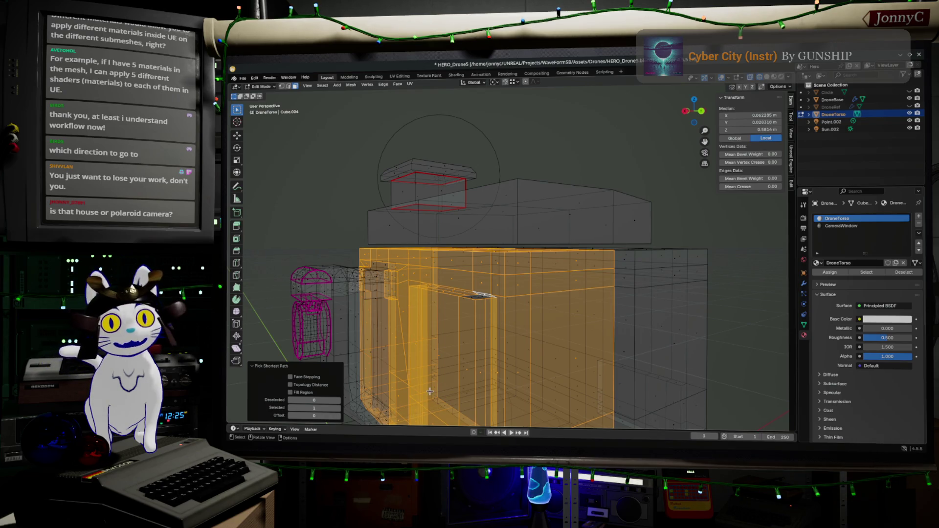
- Add the torso's top edge to the selection and switch from edge to face select mode
middle_click_drag(430, 391, 478, 228)
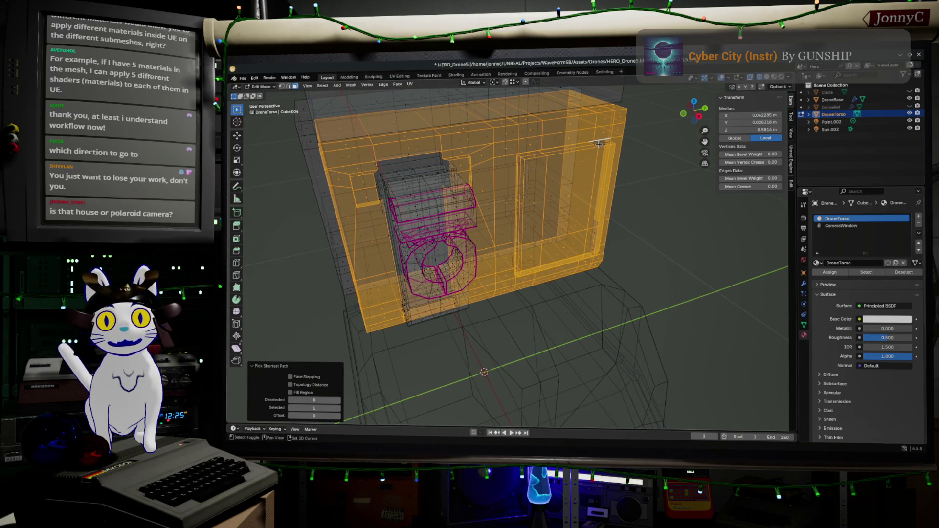
left_click(599, 143, "shift")
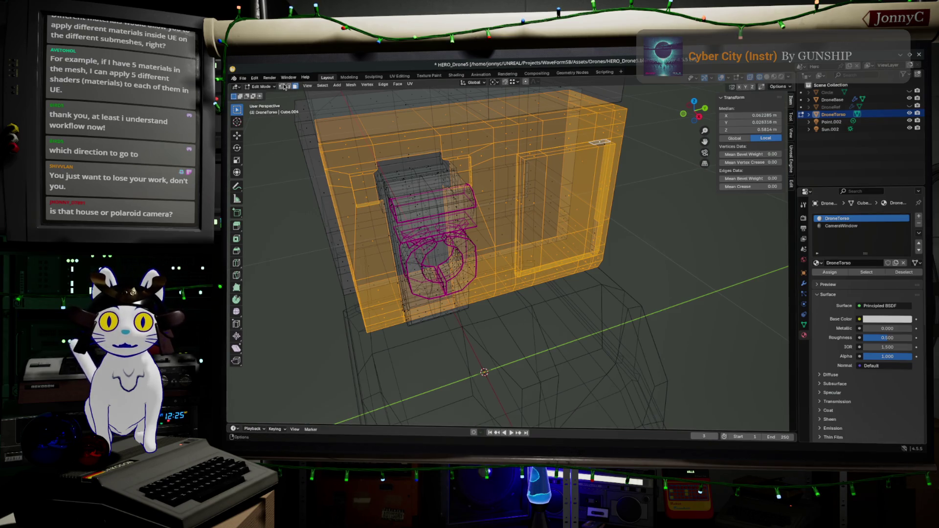
middle_click_drag(381, 176, 418, 187)
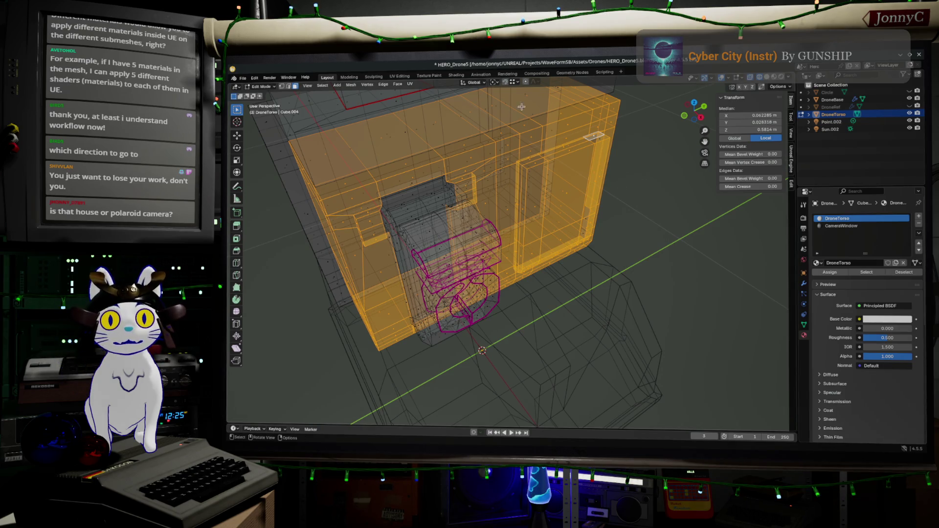
left_click(288, 86)
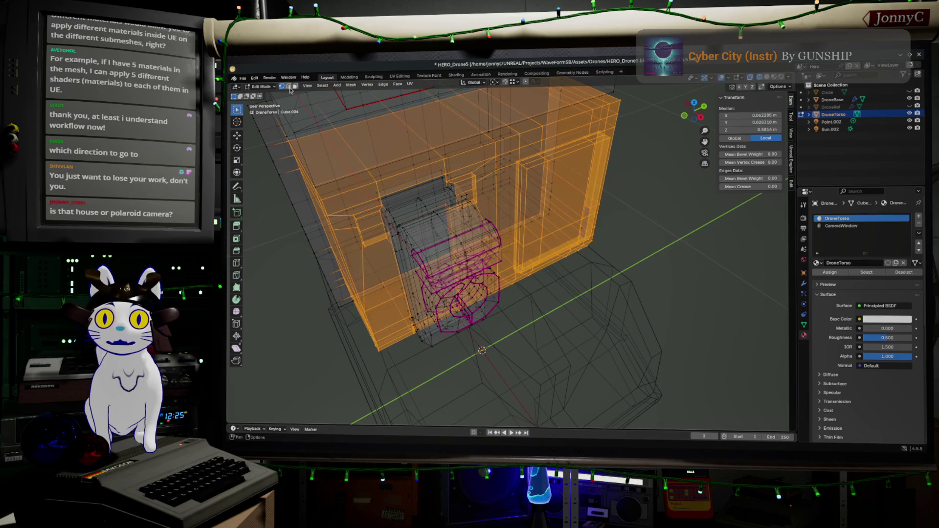
left_click(296, 87)
middle_click_drag(435, 203, 403, 208)
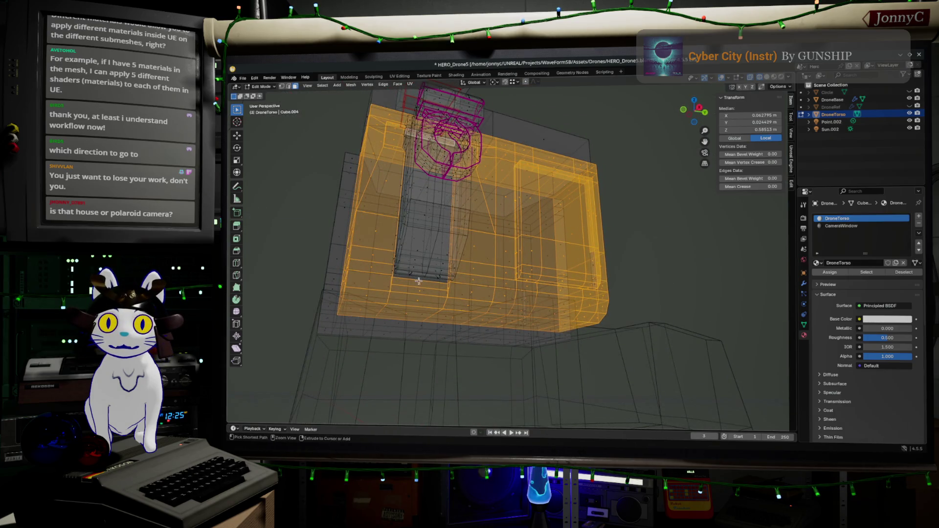
- Extend the shortest-path selection down the column and inner edge to cover the chest-plate faces
left_click(420, 282, "ctrl")
mouse_move(419, 285)
middle_mouse_down()
mouse_move(449, 250)
mouse_move(468, 198)
middle_mouse_up()
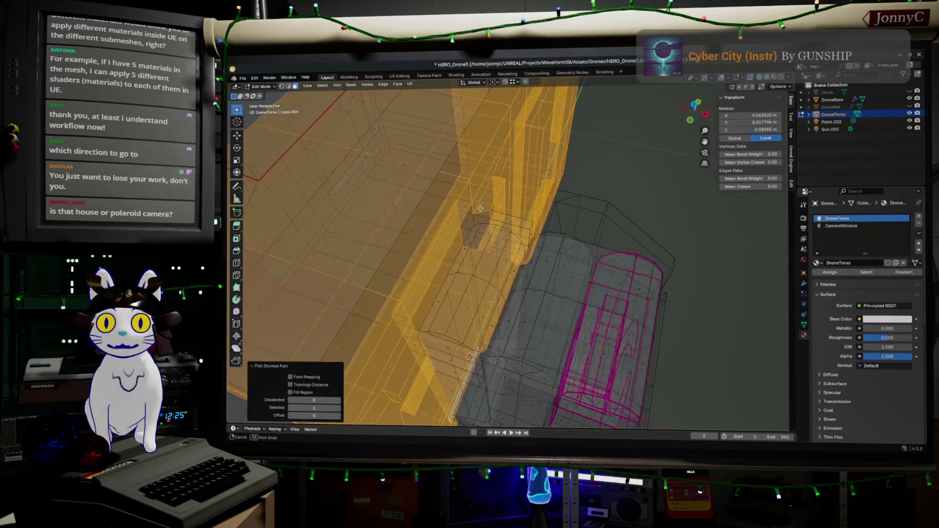
left_click(472, 210)
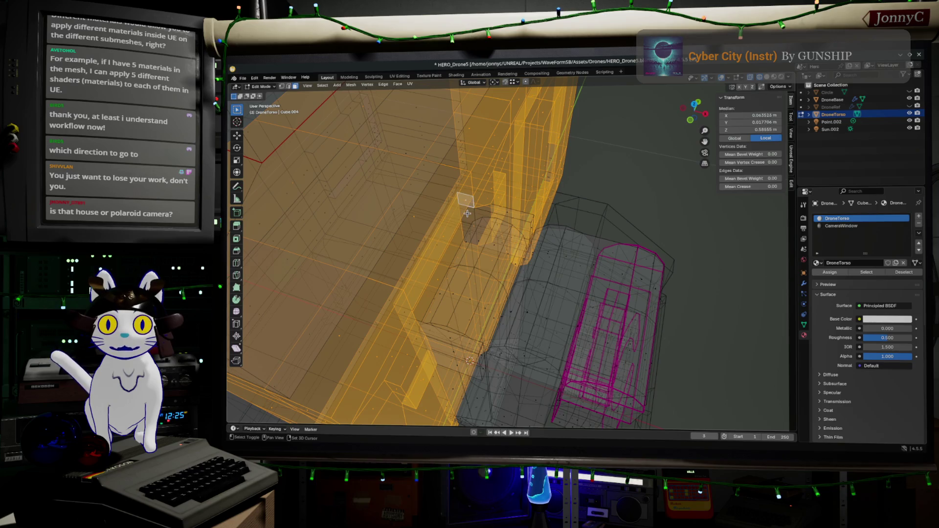
middle_click_drag(468, 231, 391, 130)
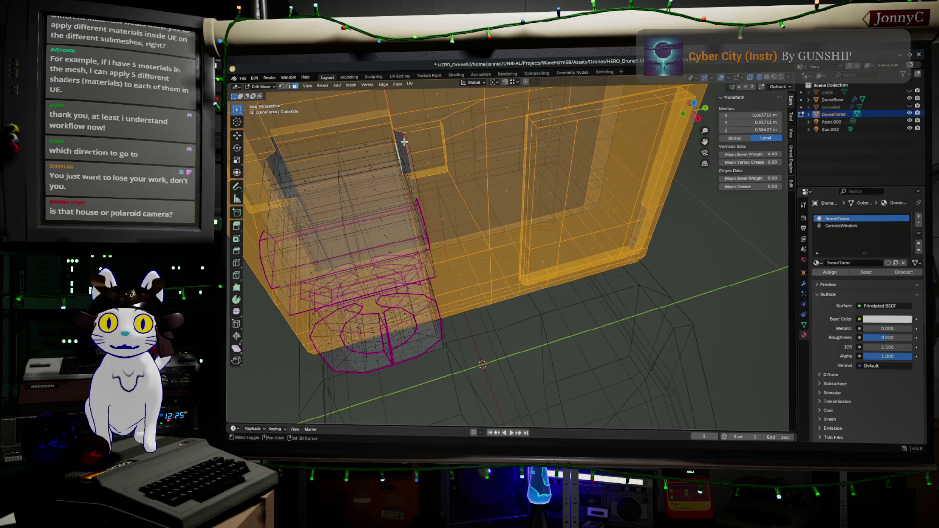
middle_click_drag(412, 149, 422, 124)
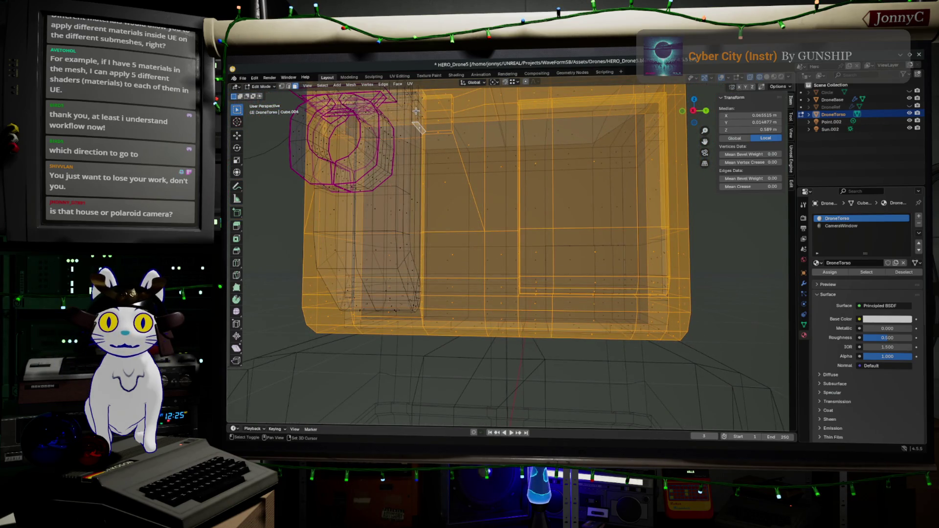
middle_click_drag(416, 111, 579, 195)
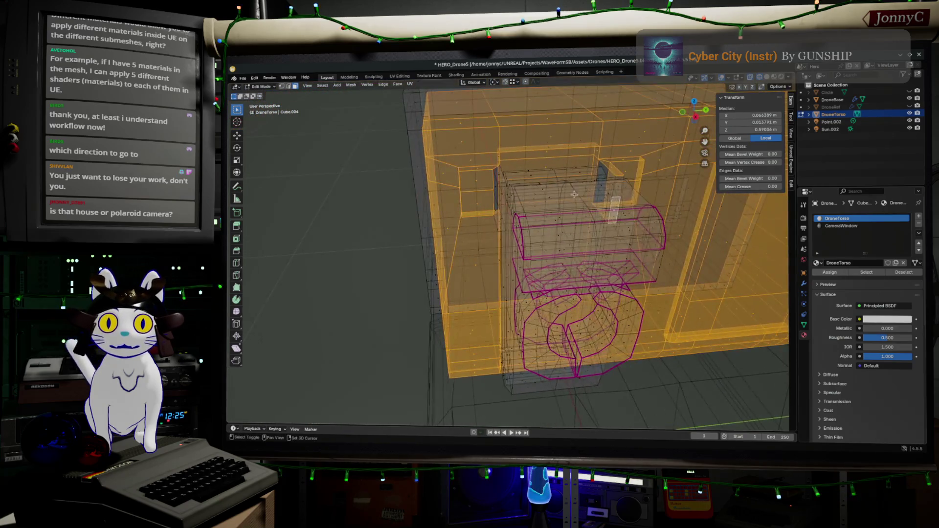
scroll(470, 188, "up", 5)
middle_click_drag(470, 188, 506, 245, "shift")
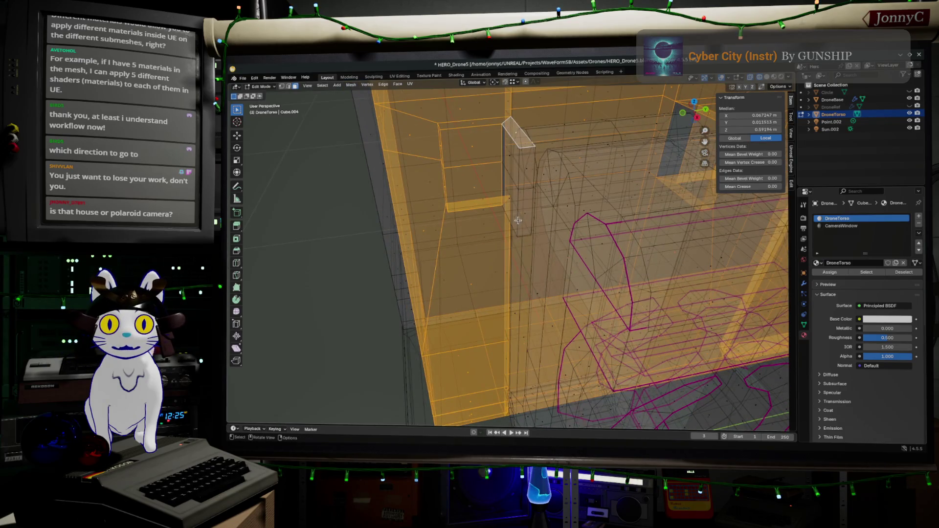
left_click(514, 218, "ctrl")
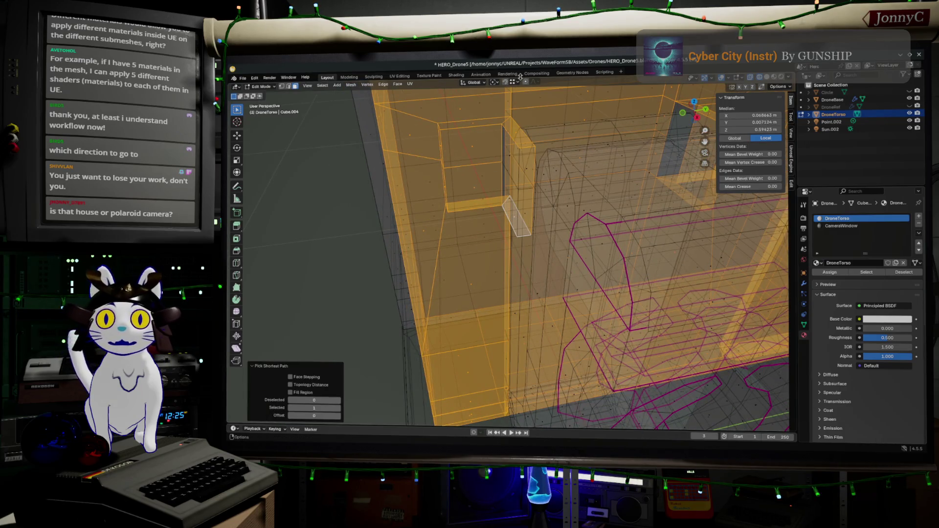
- Return to vertex select mode and show the torso's mesh data properties
left_click(282, 86)
middle_click_drag(477, 194, 483, 196)
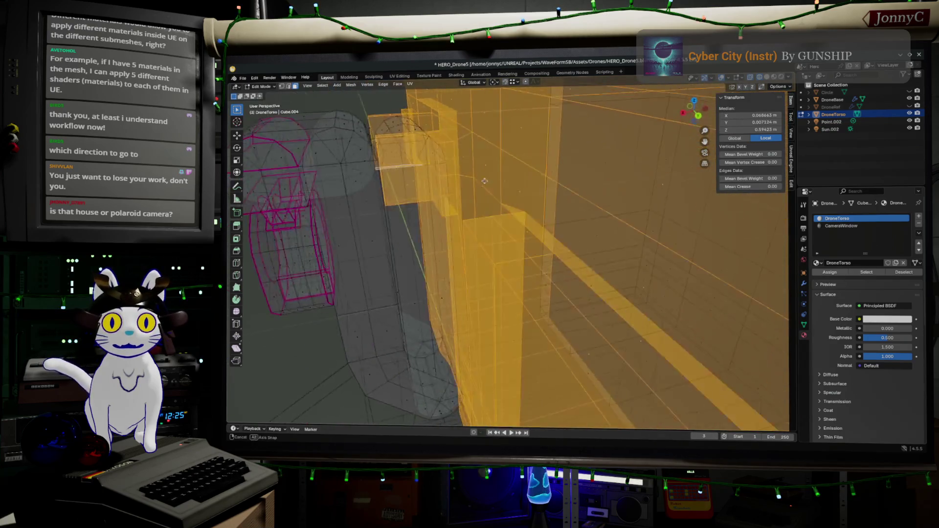
mouse_move(482, 196)
middle_mouse_down()
mouse_move(539, 186)
mouse_move(624, 198)
middle_mouse_up()
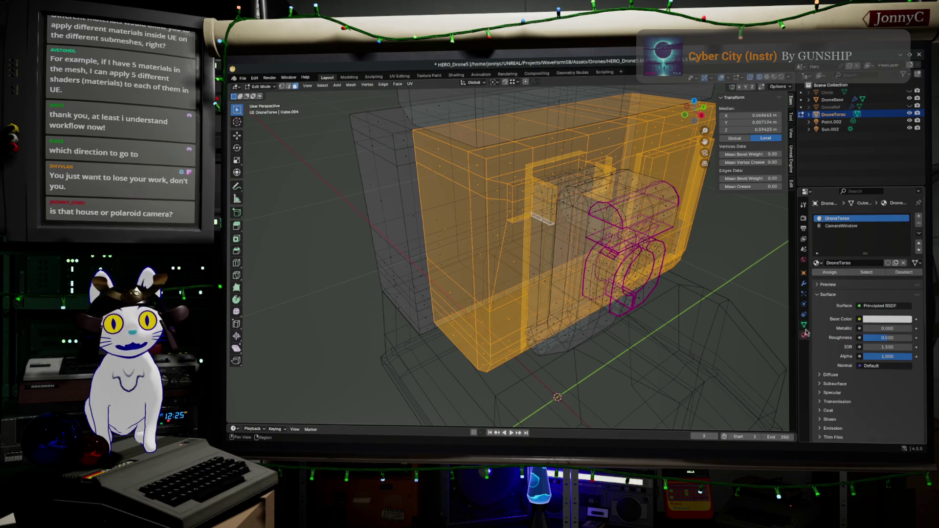
left_click(804, 324)
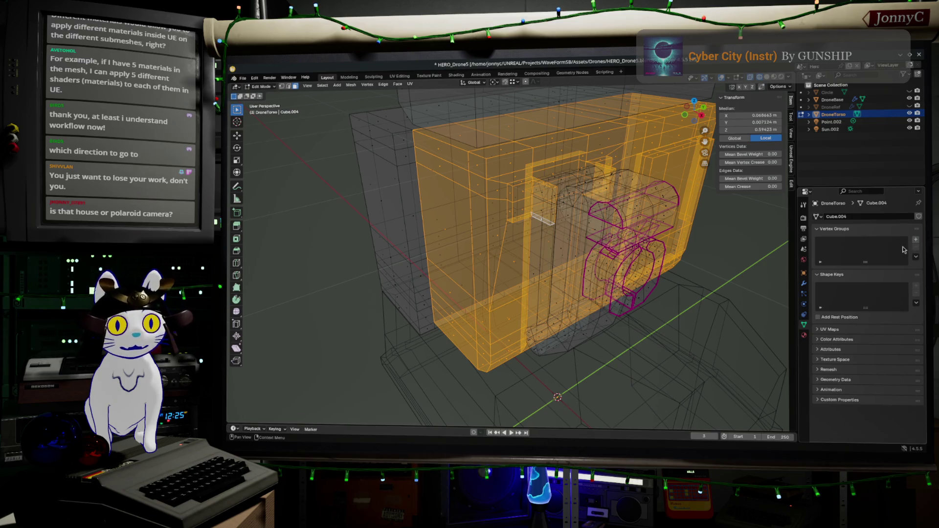
- Add a vertex group named ChestPlate from the selected faces, then clear the selection
left_click(915, 240)
double_click(869, 243)
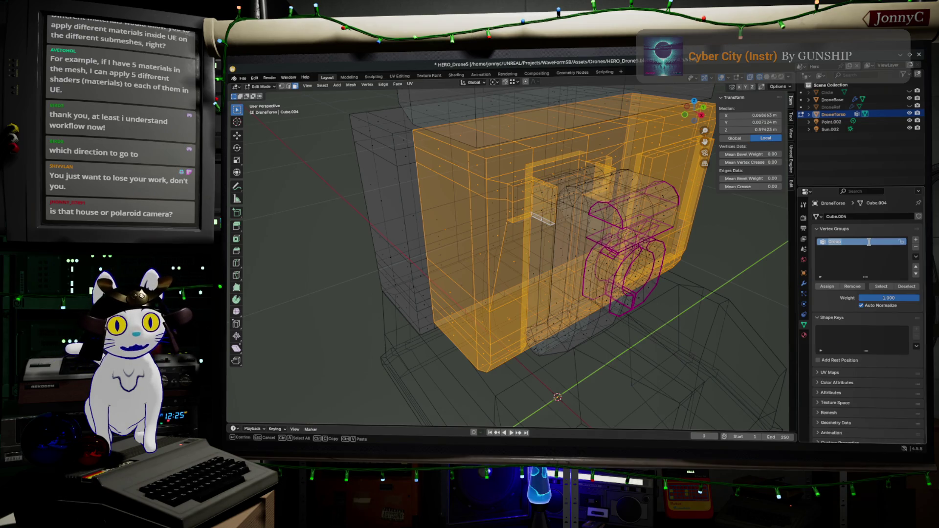
type("Ch")
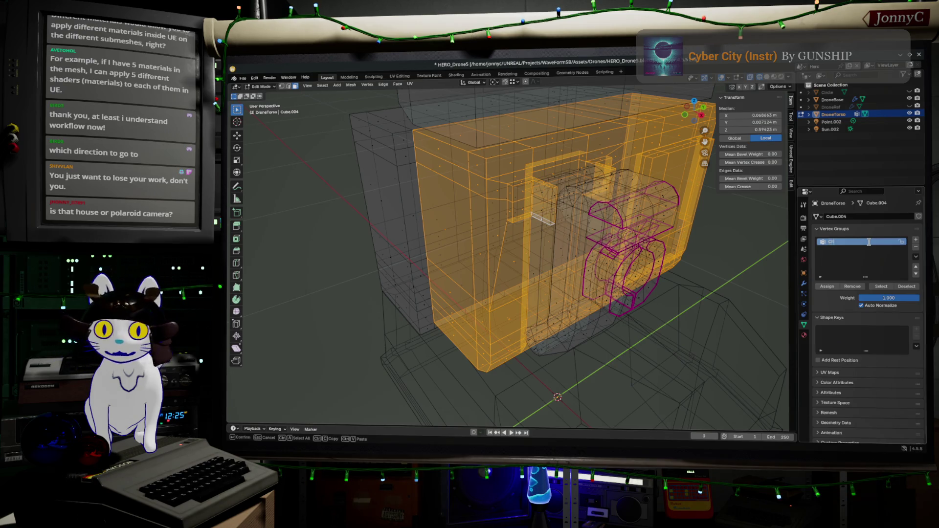
type("estPlate")
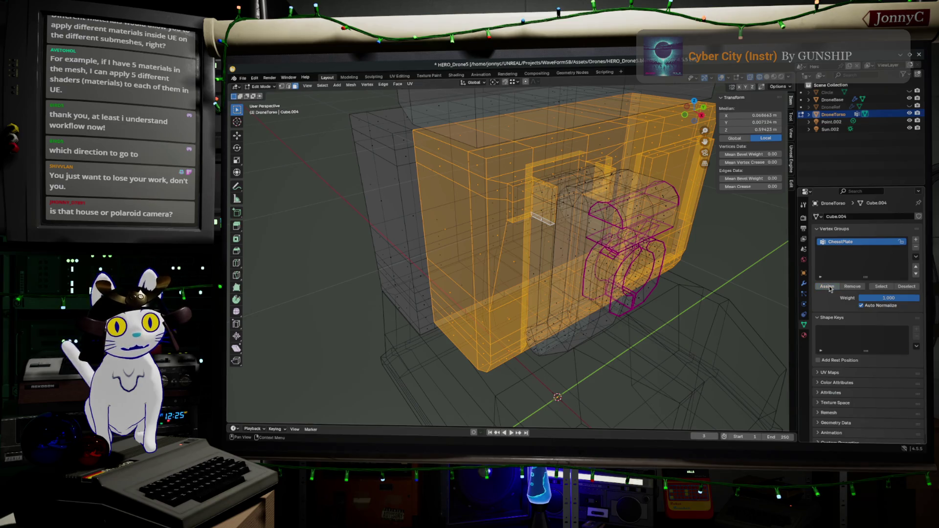
scroll(655, 252, "down", 3)
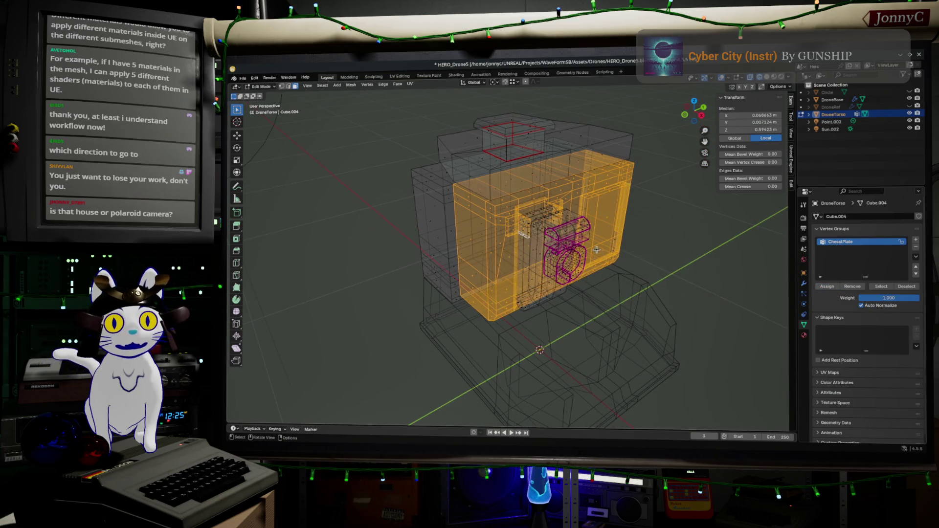
key("alt+a")
- Check the group by selecting all and deselecting ChestPlate, then clear the selection
middle_click_drag(656, 234, 677, 236)
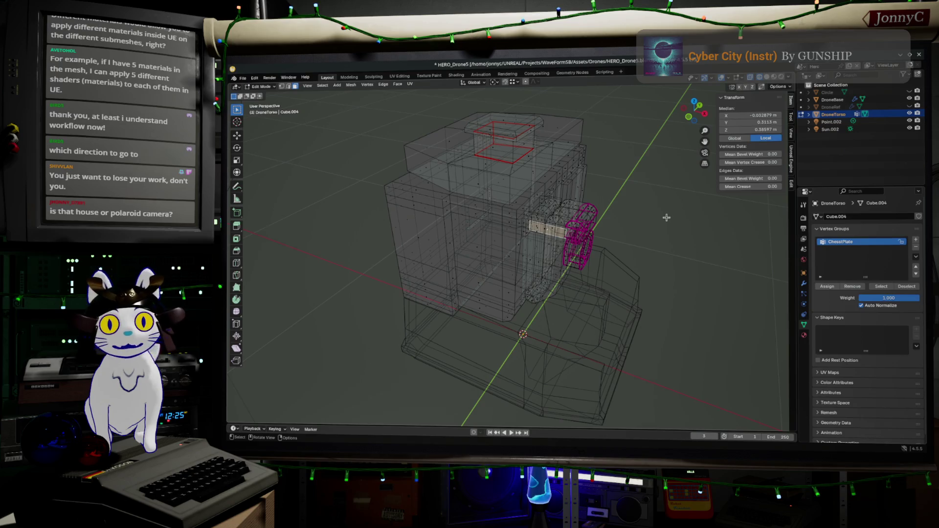
key("a")
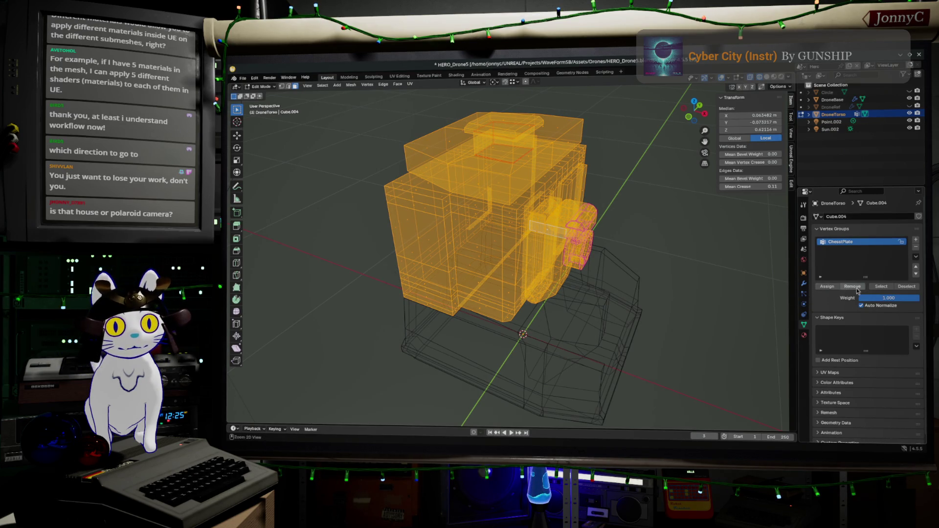
left_click(906, 286)
mouse_move(638, 276)
middle_mouse_down()
mouse_move(587, 227)
mouse_move(392, 210)
middle_mouse_up()
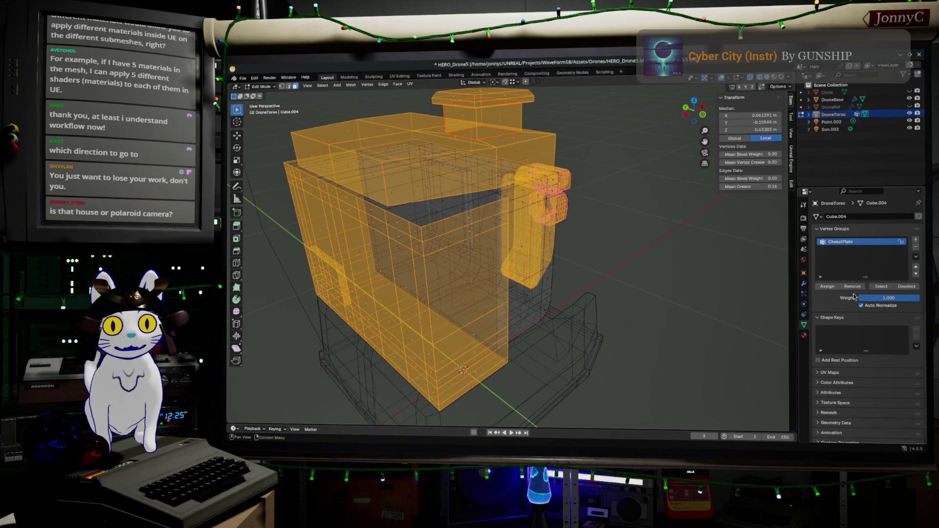
key("alt+a")
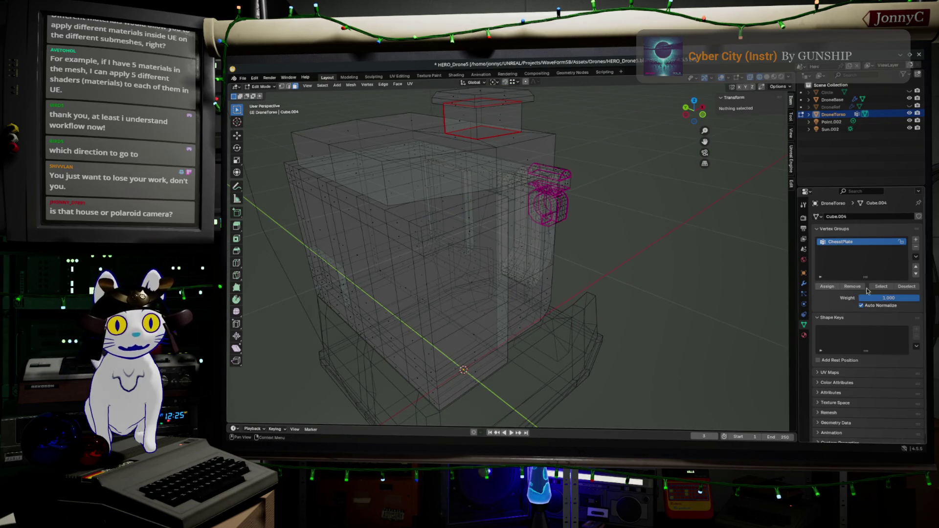
- Select the ChestPlate group's vertices and isolate the thin vertical strip with linked select
left_click(881, 286)
mouse_move(513, 250)
middle_mouse_down()
mouse_move(493, 245)
mouse_move(567, 108)
mouse_move(595, 208)
mouse_move(554, 144)
middle_mouse_up()
scroll(506, 214, "up", 3)
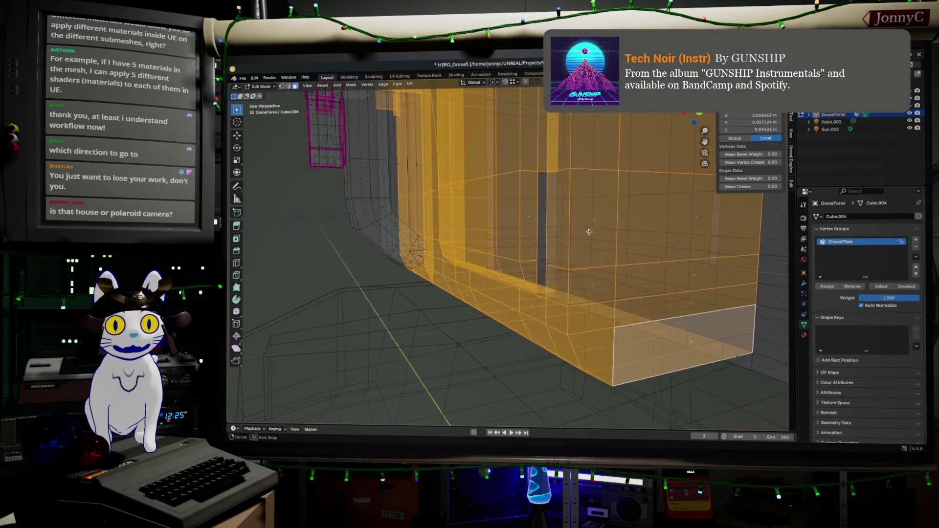
left_click(554, 144, "shift")
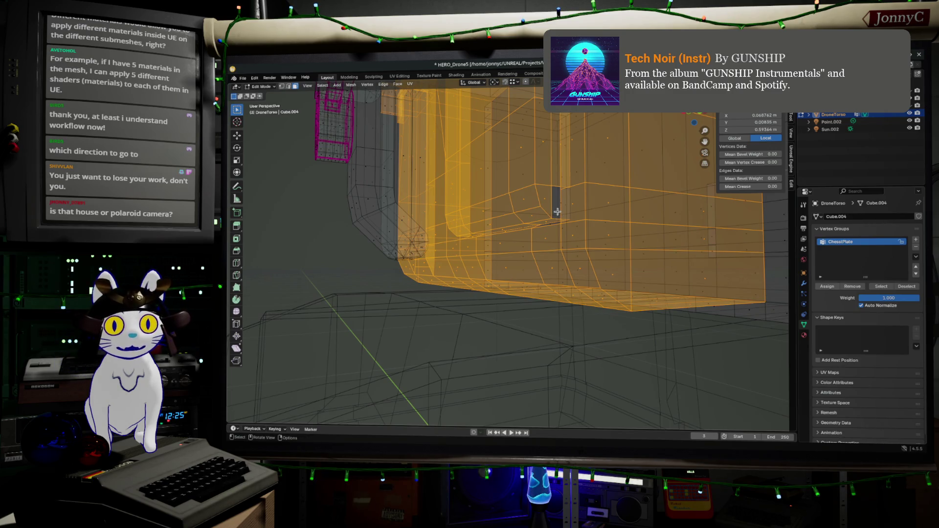
left_click(559, 209, "ctrl")
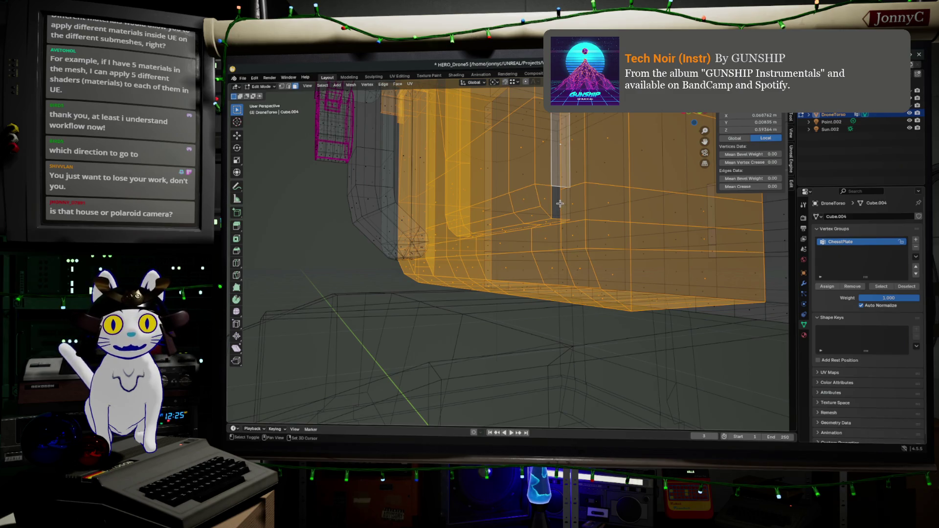
middle_click_drag(560, 203, 723, 238)
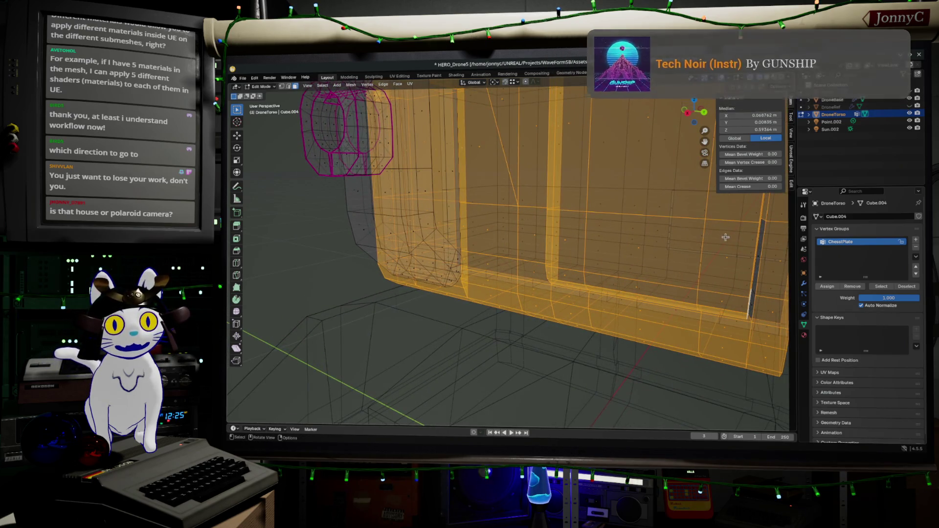
left_click(761, 255)
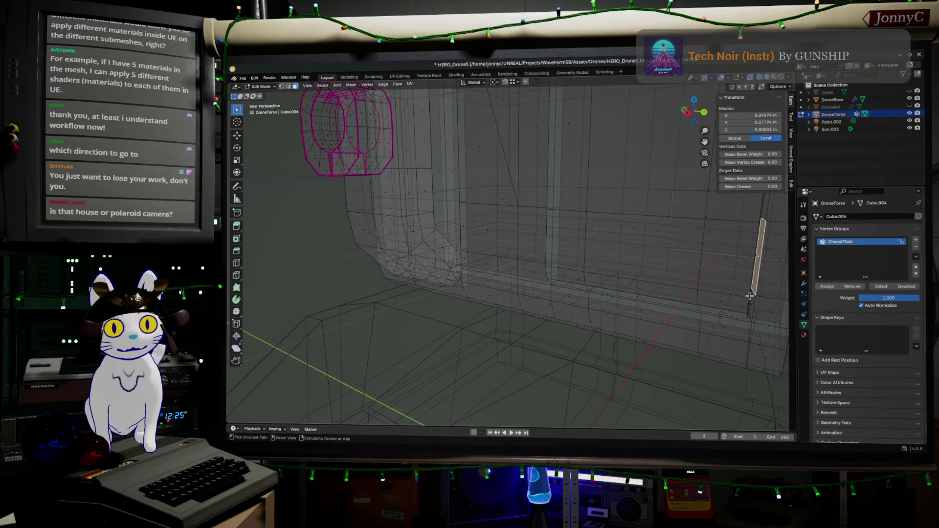
key("ctrl+l")
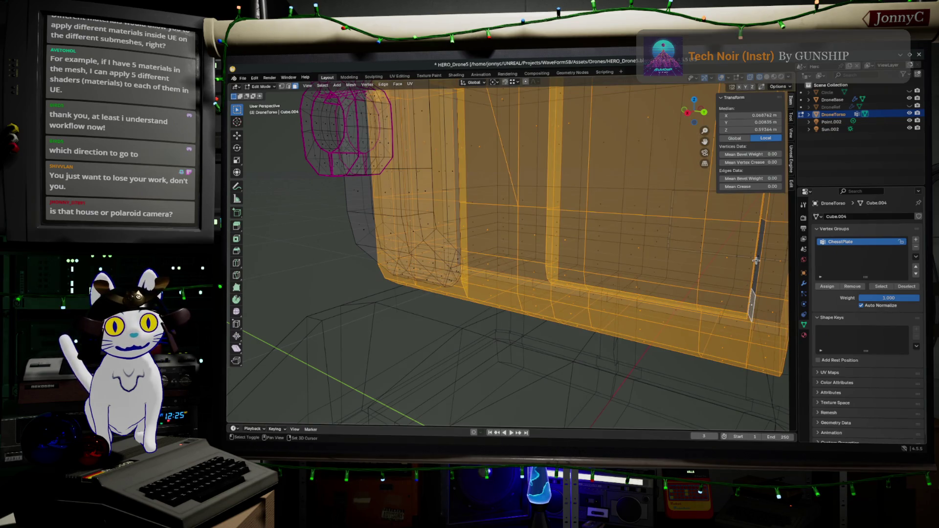
- Re-add the strip, clear the selection and return the torso to Object Mode
left_click(760, 256, "shift")
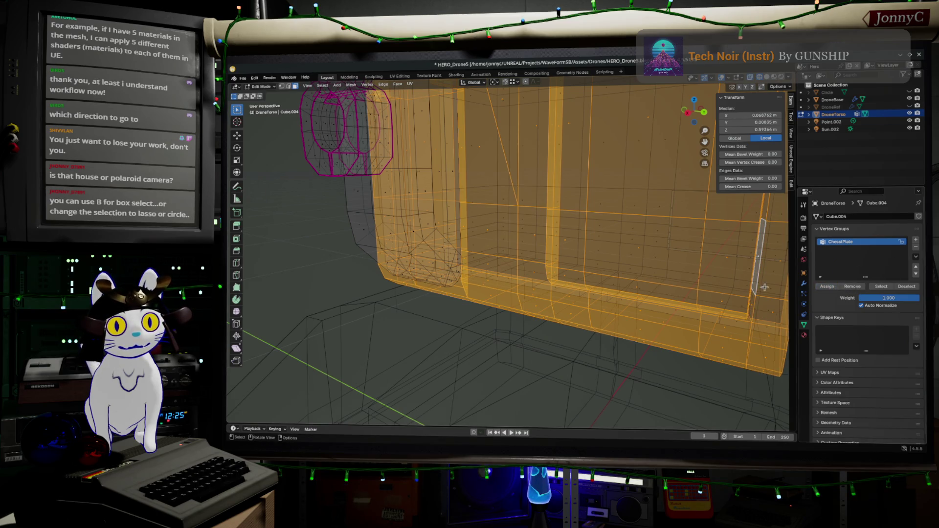
scroll(789, 292, "down", 5)
key("alt+a")
key("Tab")
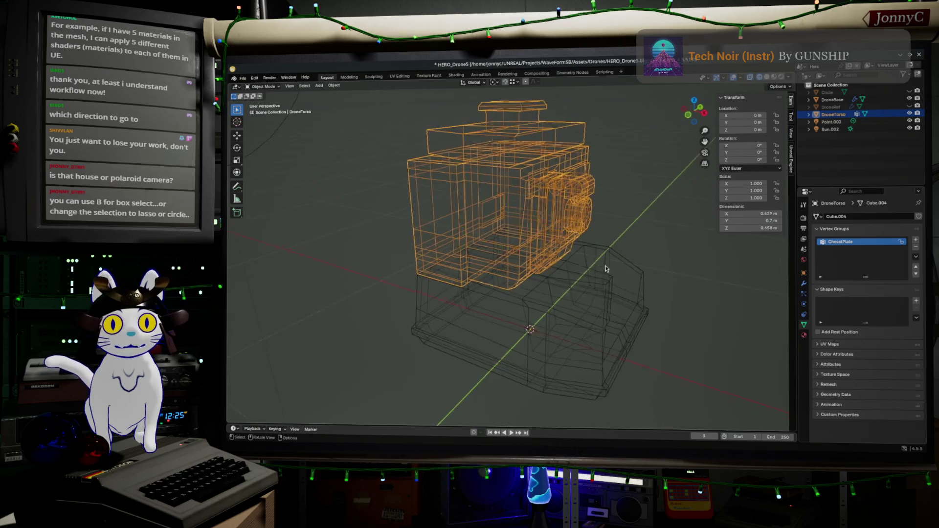
- Box-select the drone base with the Select Box tool, then deselect it
middle_click_drag(605, 269, 440, 250)
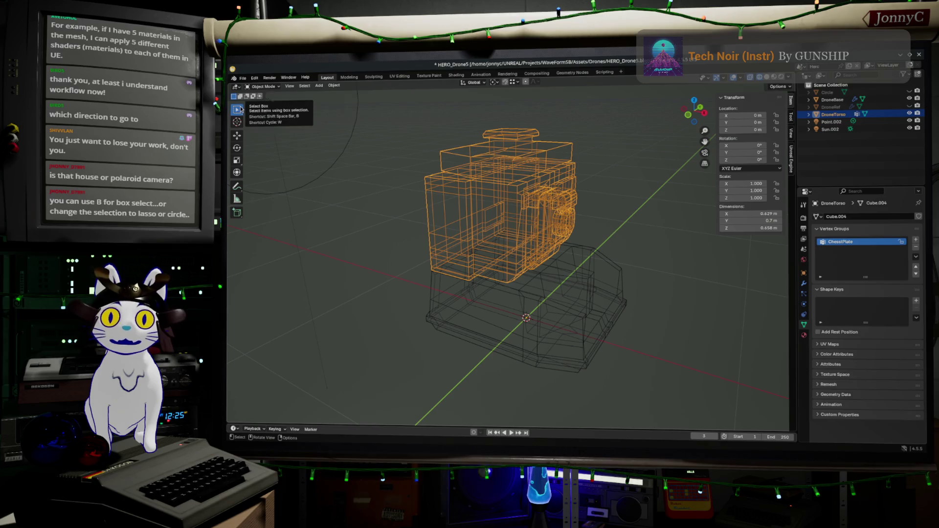
left_click(238, 109)
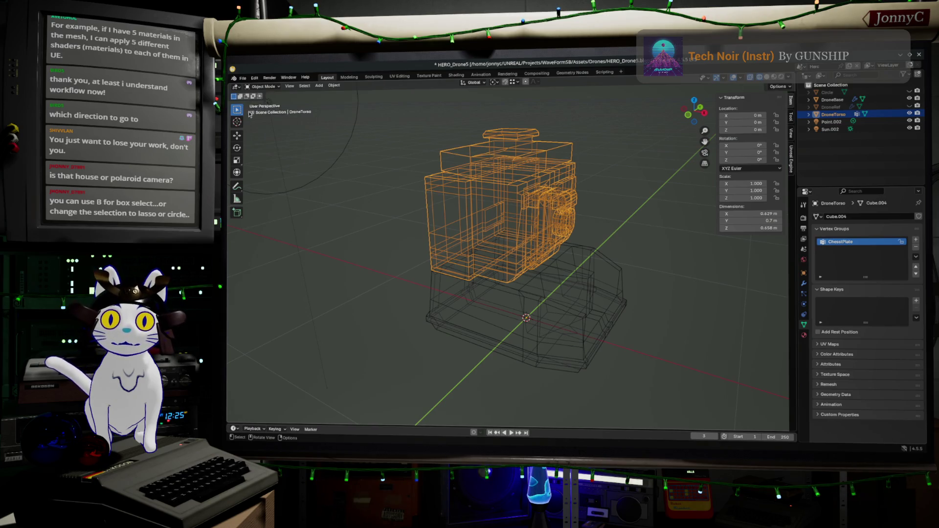
left_click(236, 113)
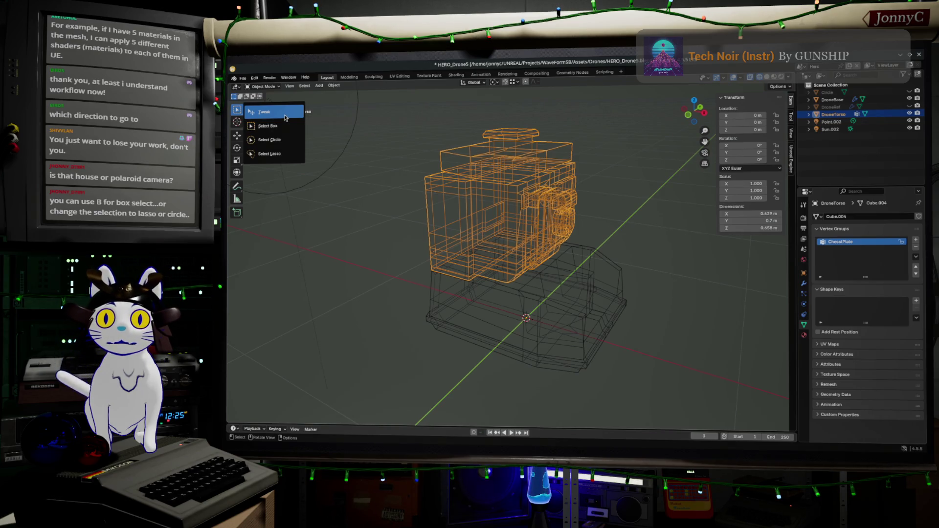
left_click(268, 125)
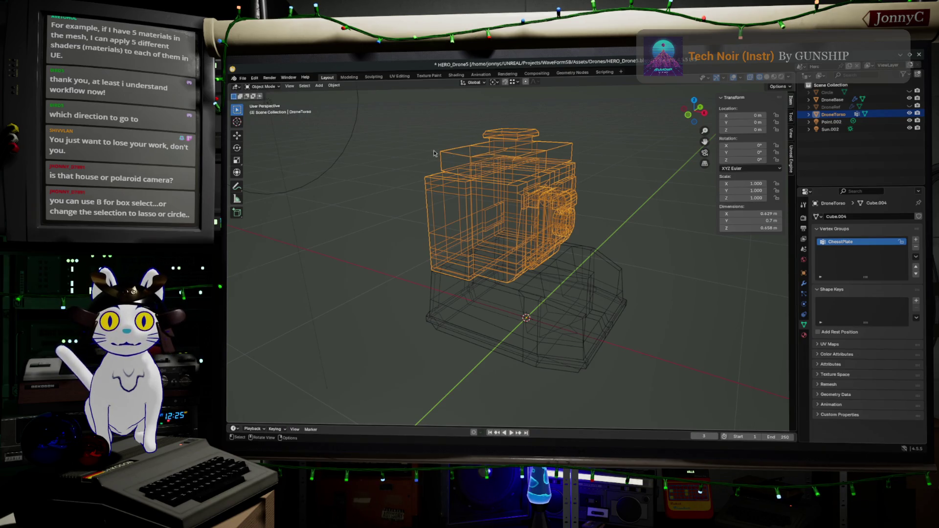
left_click_drag(682, 267, 607, 162)
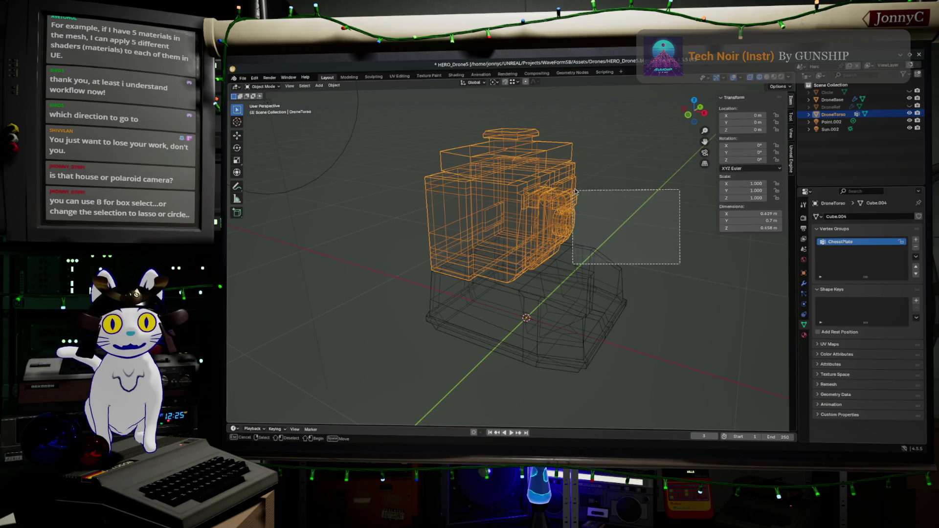
key("alt+a")
- Enter Edit Mode on the torso and circle-paint a selection over its side parts
key("c")
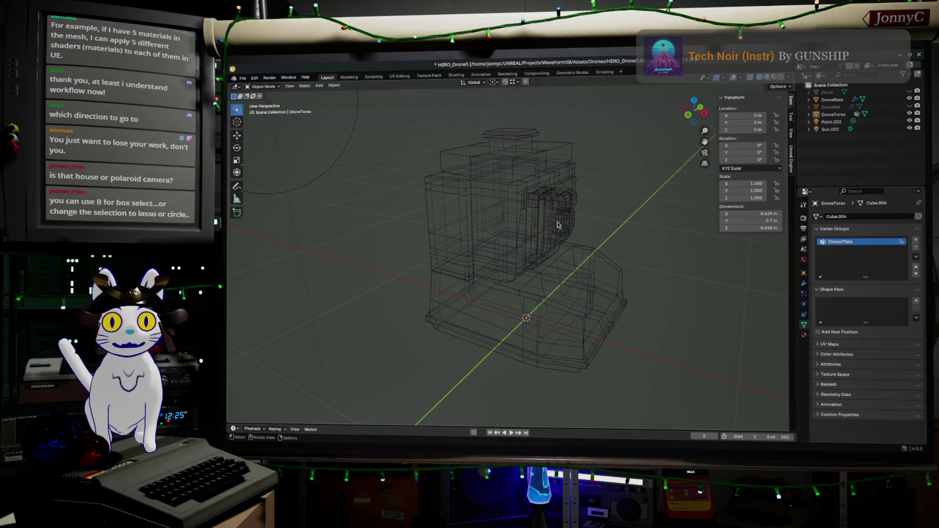
key("Tab")
left_click_drag(540, 220, 597, 248)
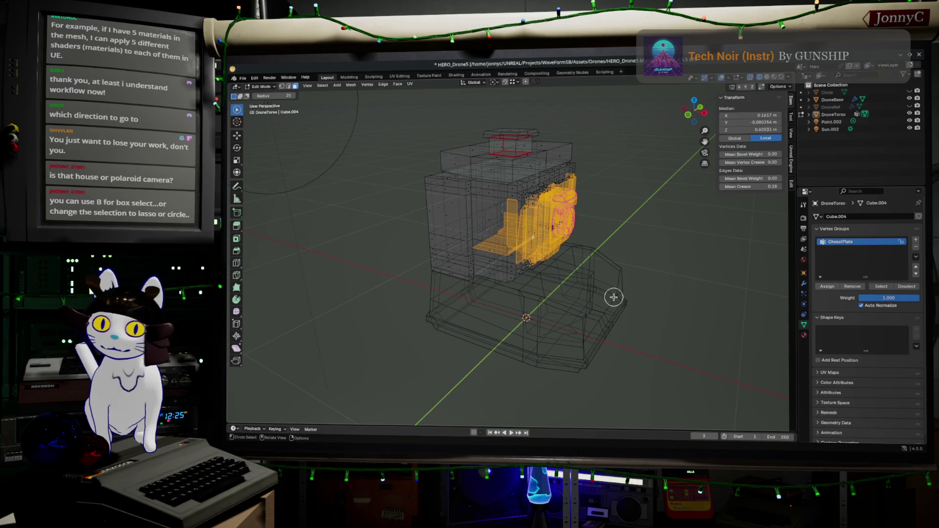
- Finish the circle selection, then lasso- and box-select the torso's top
right_click(605, 240)
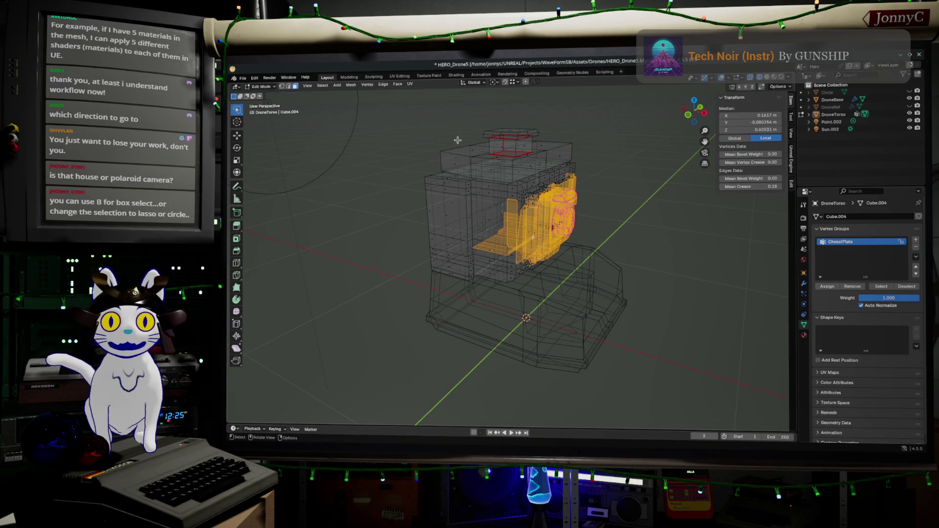
left_click_drag(484, 156, 530, 101)
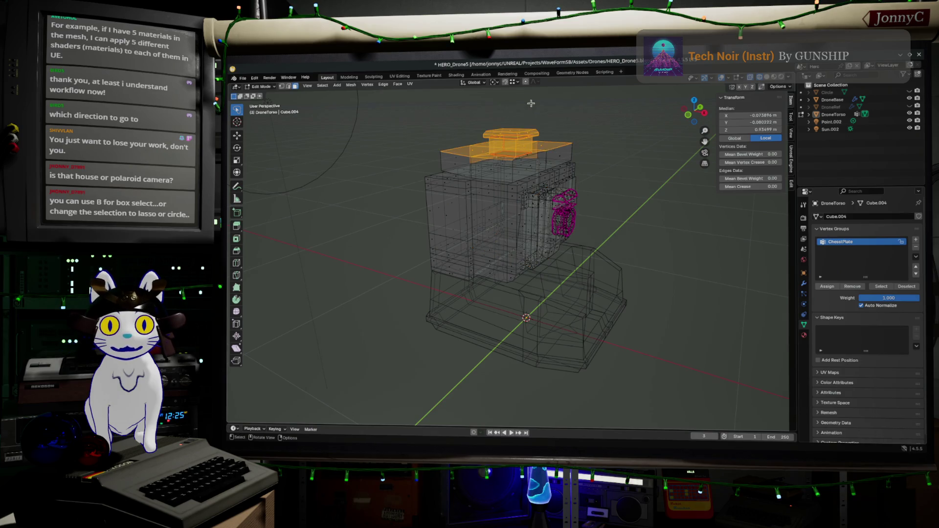
left_click(478, 115)
left_click_drag(447, 112, 576, 152)
middle_click_drag(575, 151, 545, 222)
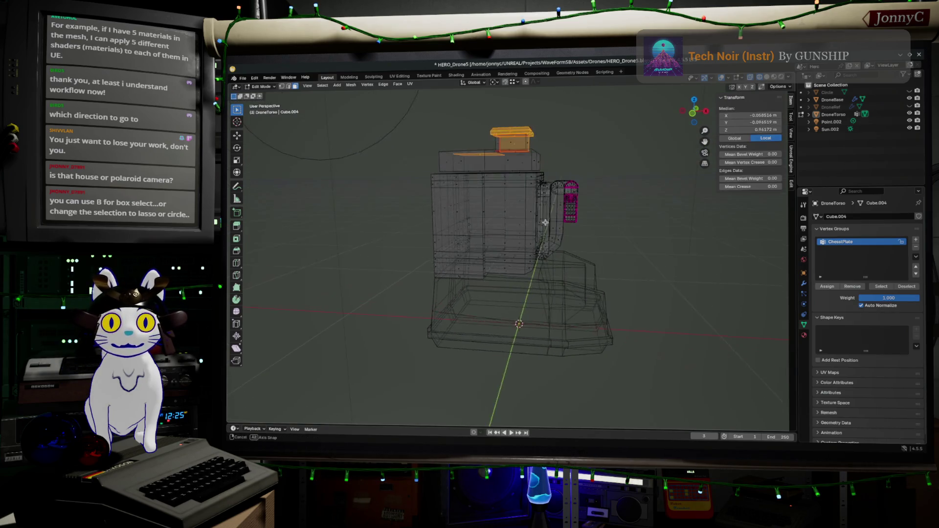
scroll(545, 222, "up", 3)
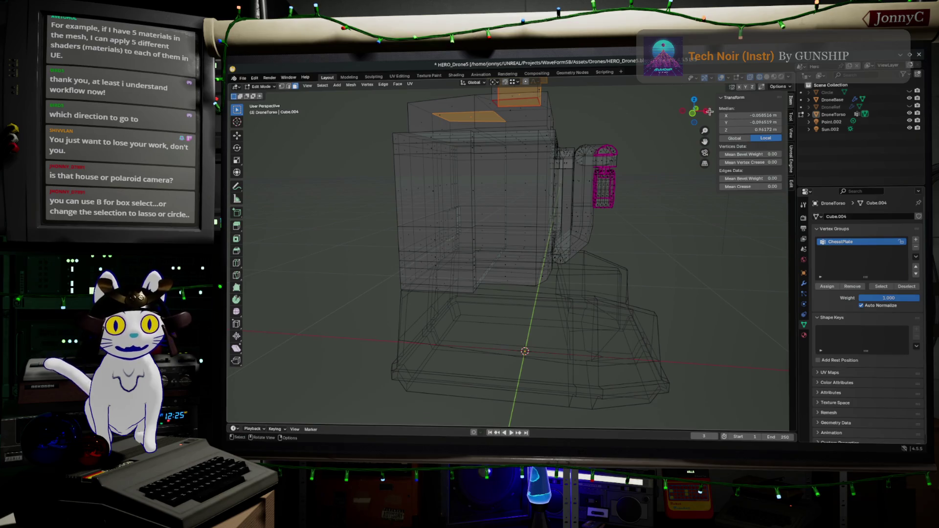
- Switch to front view and face select, and set the toolbar to circle-brush selection
key("KP_1")
scroll(600, 174, "up", 5)
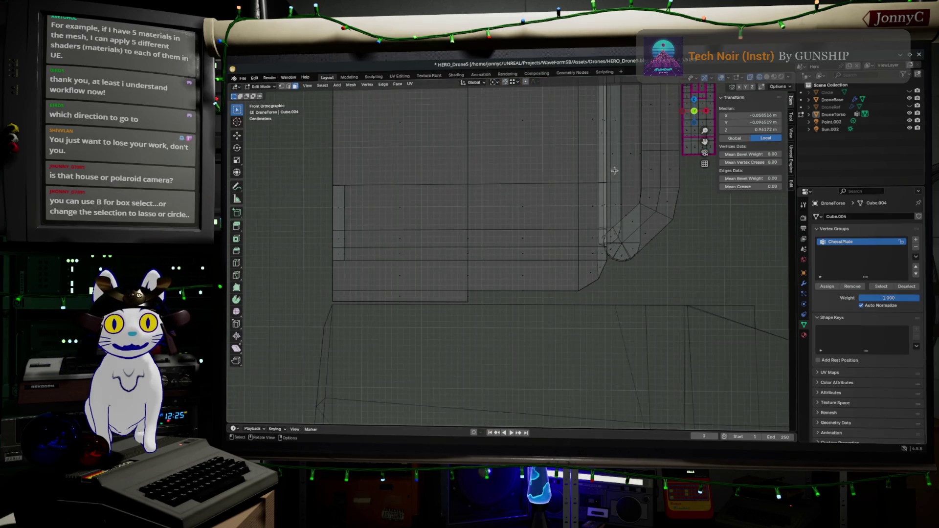
scroll(558, 213, "down", 2)
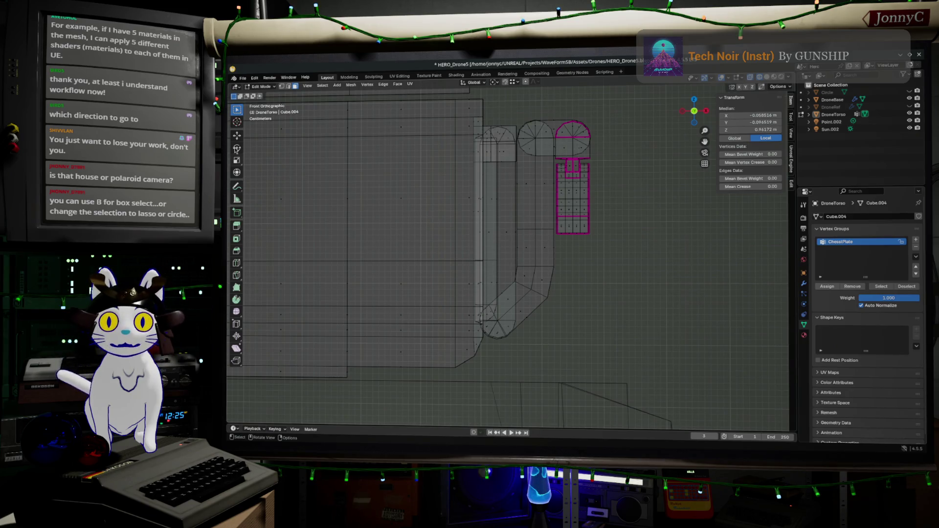
left_click_drag(236, 115, 246, 112)
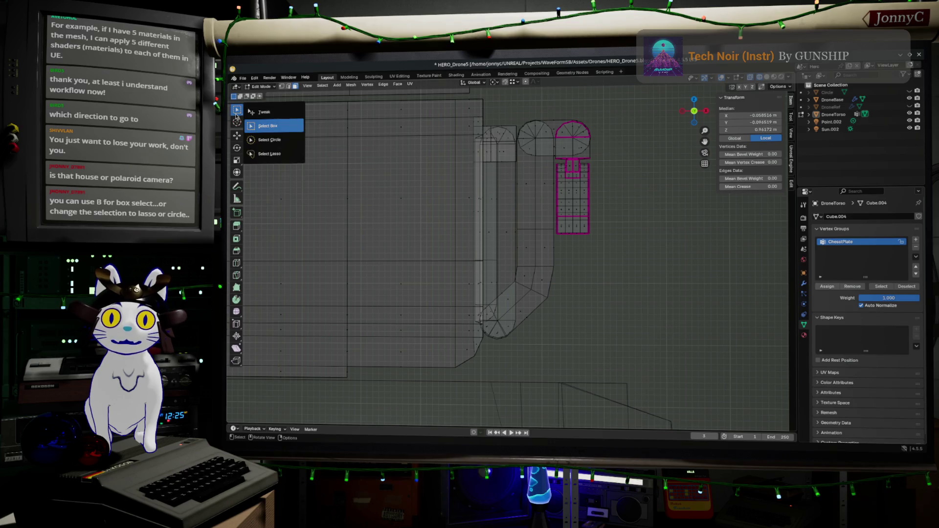
key("3")
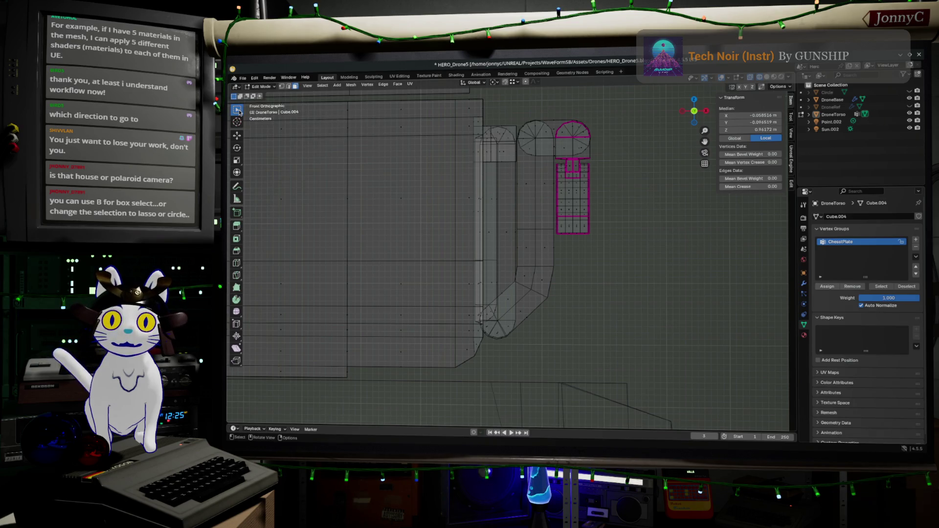
left_click_drag(244, 116, 274, 143)
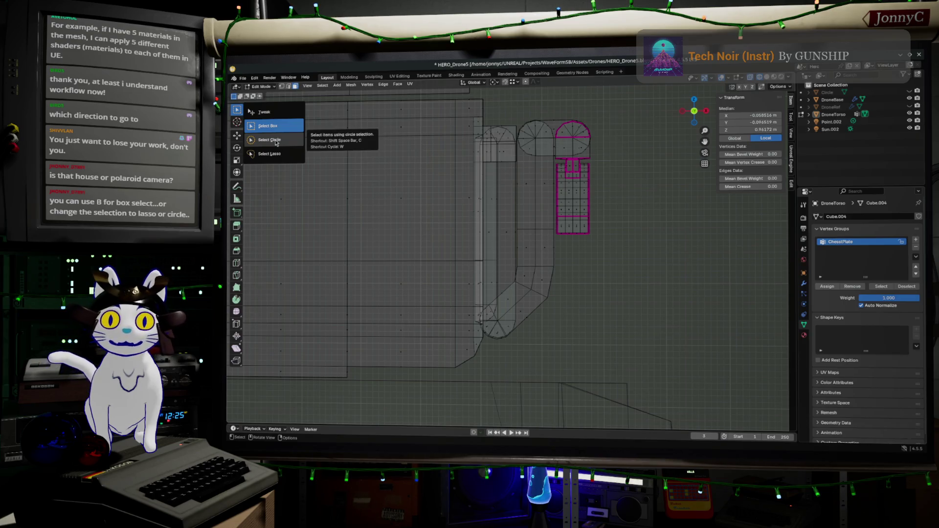
left_click(276, 144)
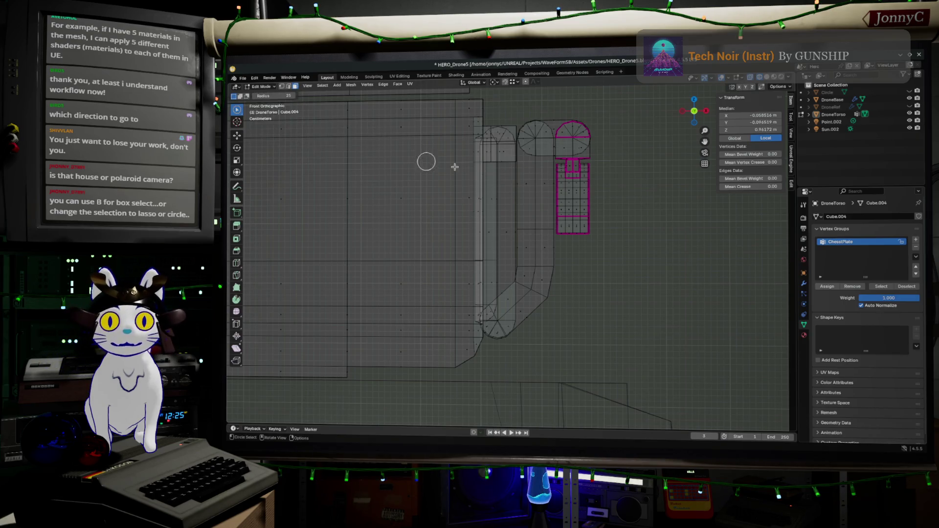
key("w")
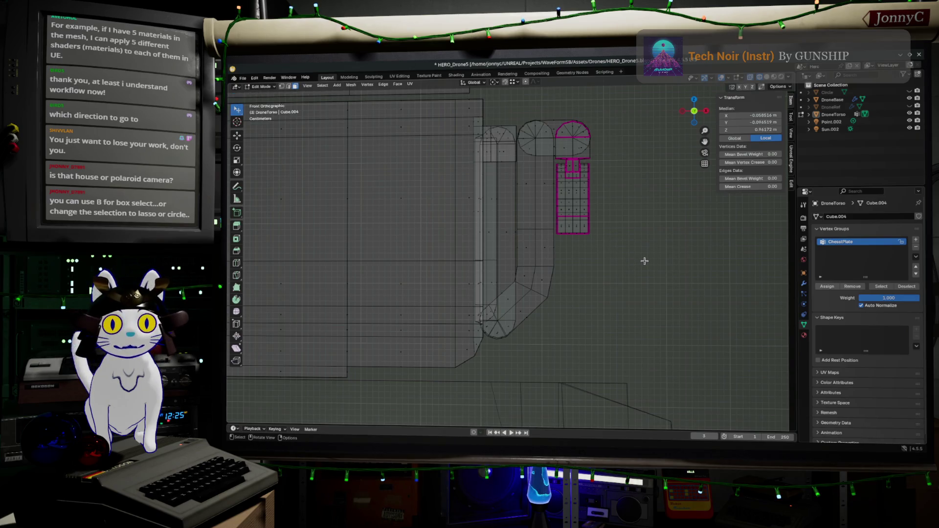
key("w")
key("w")
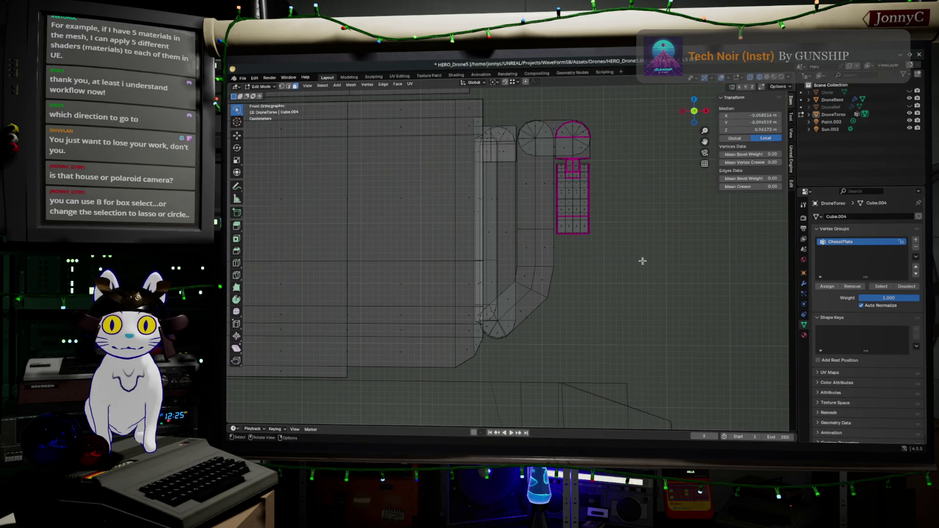
- Leave Edit Mode with solid shading and switch to the AFFiNE HERO robot references
mouse_move(630, 253)
middle_mouse_down()
mouse_move(561, 251)
mouse_move(464, 193)
mouse_move(446, 147)
mouse_move(490, 233)
mouse_move(514, 221)
middle_mouse_up()
key("Tab")
key("shift+z")
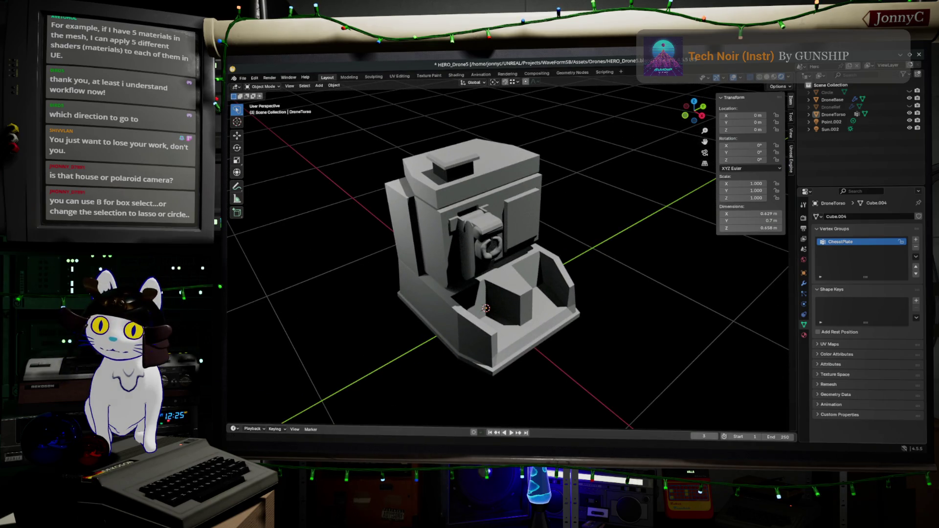
key("alt+Tab")
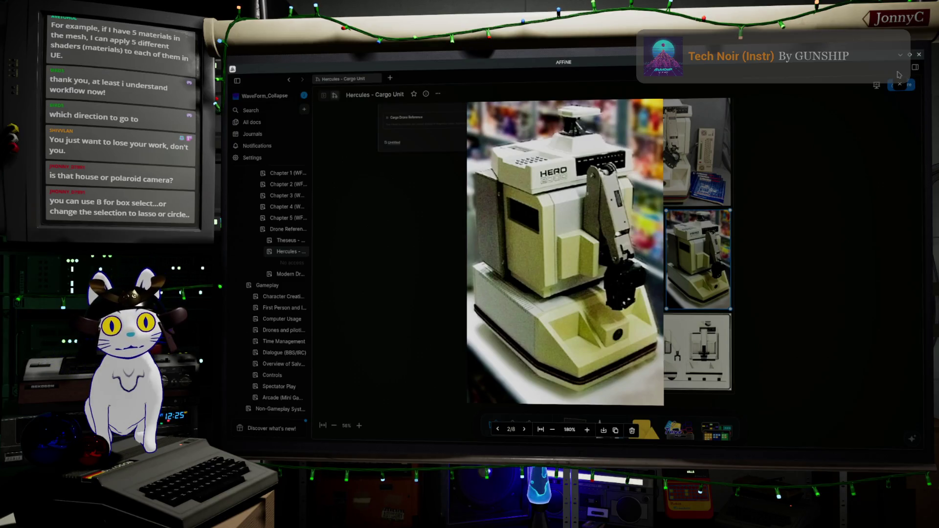
- View the bottom-left HERO robot photo at full size in the notes collage, then close it
left_click(899, 89)
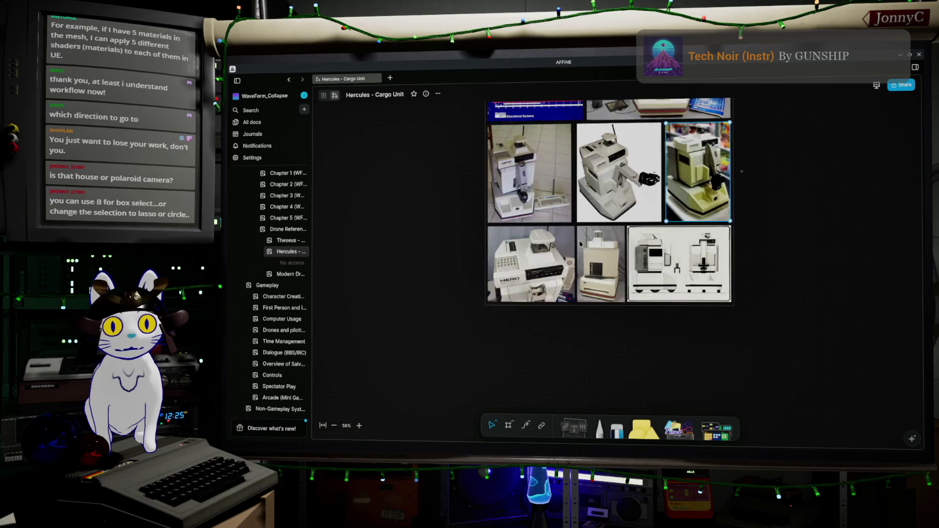
left_click(527, 209)
double_click(528, 209)
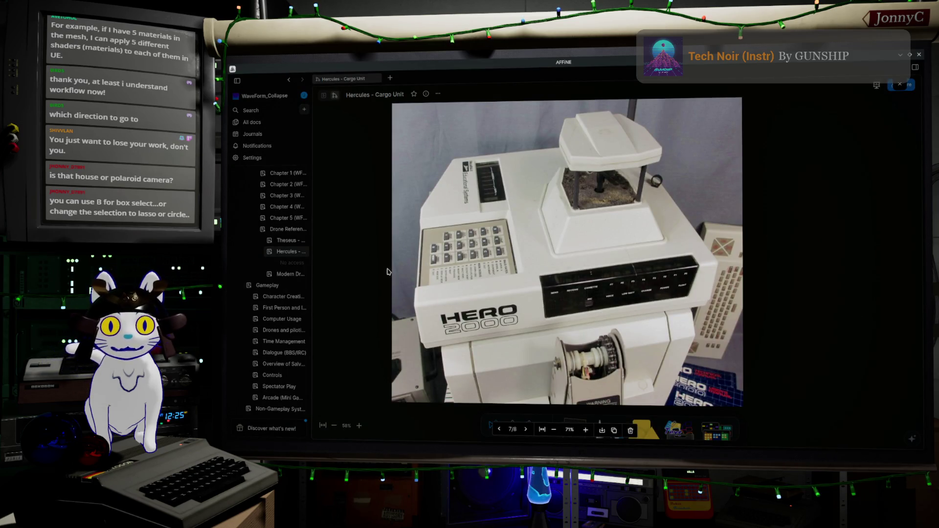
scroll(587, 308, "down", 1)
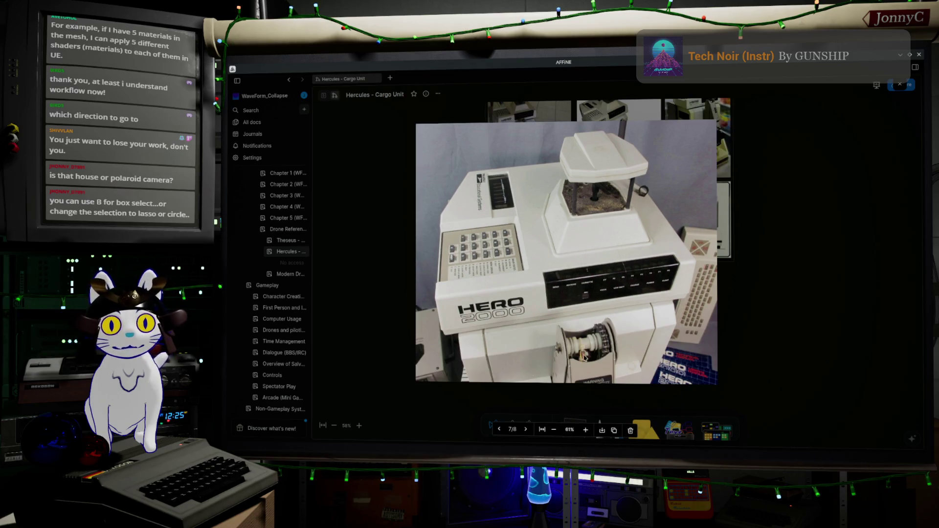
left_click(756, 338)
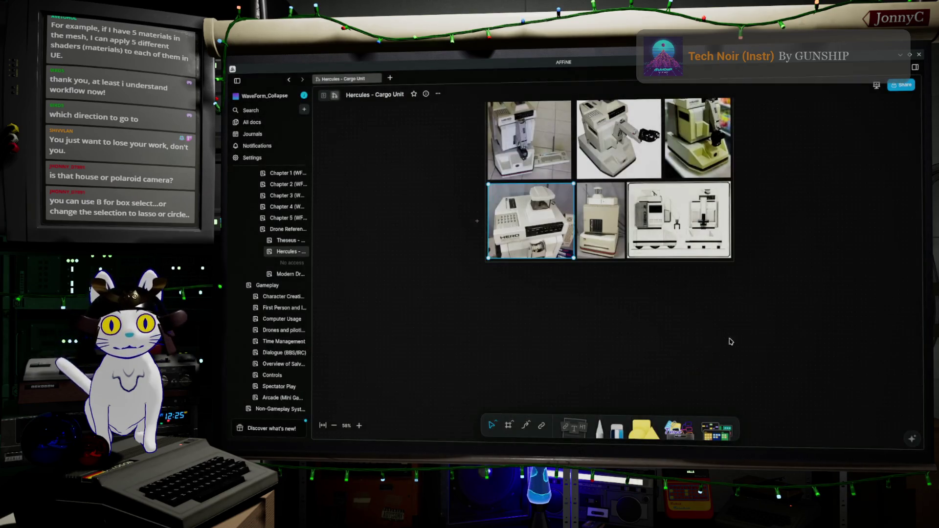
scroll(628, 226, "up", 2)
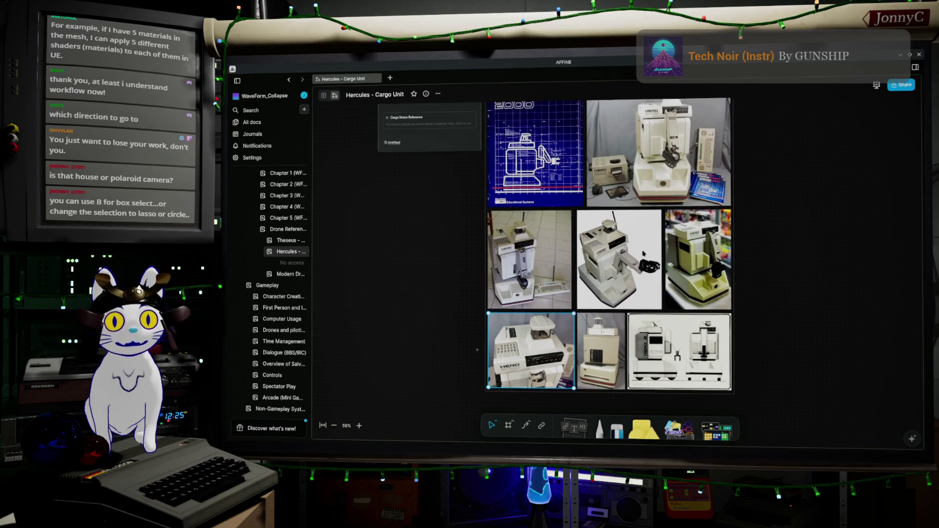
scroll(414, 214, "up", 1)
scroll(414, 213, "up", 2)
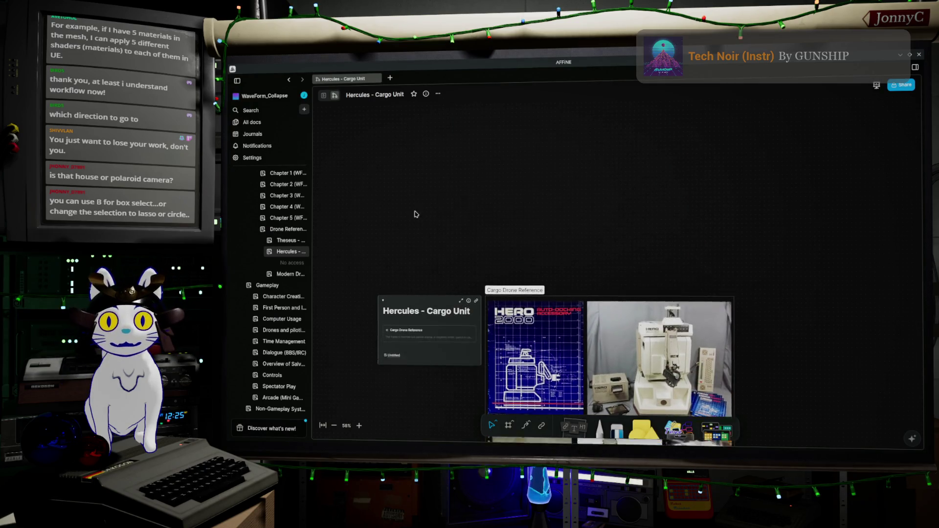
- Check the Theseus - Zero Drone page, then minimize the browser windows to return to Blender
left_click(281, 241)
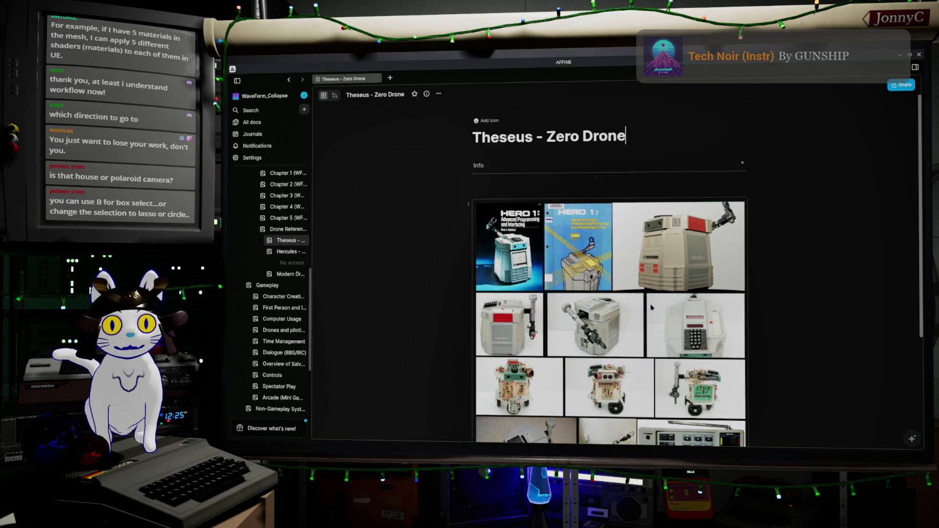
scroll(651, 309, "down", 1)
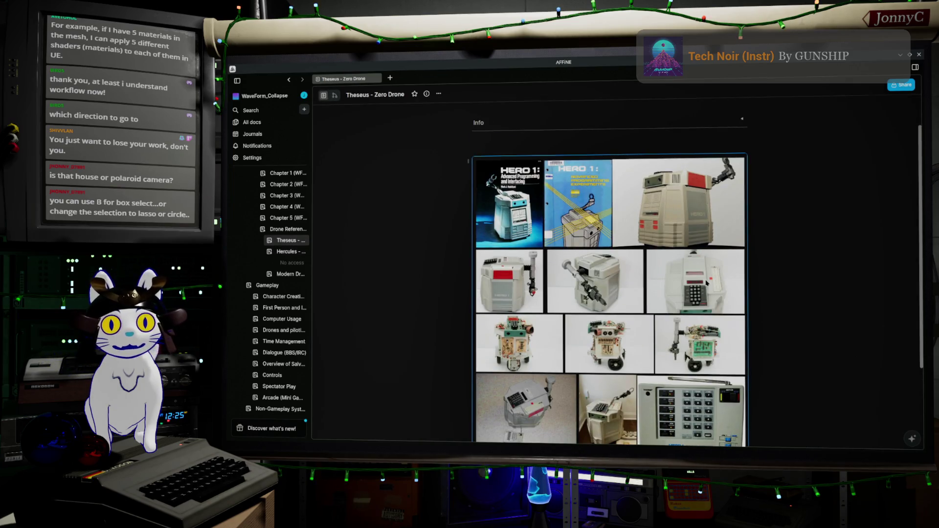
key("alt+s")
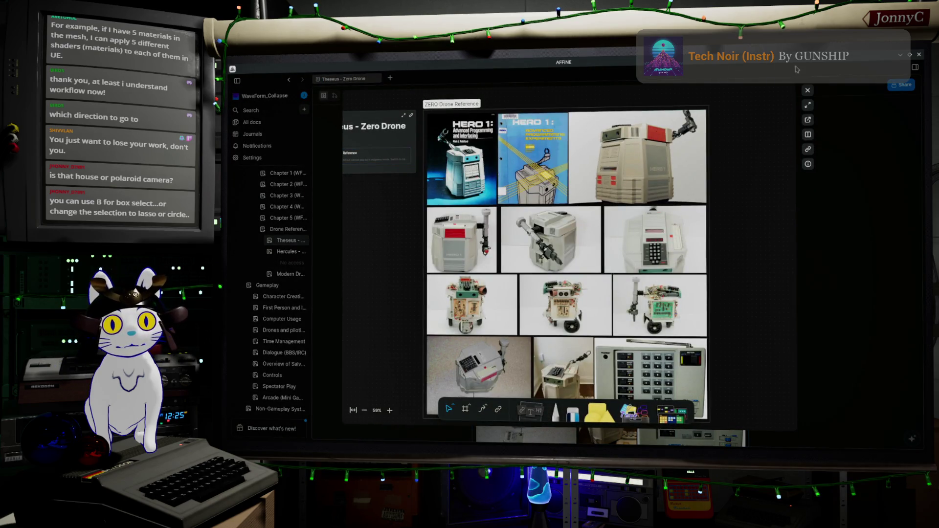
left_click(808, 93)
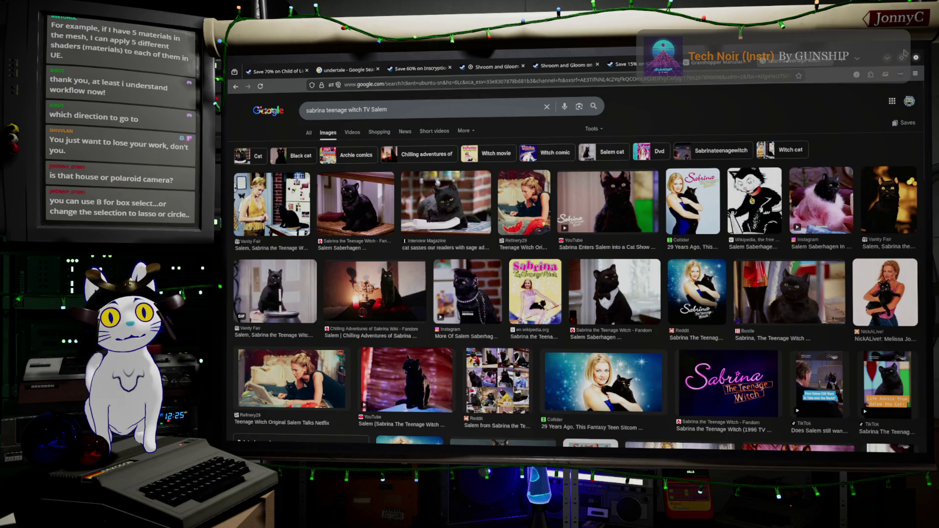
left_click(888, 59)
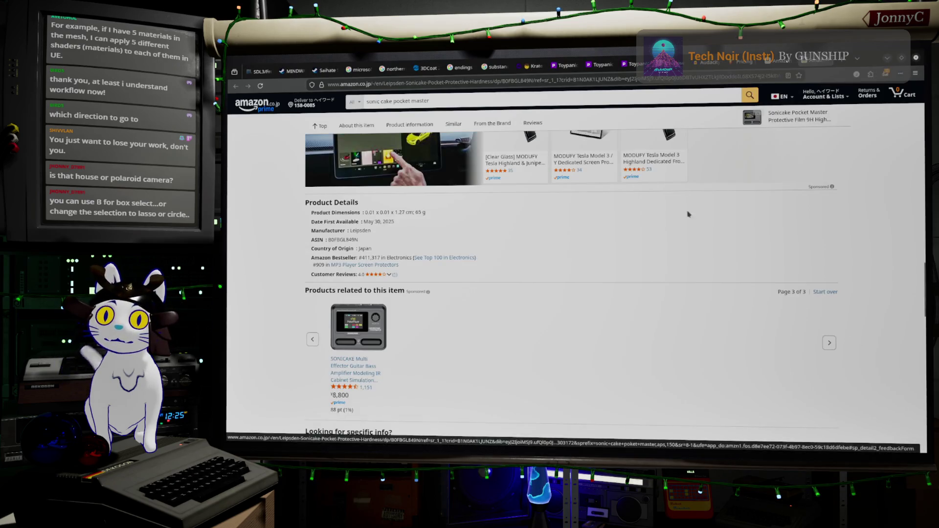
left_click(888, 58)
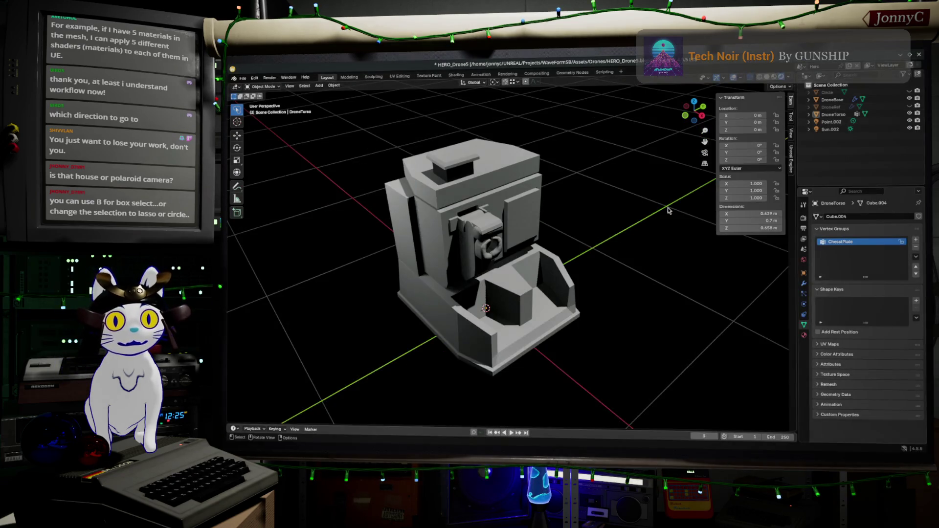
scroll(453, 290, "up", 2)
scroll(470, 272, "up", 2)
scroll(491, 253, "up", 3)
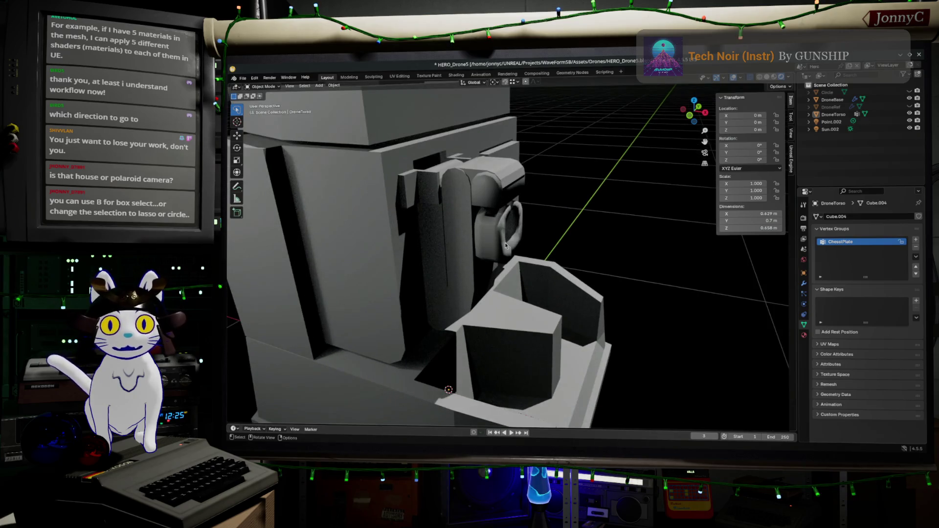
- Enter Edit Mode, select the whole torso and deselect the ChestPlate group
key("Tab")
scroll(482, 228, "up", 3)
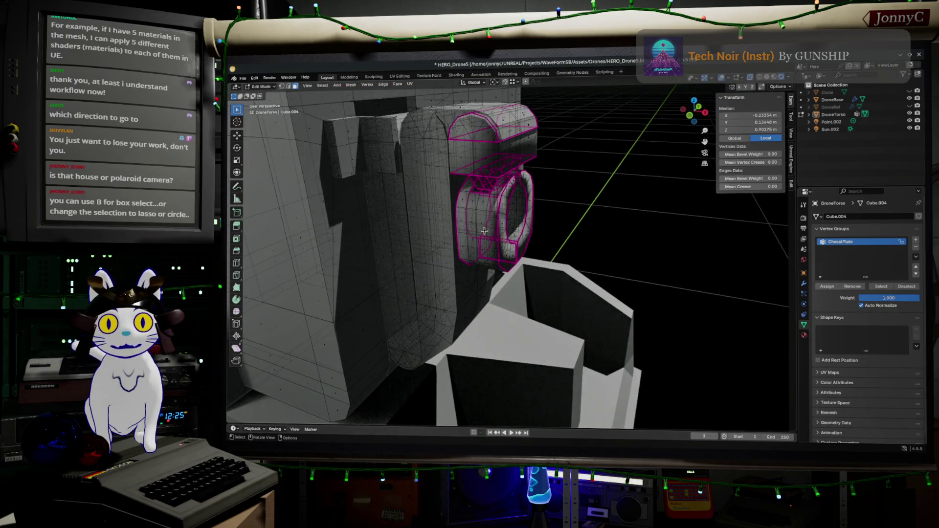
scroll(481, 228, "up", 2)
mouse_move(481, 228)
middle_mouse_down()
mouse_move(528, 243)
mouse_move(515, 230)
mouse_move(484, 298)
mouse_move(650, 296)
middle_mouse_up()
scroll(516, 230, "down", 3)
scroll(515, 231, "down", 2)
key("a")
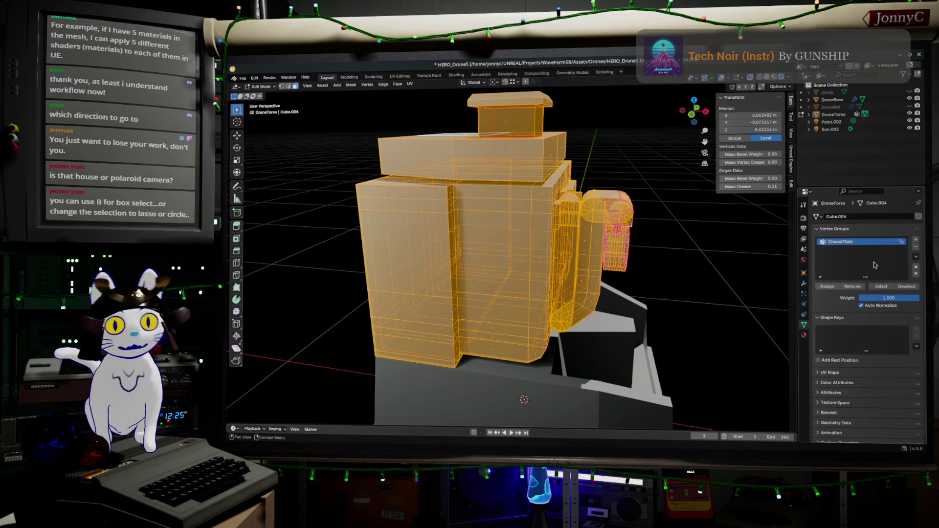
left_click(907, 286)
- Switch to front view and clear the mesh selection
middle_click_drag(470, 220, 483, 249)
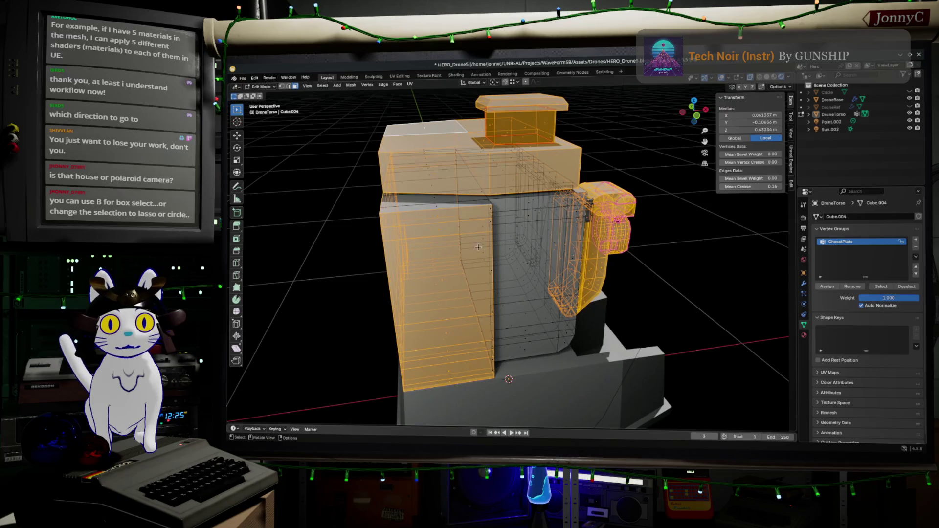
middle_click_drag(423, 214, 409, 73)
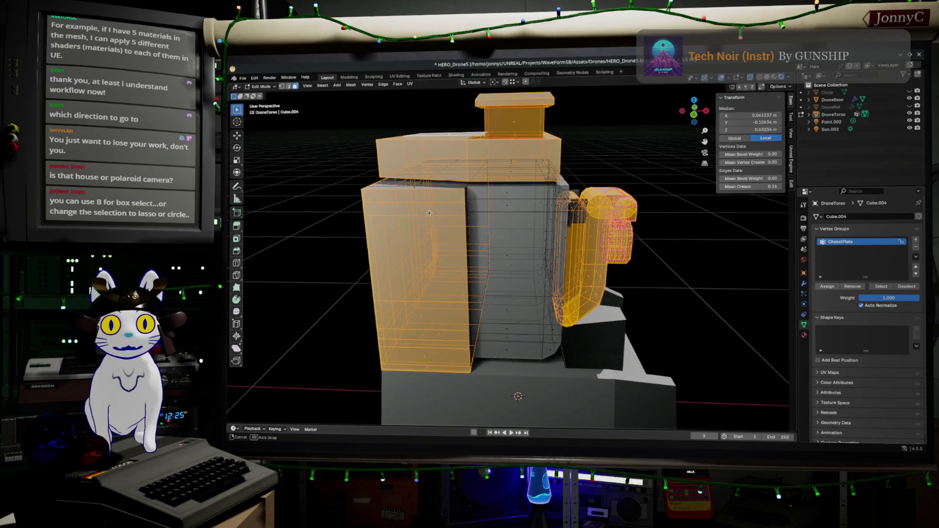
key("KP_1")
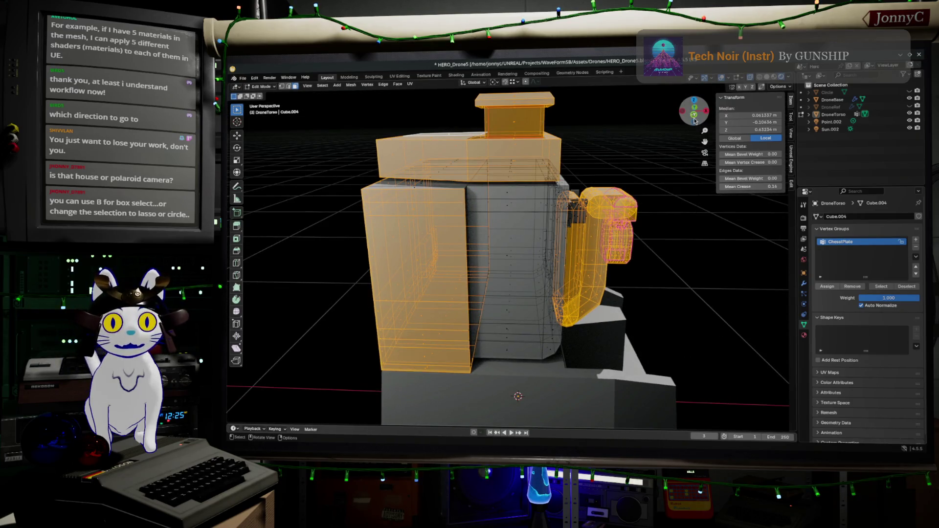
left_click(373, 165)
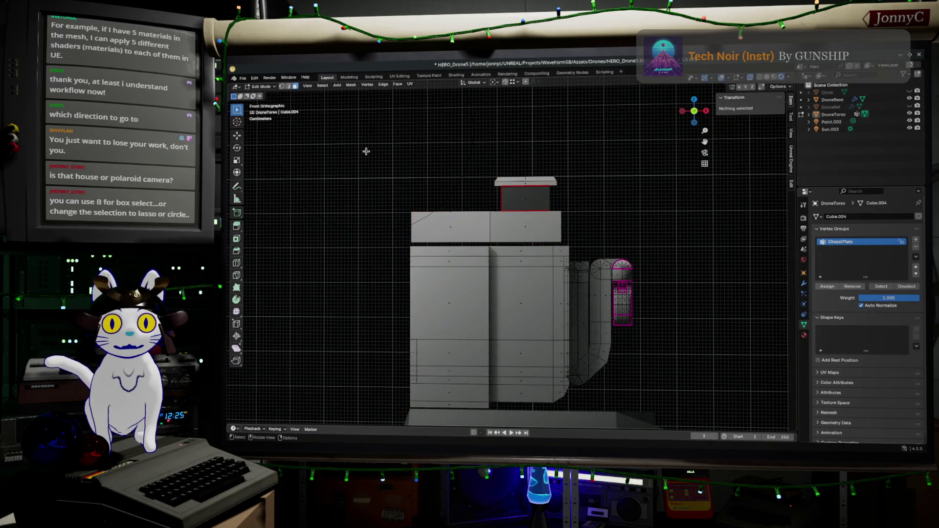
- With X-ray on, select the torso's top blocks and create a HeadCompartment vertex group for them
key("alt+z")
key("c")
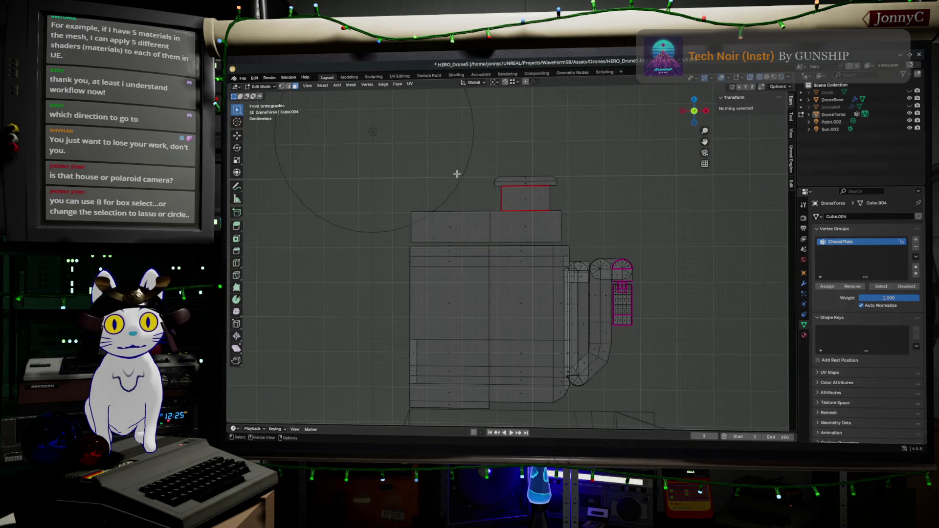
left_click_drag(352, 153, 654, 247)
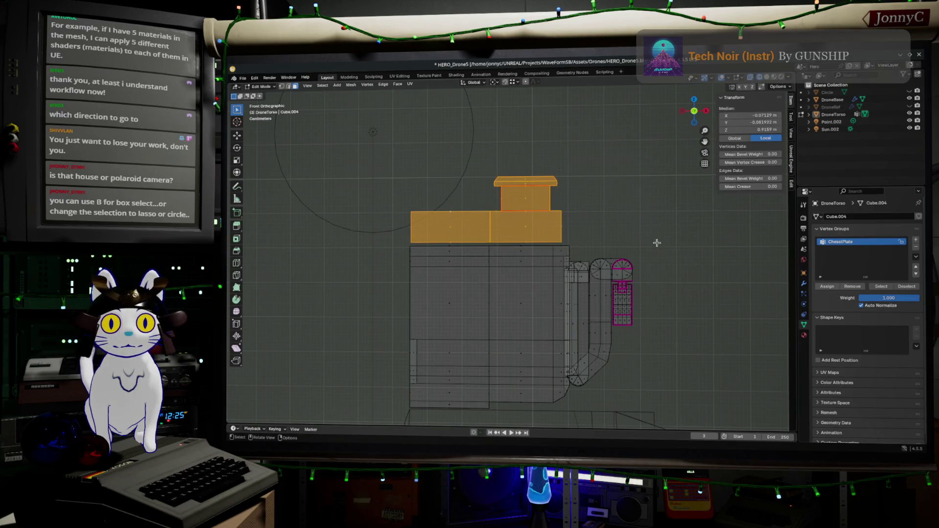
scroll(620, 255, "up", 2)
left_click(915, 240)
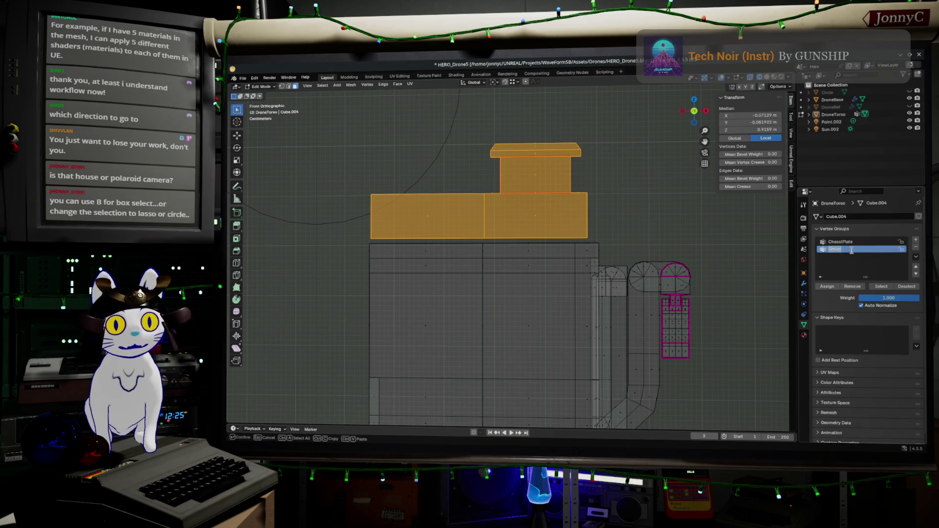
type("Feet")
key("Return")
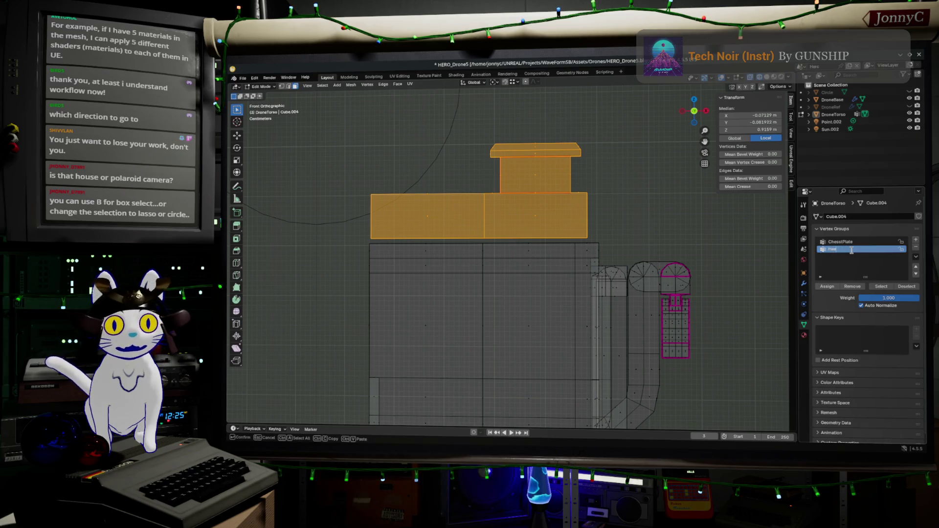
type("Camera")
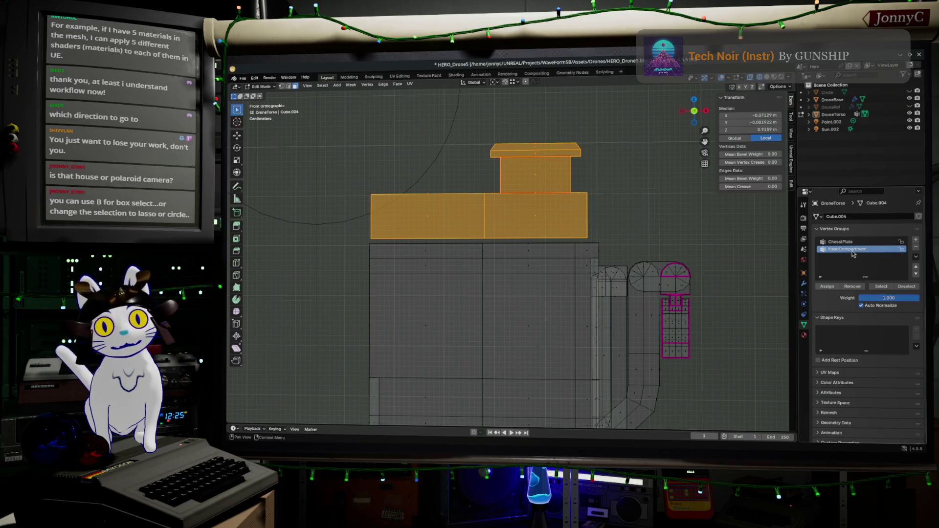
key("Return")
- Select the whole torso, then deselect the HeadCompartment and ChestPlate groups, leaving the left block and handle
left_click(827, 290)
key("alt+a")
scroll(524, 329, "down", 3)
key("a")
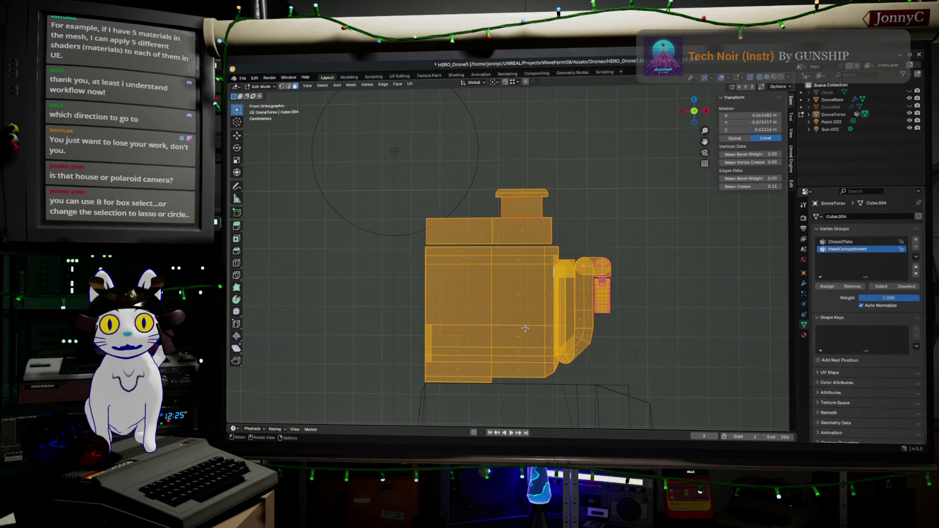
left_click(850, 287)
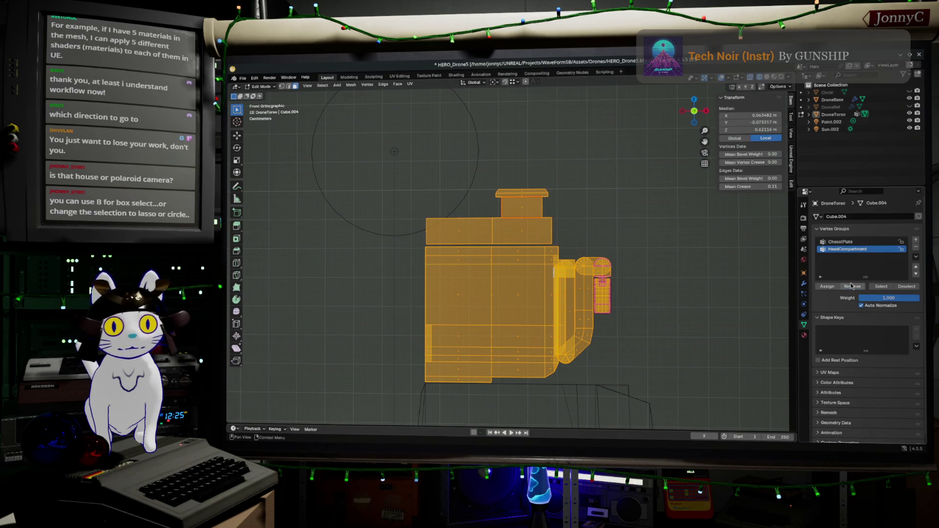
left_click(908, 287)
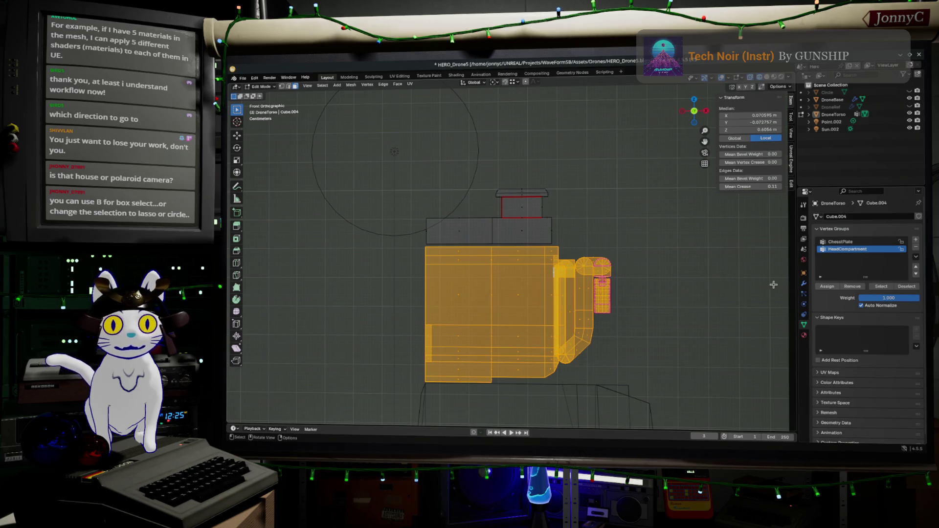
left_click(849, 242)
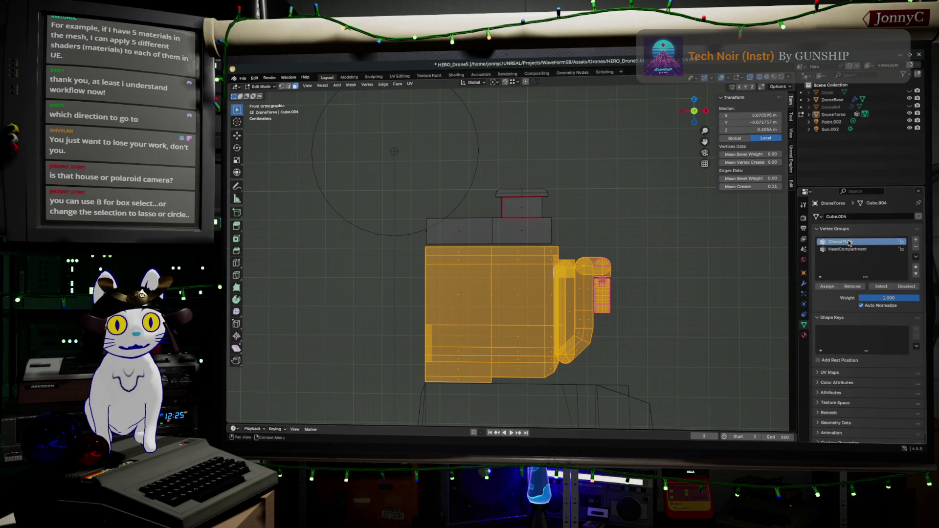
left_click(907, 286)
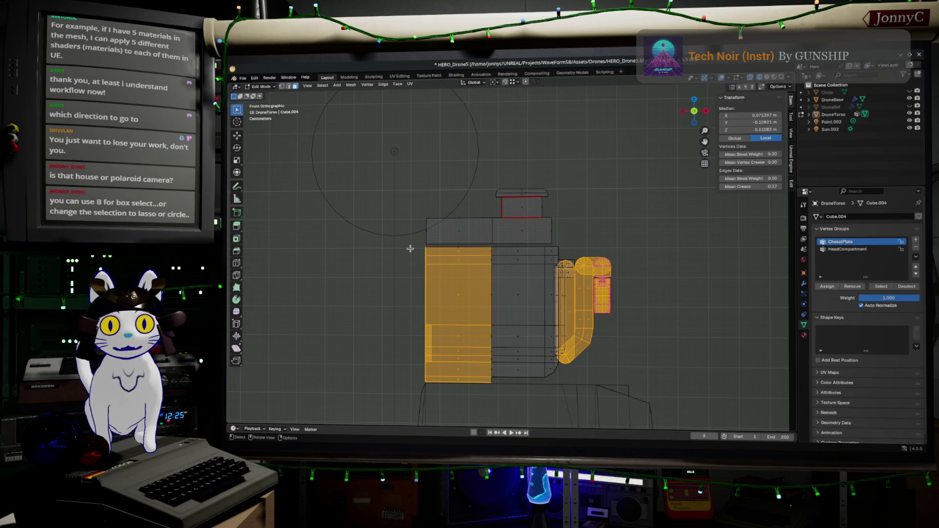
- Add a third vertex group and name it BackPlate
key("b")
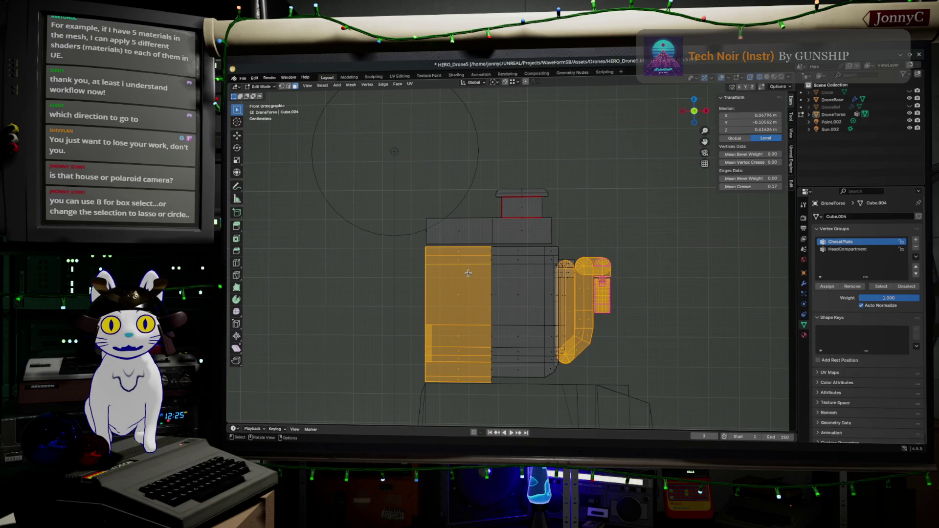
middle_click_drag(467, 273, 488, 283)
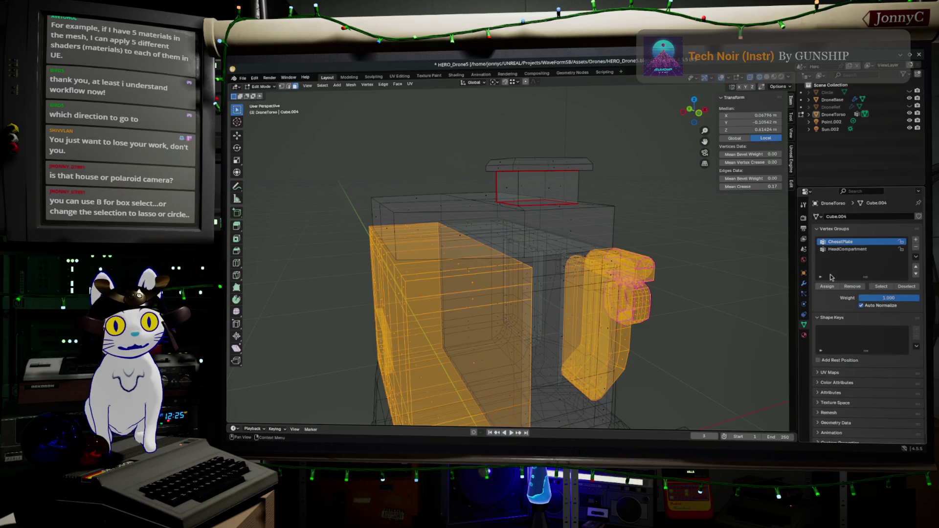
left_click(916, 241)
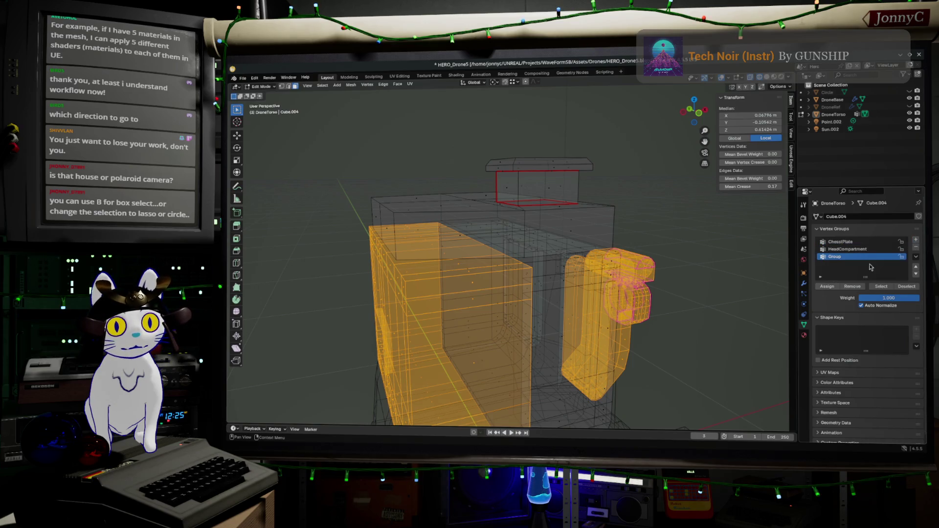
double_click(844, 257)
type("Ball")
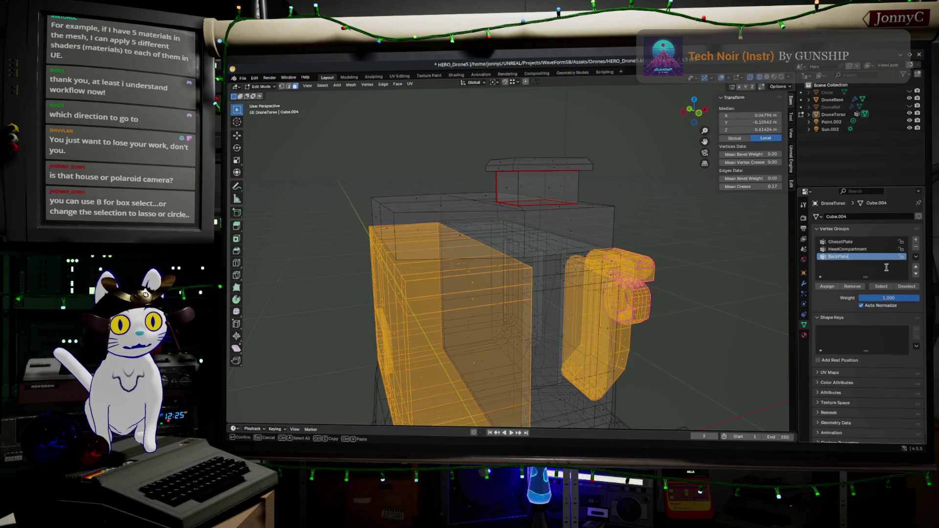
type("ate")
key("Return")
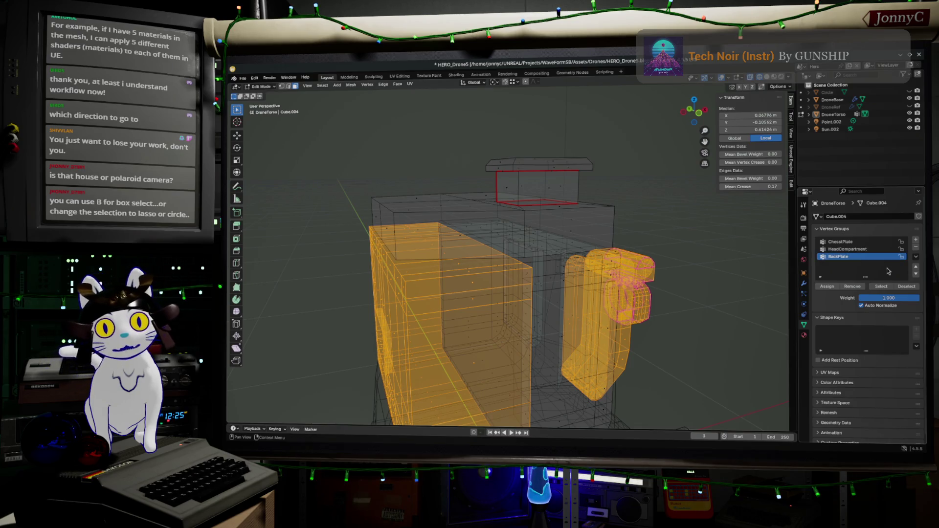
left_click(828, 288)
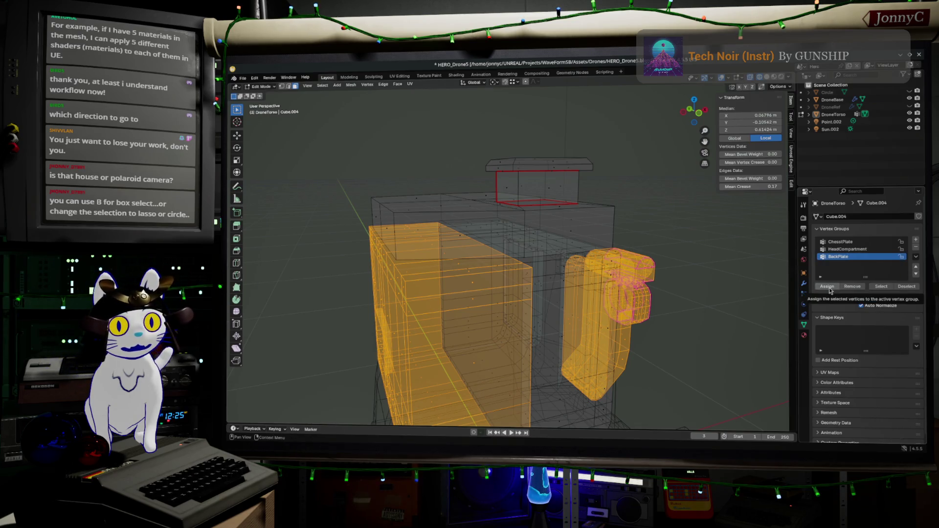
scroll(782, 298, "down", 4)
- Rework the selection with linked select so only the left torso block is picked
key("c")
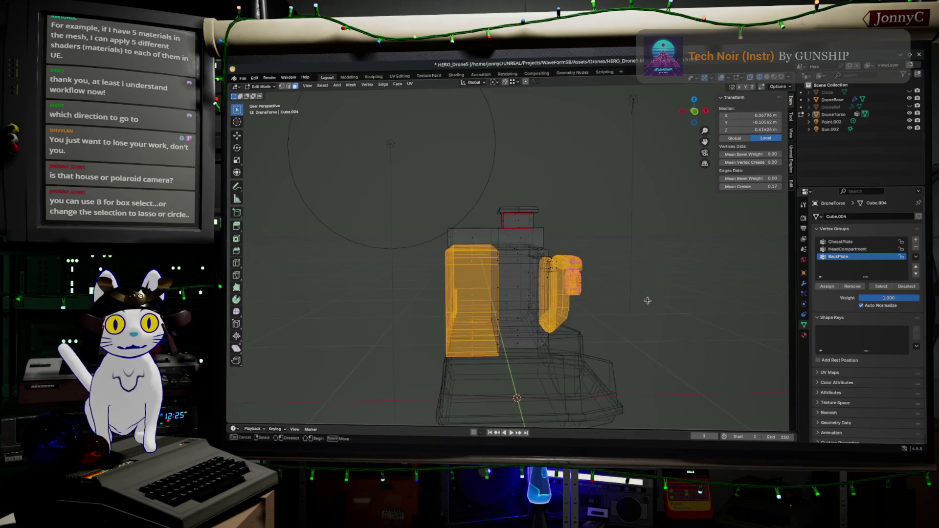
key("alt+a")
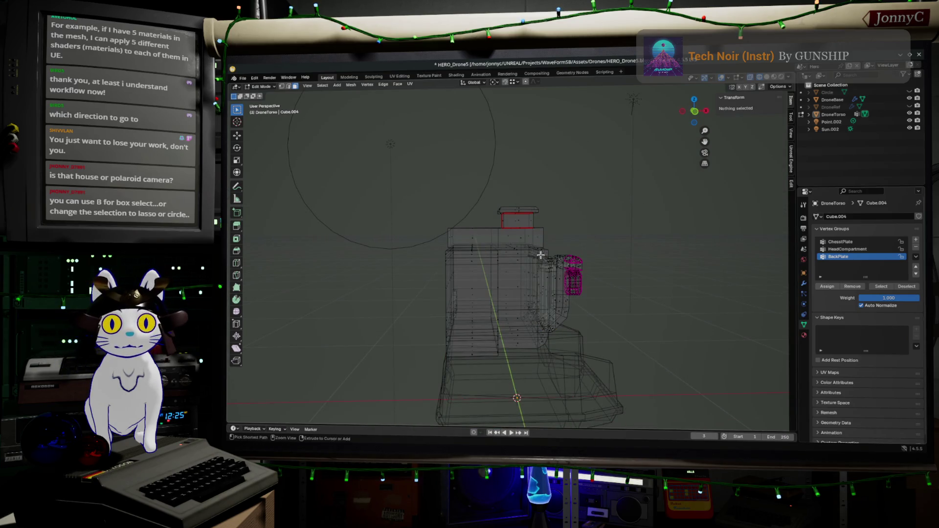
key("ctrl+z")
middle_click_drag(541, 255, 552, 272)
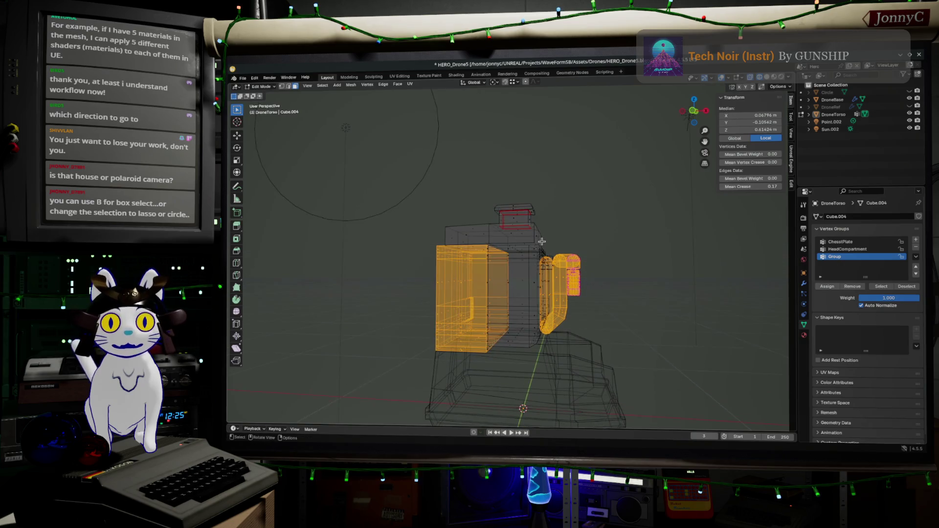
key("shift+l")
middle_click_drag(646, 337, 631, 334)
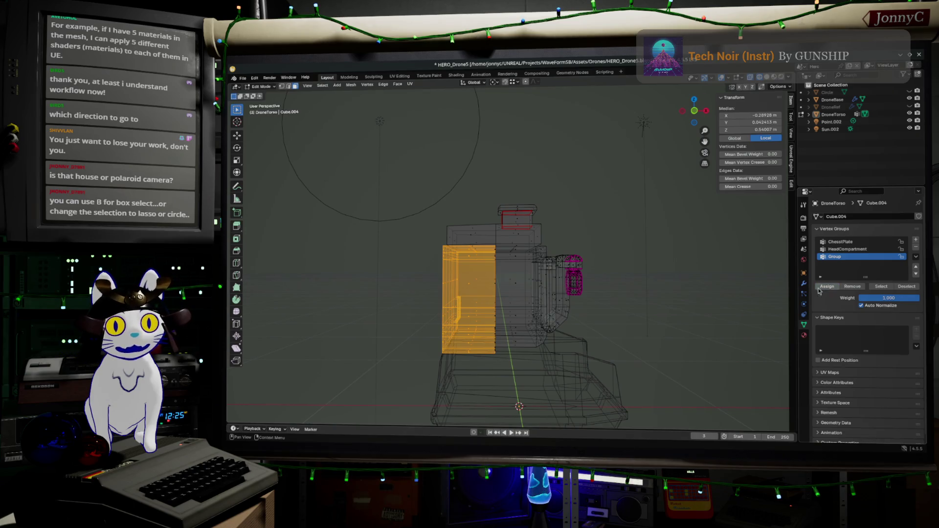
key("ctrl+l")
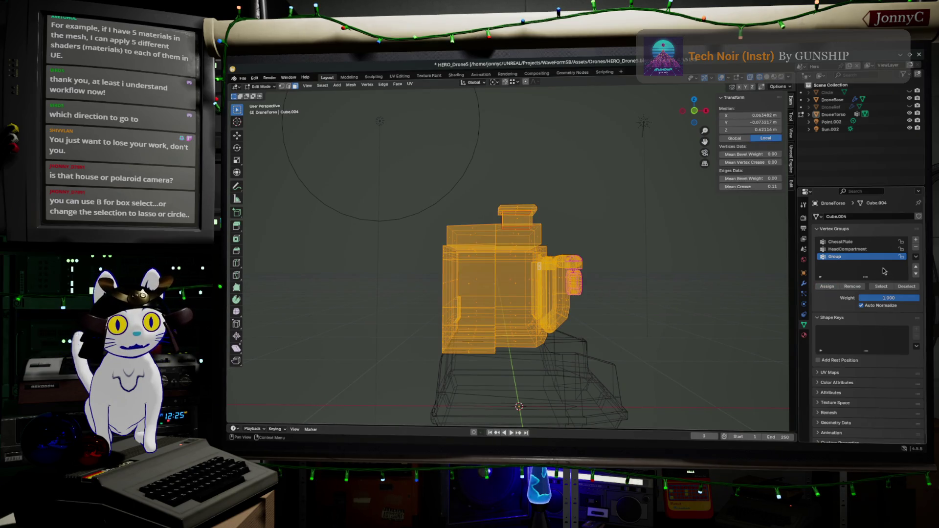
- Rename the group Backplate and deselect its block, undoing an accidental selection change
double_click(840, 257)
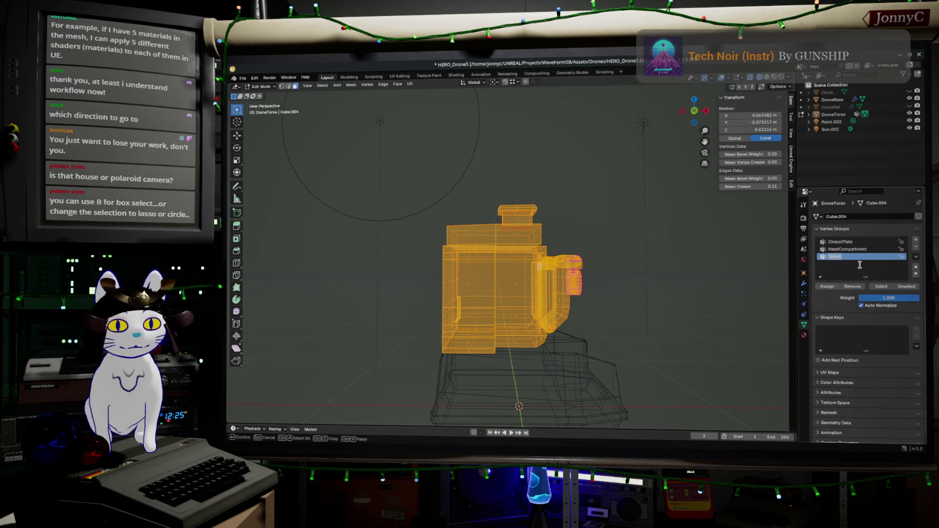
type("Ha")
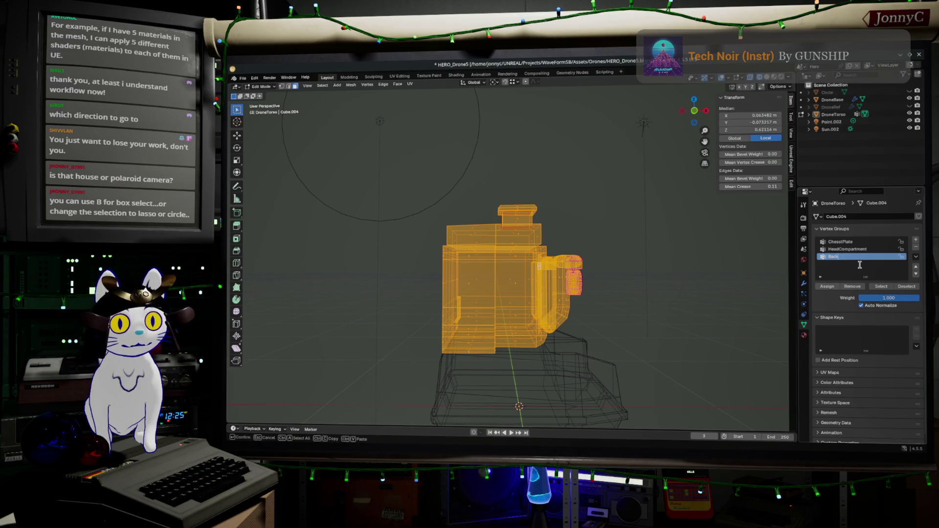
key("Return")
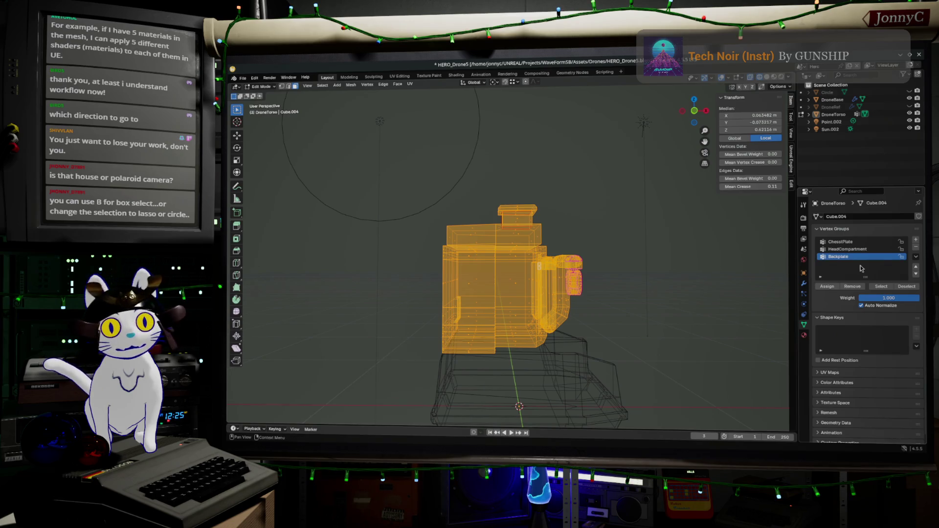
left_click(904, 286)
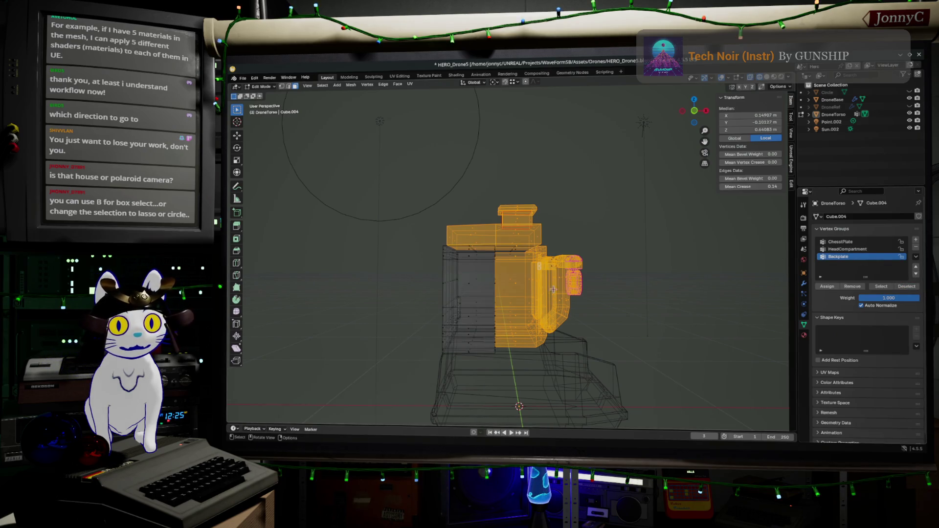
left_click(501, 296)
key("l")
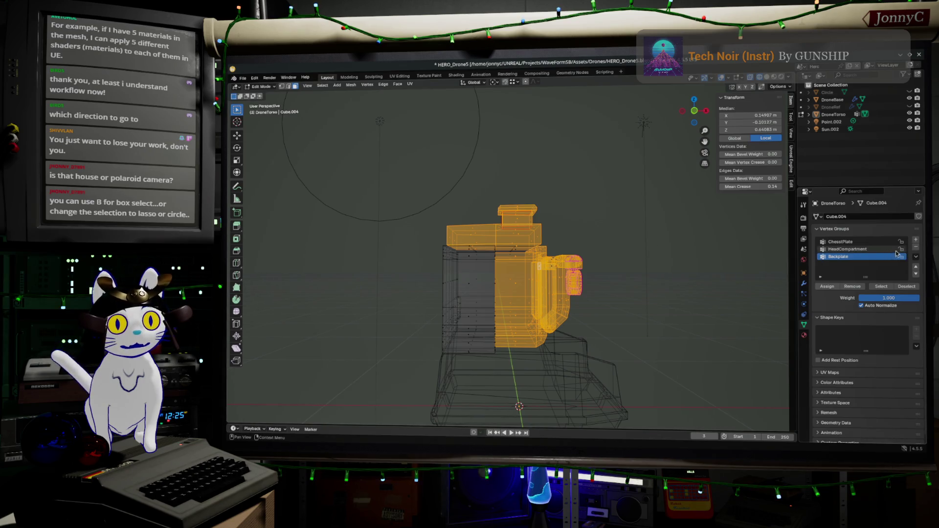
- Deselect the HeadCompartment and ChestPlate vertex groups, leaving only the side arm selected
left_click(877, 250)
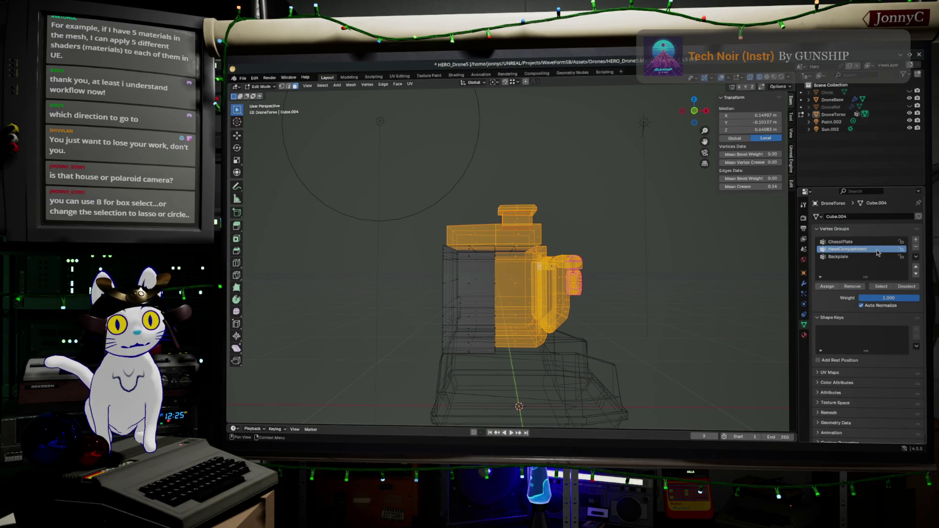
left_click(907, 288)
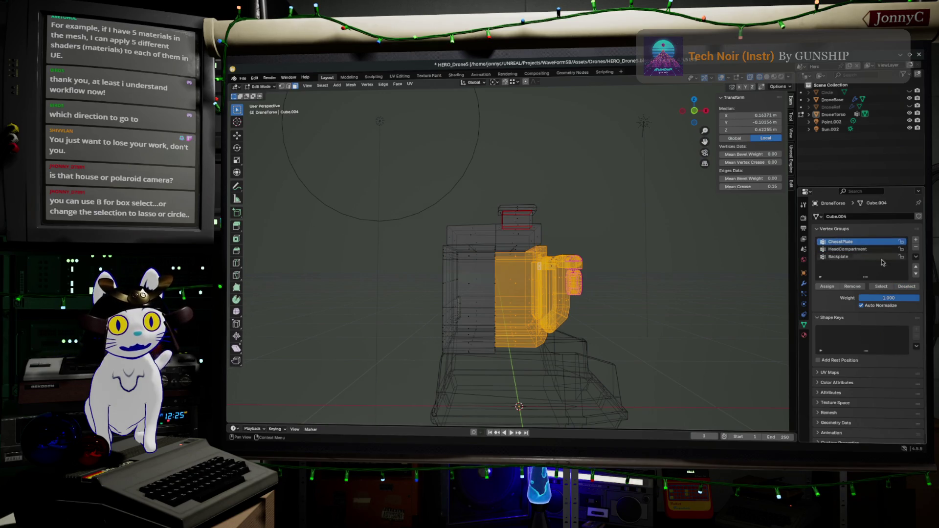
left_click(906, 287)
mouse_move(665, 320)
middle_mouse_down()
mouse_move(638, 324)
mouse_move(682, 311)
mouse_move(624, 298)
mouse_move(657, 302)
middle_mouse_up()
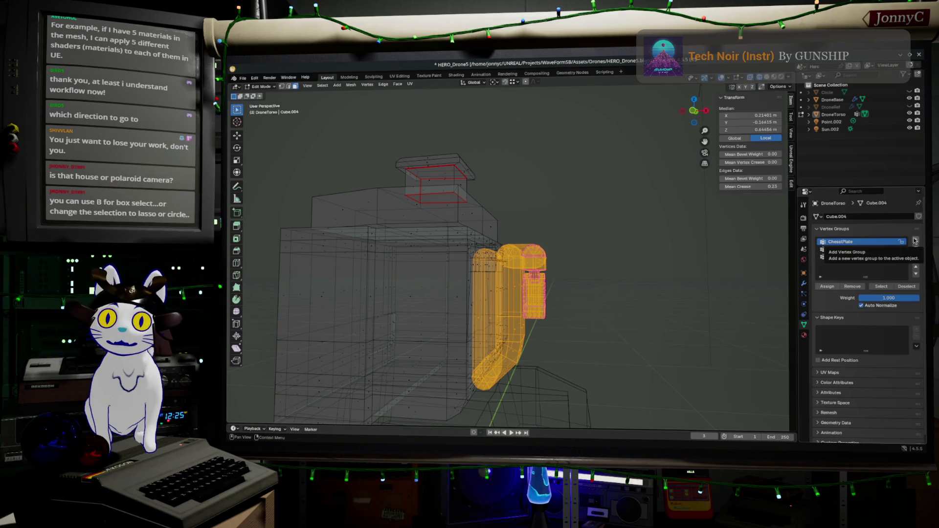
- Add a DroneArm vertex group, then box-select the arm's lower section from front view
left_click(914, 241)
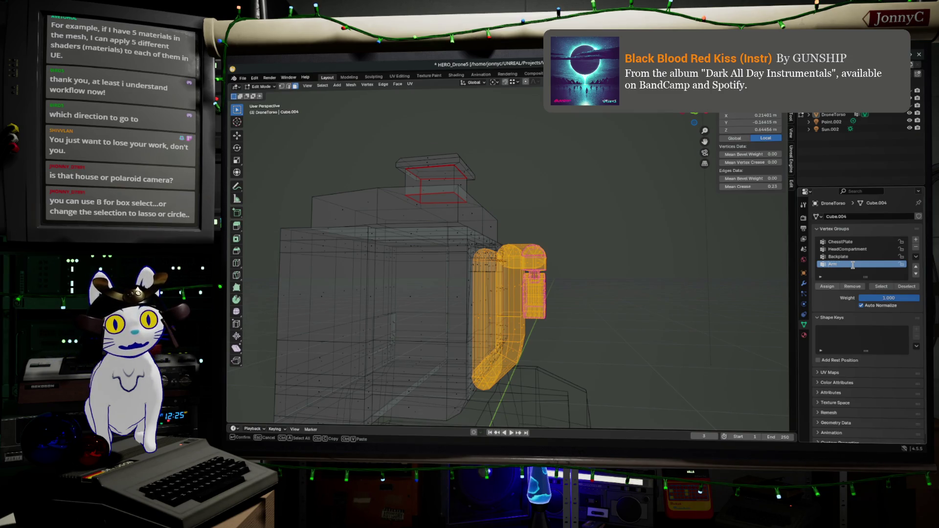
type("Lt")
type("Drone")
key("Return")
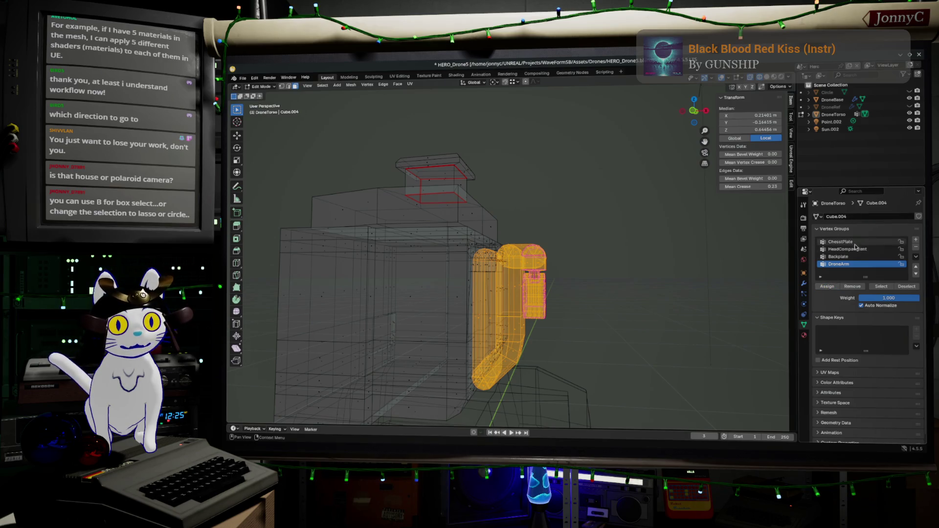
scroll(599, 319, "up", 1)
scroll(600, 319, "up", 1)
scroll(584, 320, "up", 1)
scroll(604, 344, "up", 1)
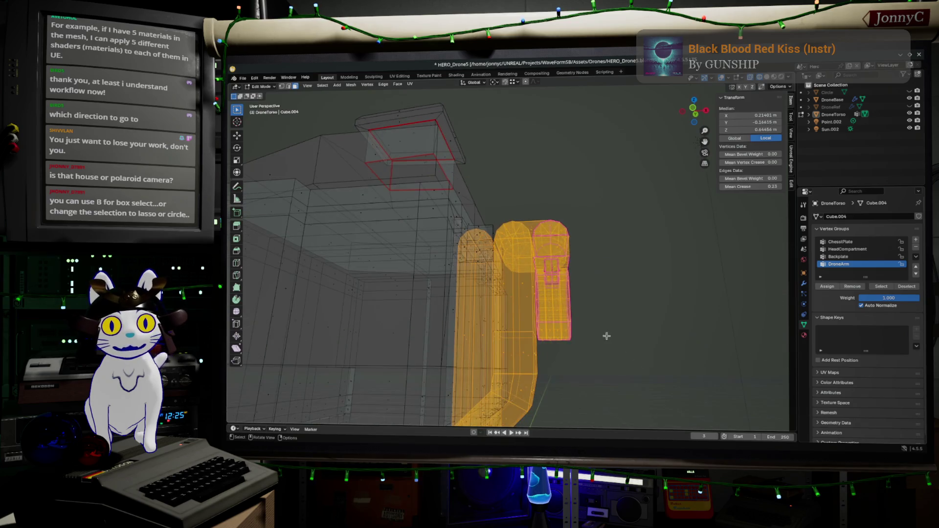
left_click(603, 351)
left_click(695, 96)
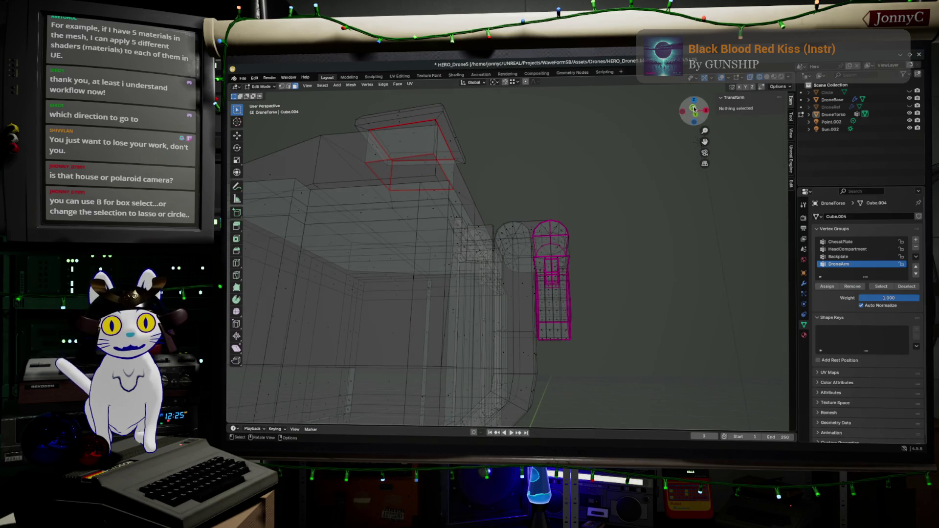
left_click_drag(592, 355, 551, 293)
scroll(608, 301, "up", 1)
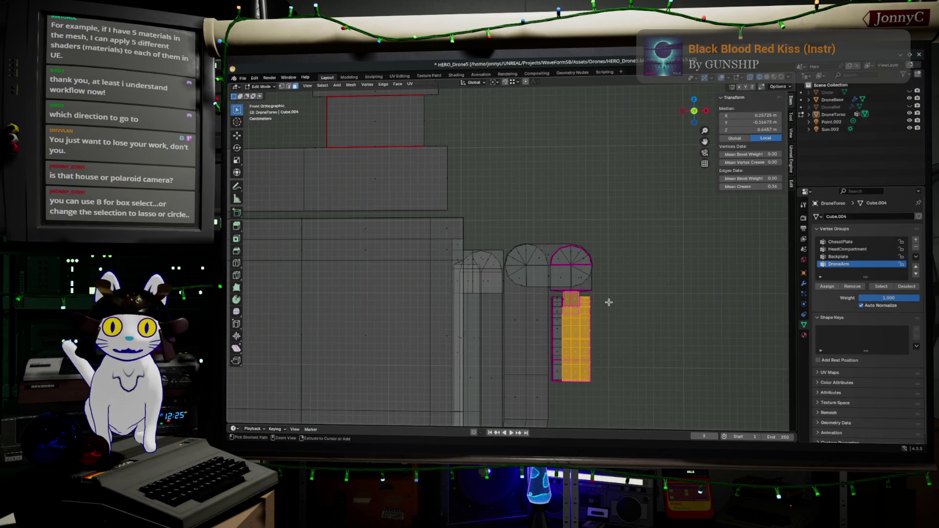
- Grow the selection into the claw and add a vertex group named Claw for it
key("ctrl+KP_Add")
key("ctrl+KP_Add")
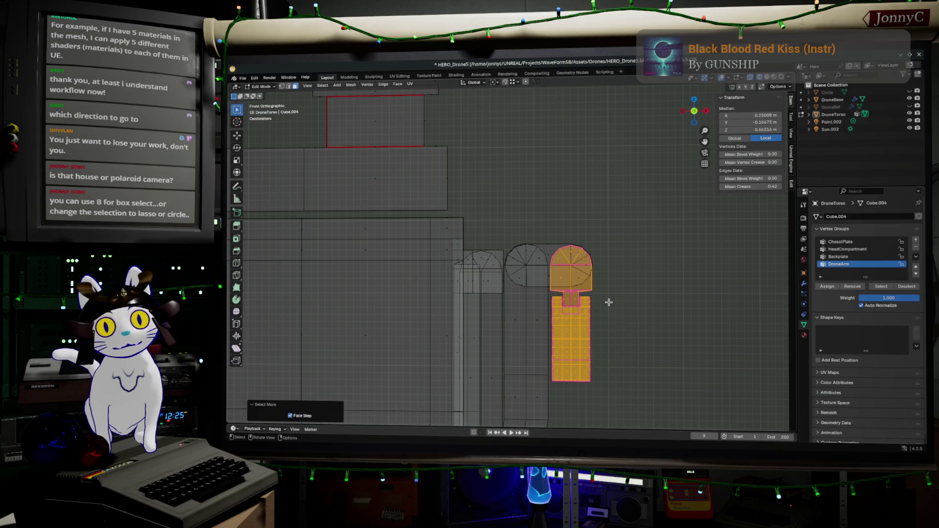
left_click(916, 240)
double_click(850, 271)
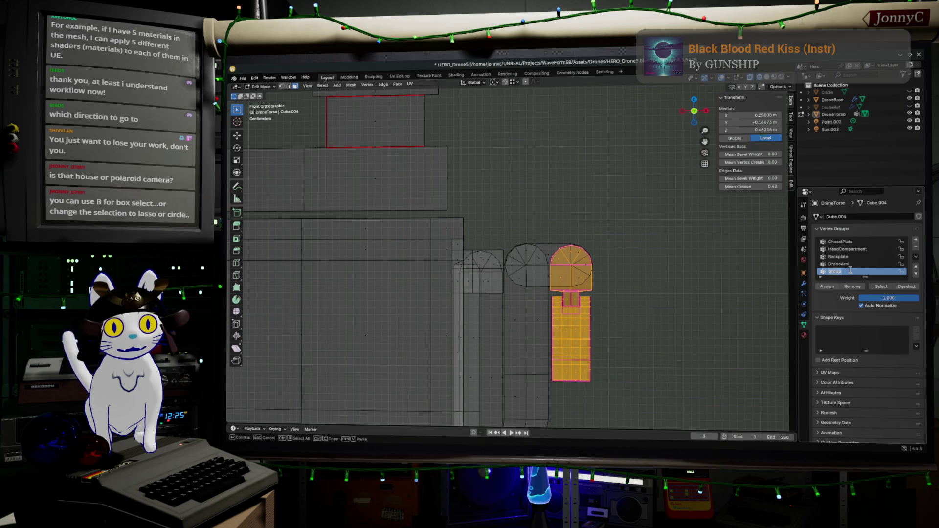
type("Dr")
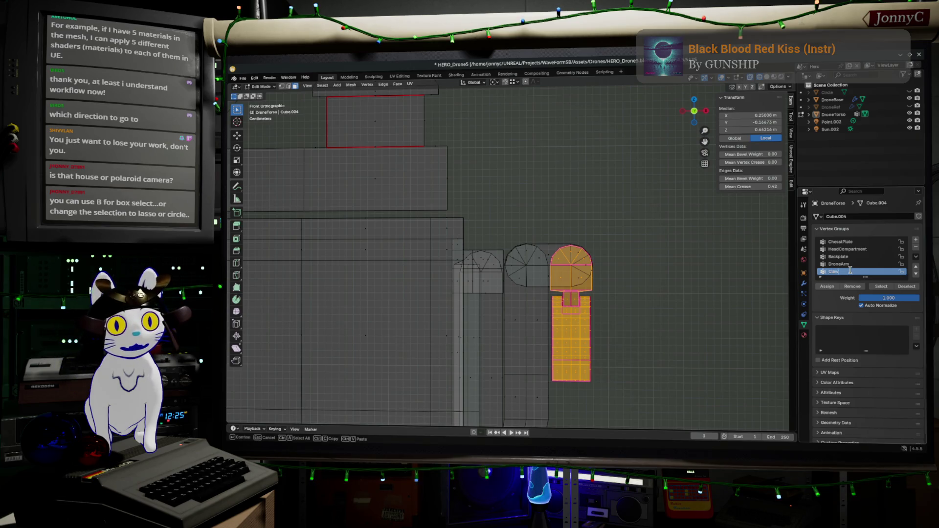
key("Return")
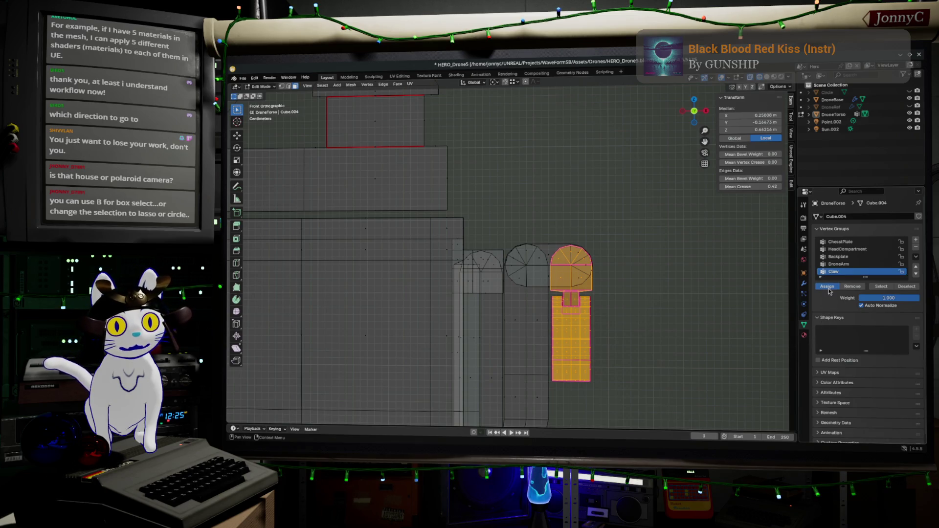
- Clear the claw selection so no torso geometry remains selected
key("alt+a")
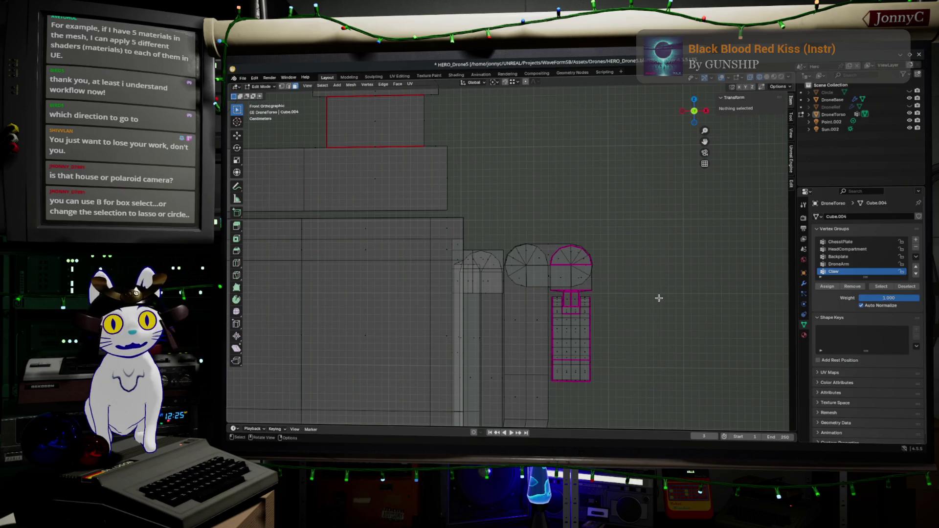
key("a")
key("alt+a")
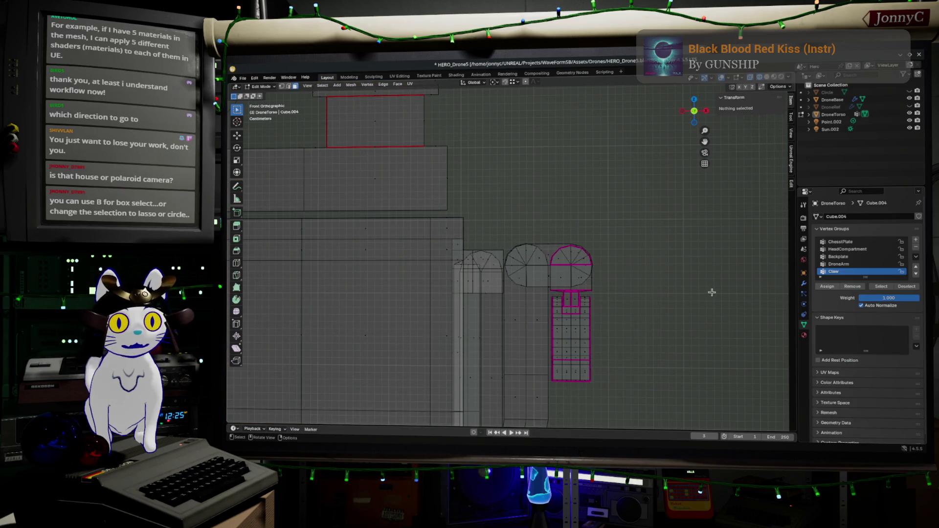
- Review each vertex group's coverage by selecting and deselecting Claw, DroneArm, Backplate, HeadCompartment and ChestPlate
left_click(882, 287)
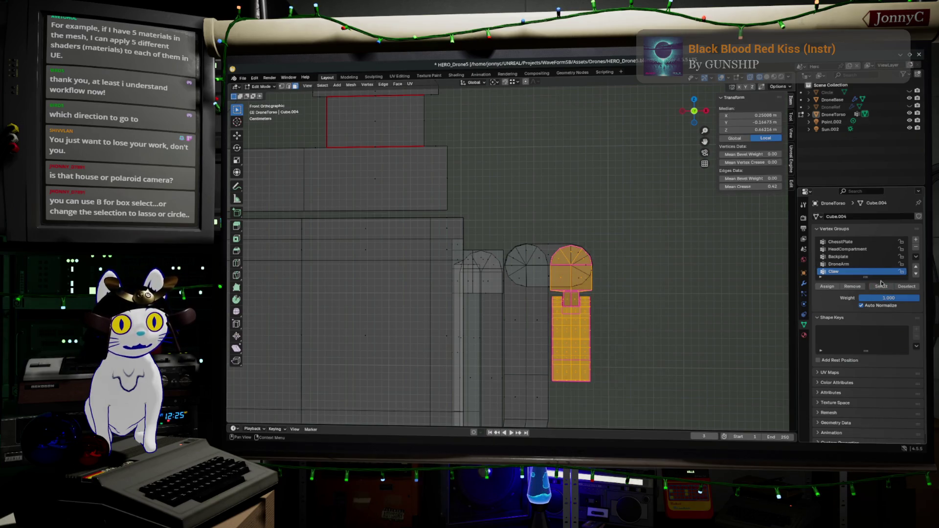
left_click(849, 264)
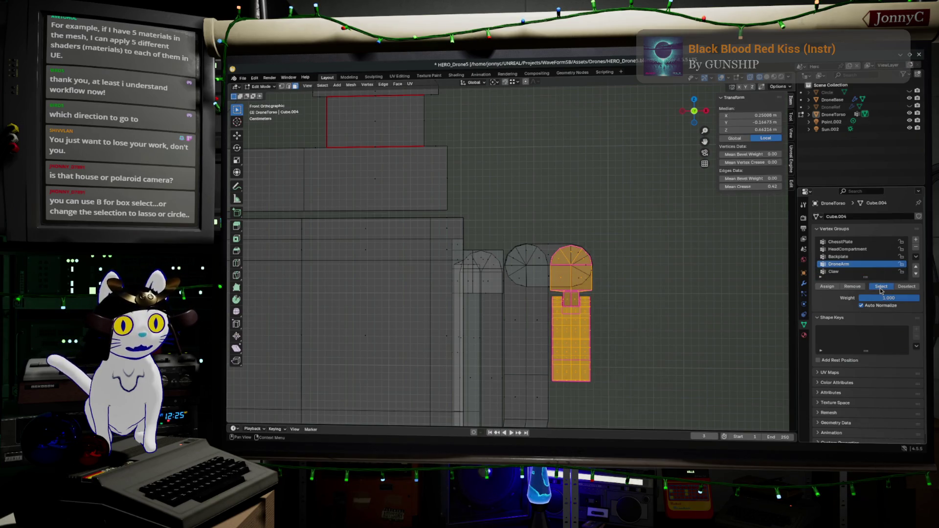
left_click(880, 287)
left_click(874, 271)
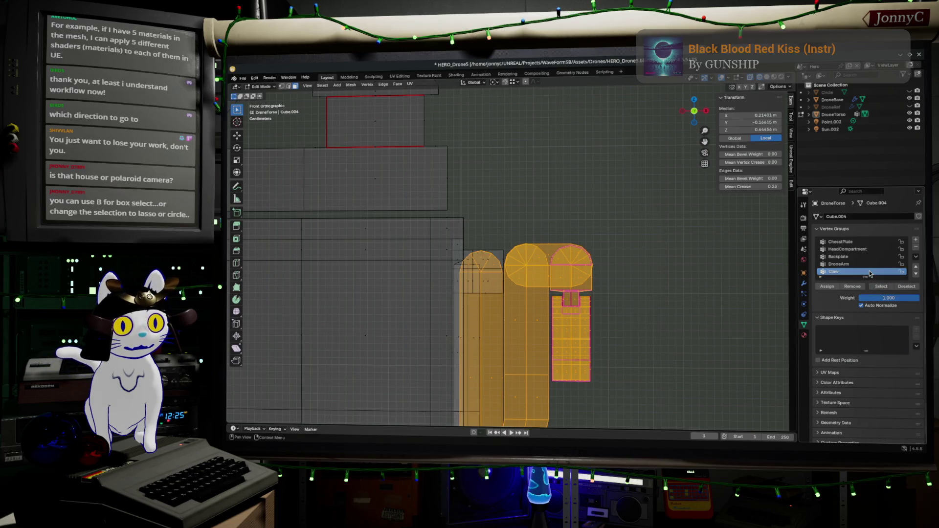
left_click(907, 288)
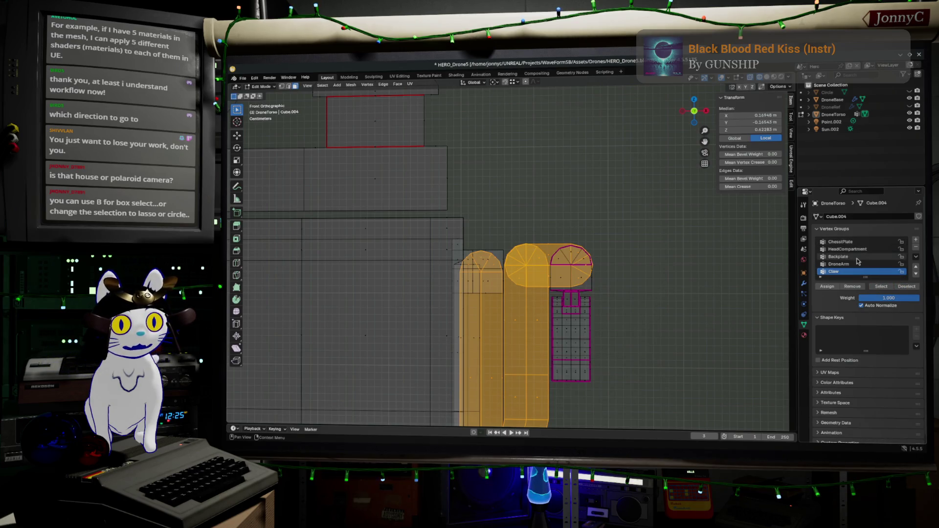
left_click(884, 257)
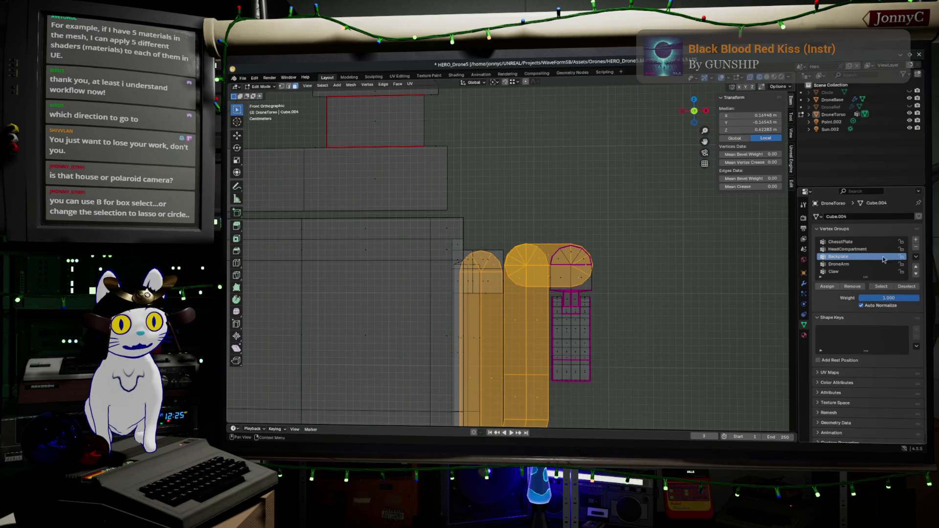
left_click(881, 286)
middle_click_drag(602, 281, 469, 265)
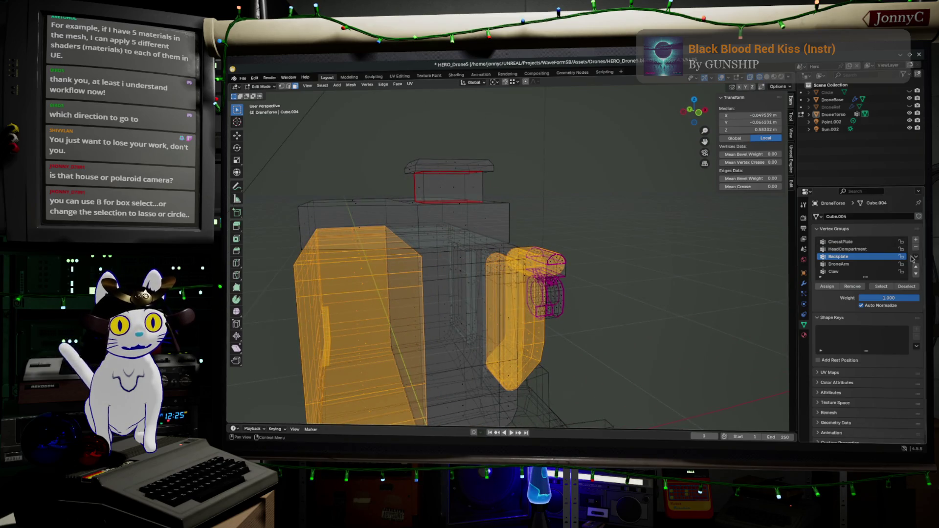
left_click(871, 250)
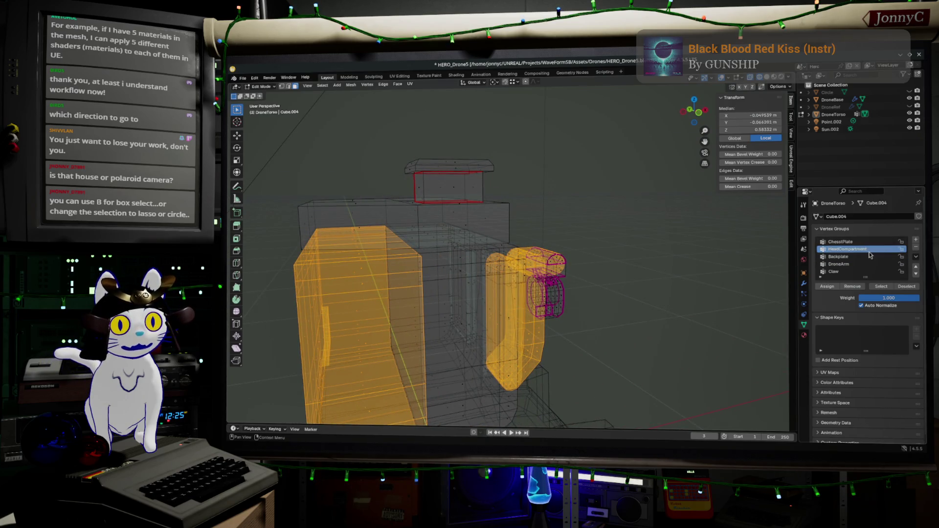
left_click(877, 286)
left_click(843, 241)
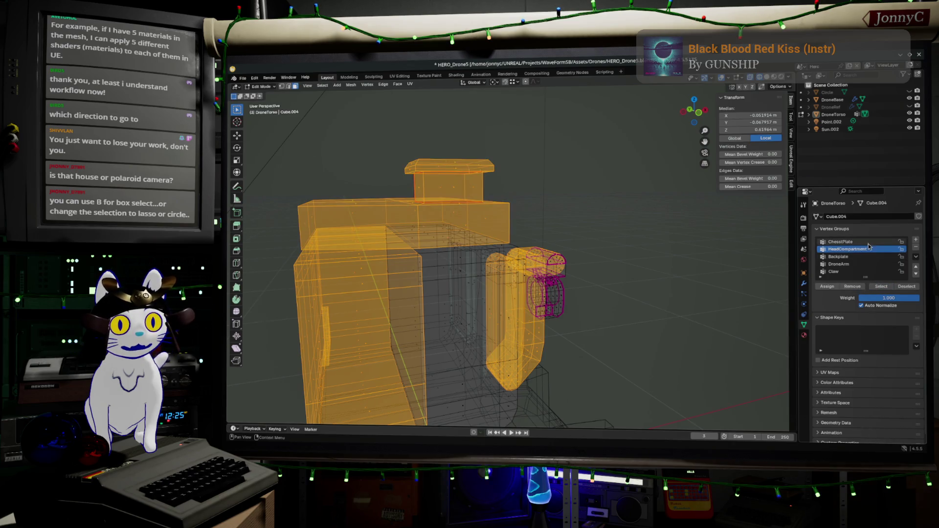
left_click(883, 287)
left_click(907, 287)
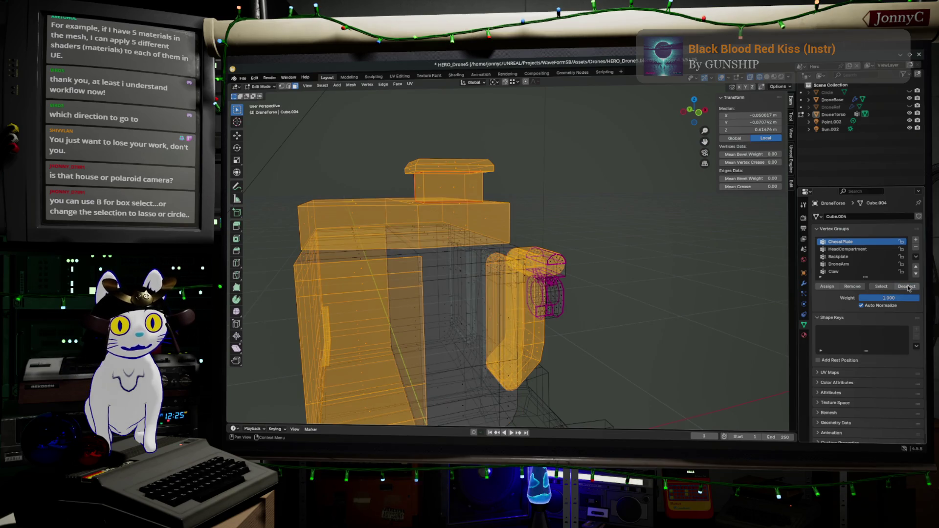
scroll(579, 259, "up", 2)
scroll(580, 259, "up", 2)
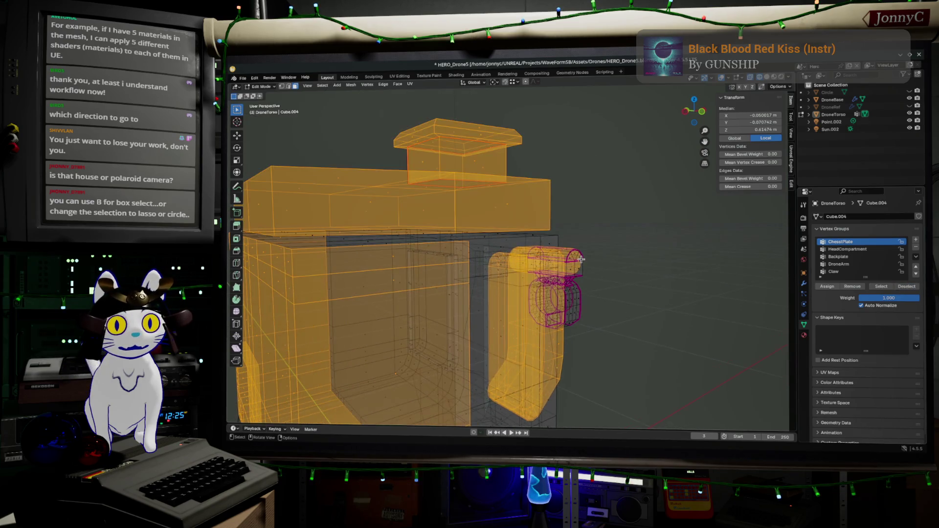
- Shortest-path select the extra side columns and bottom row of faces around the Backplate selection
mouse_move(546, 259)
middle_mouse_down()
mouse_move(397, 256)
mouse_move(372, 219)
mouse_move(356, 215)
middle_mouse_up()
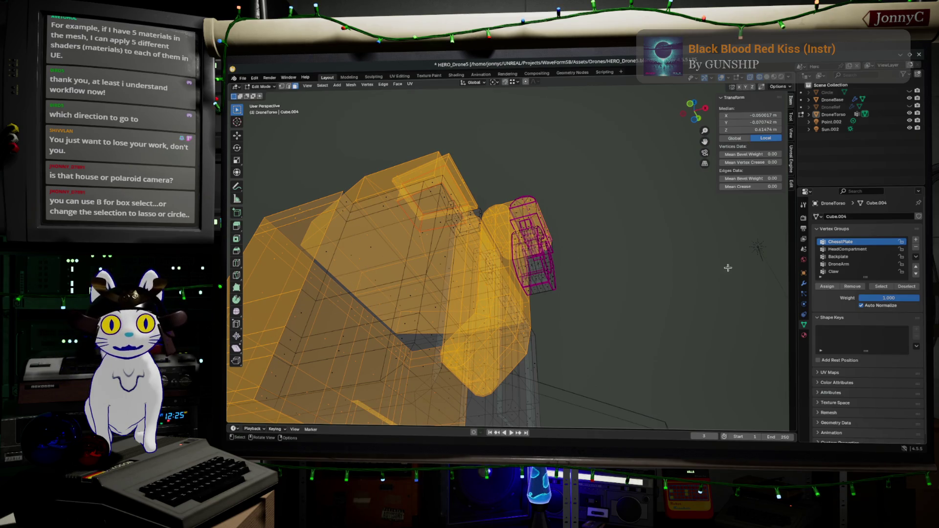
left_click(377, 301)
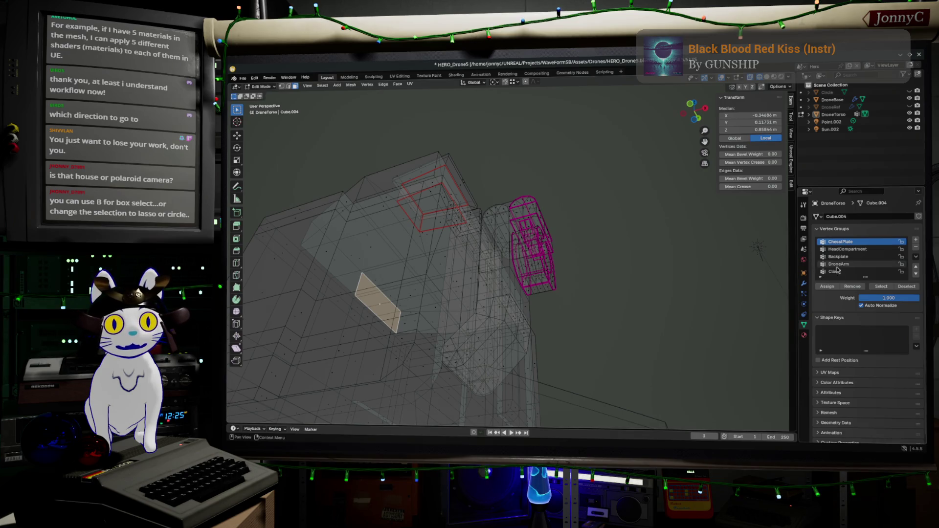
left_click(877, 259)
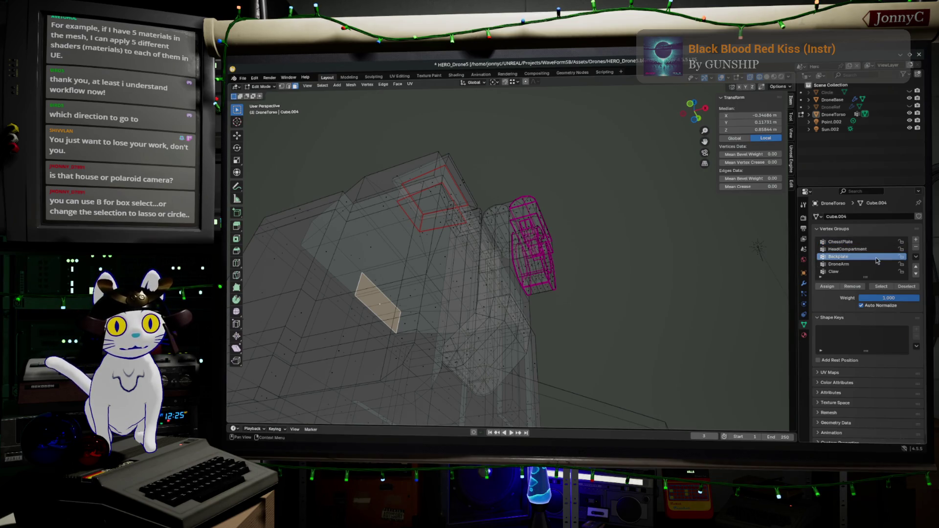
left_click(880, 287)
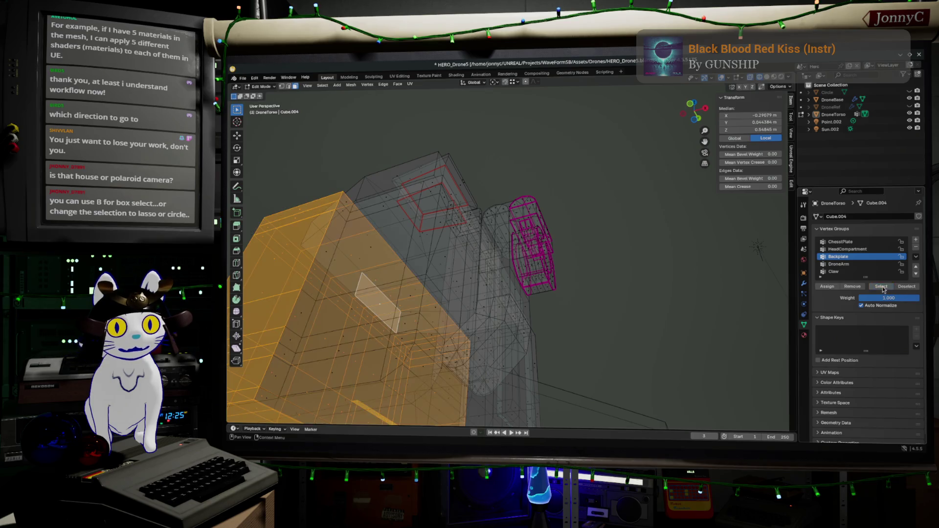
mouse_move(536, 281)
middle_mouse_down()
mouse_move(534, 223)
mouse_move(416, 356)
middle_mouse_up()
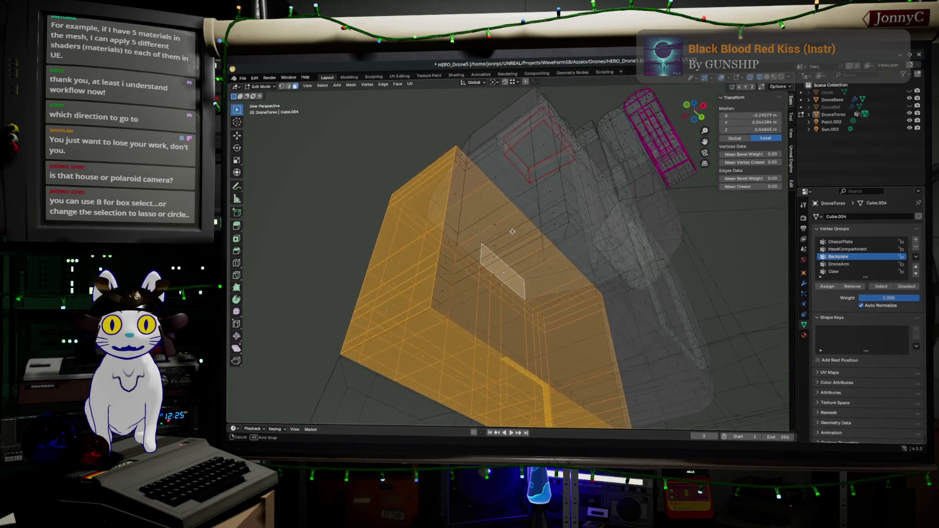
left_click(411, 367, "shift")
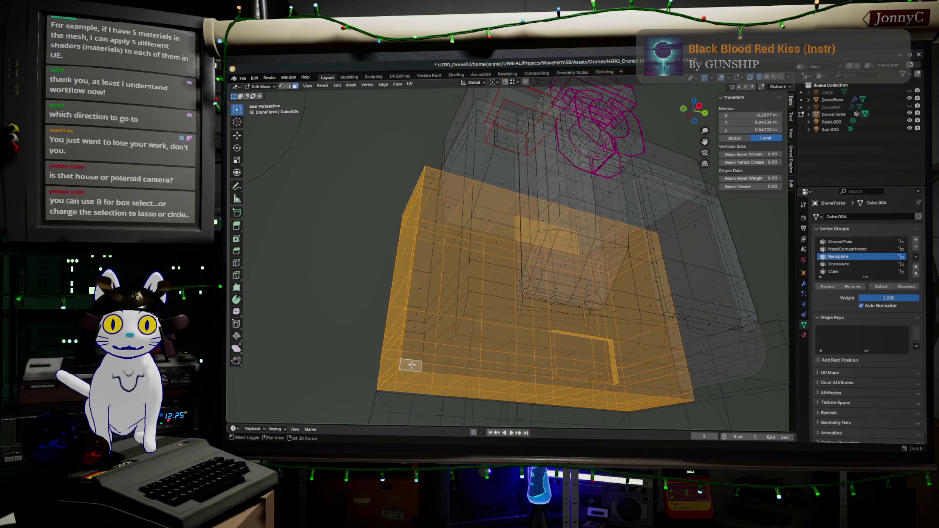
left_click(438, 173, "ctrl")
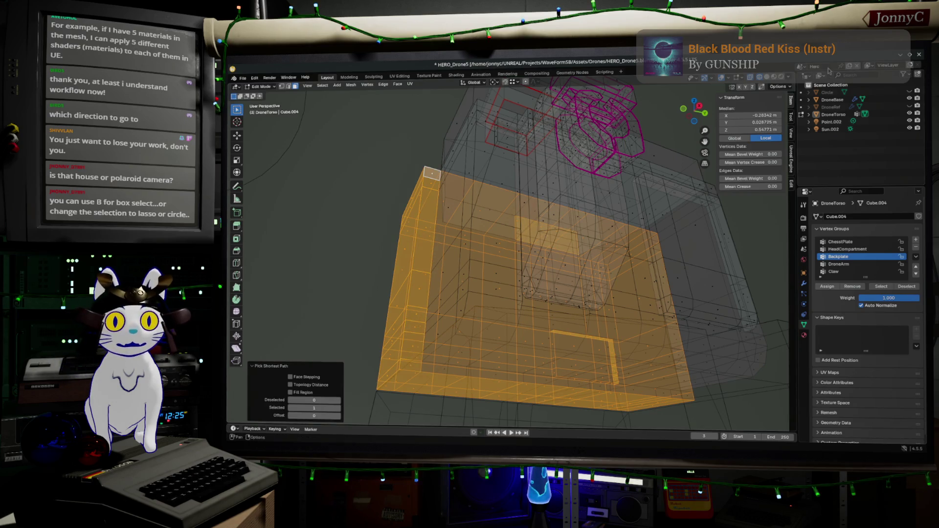
middle_click_drag(433, 174, 572, 257)
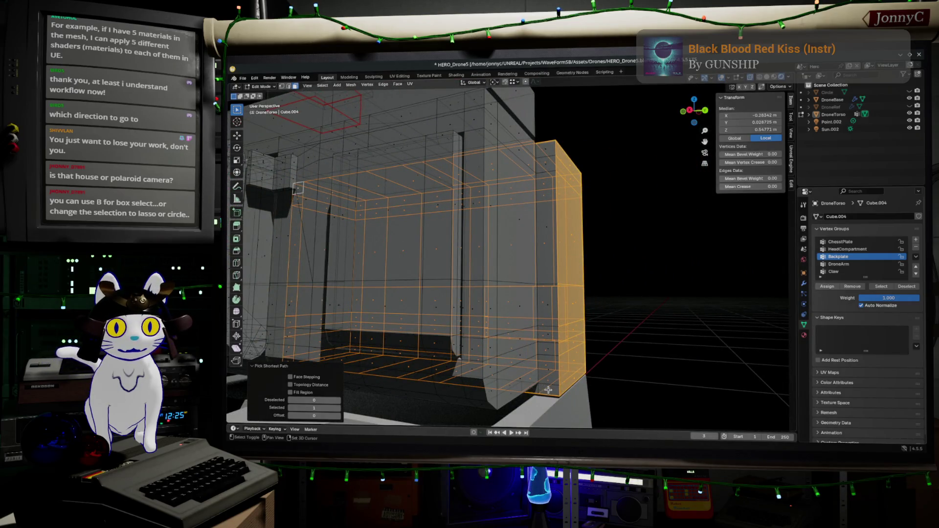
left_click(548, 390, "shift")
left_click(551, 144, "ctrl")
middle_click_drag(551, 144, 555, 324)
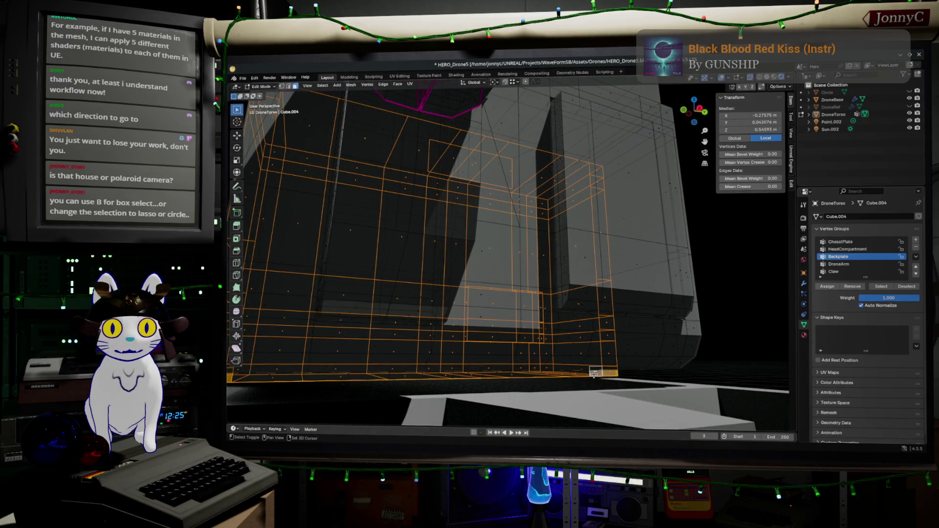
middle_click_drag(507, 378, 521, 379)
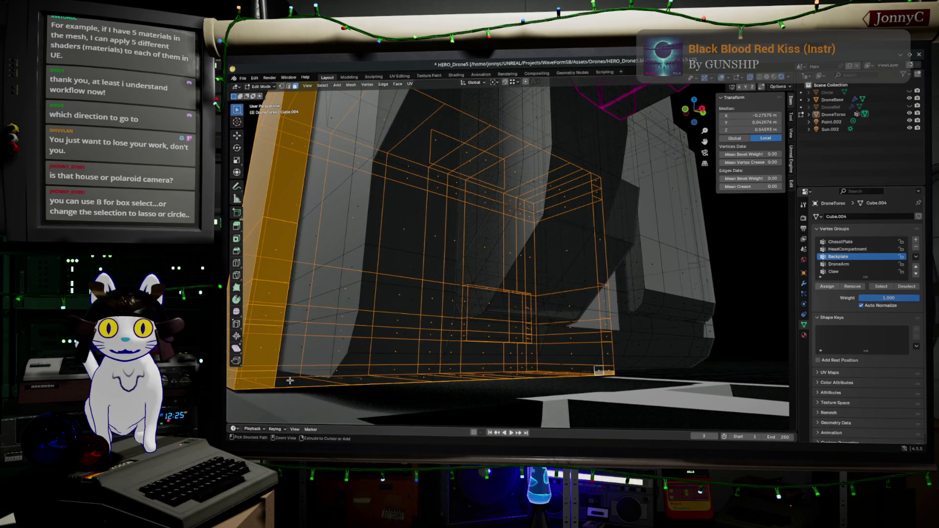
left_click(602, 371, "ctrl")
middle_click_drag(630, 351, 778, 316)
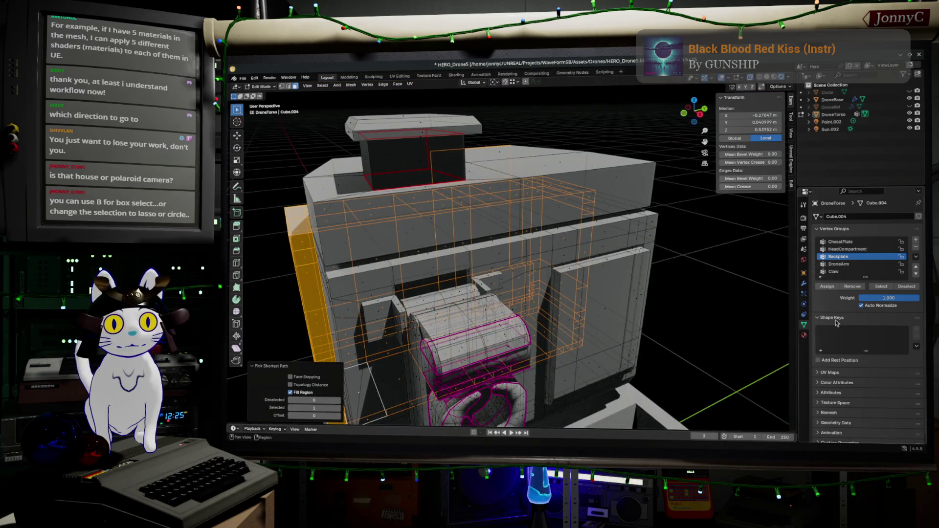
- Assign the selected faces to the Backplate group and return to object mode
left_click(827, 288)
mouse_move(697, 316)
middle_mouse_down()
mouse_move(551, 312)
mouse_move(572, 311)
middle_mouse_up()
key("Tab")
scroll(571, 310, "up", 2)
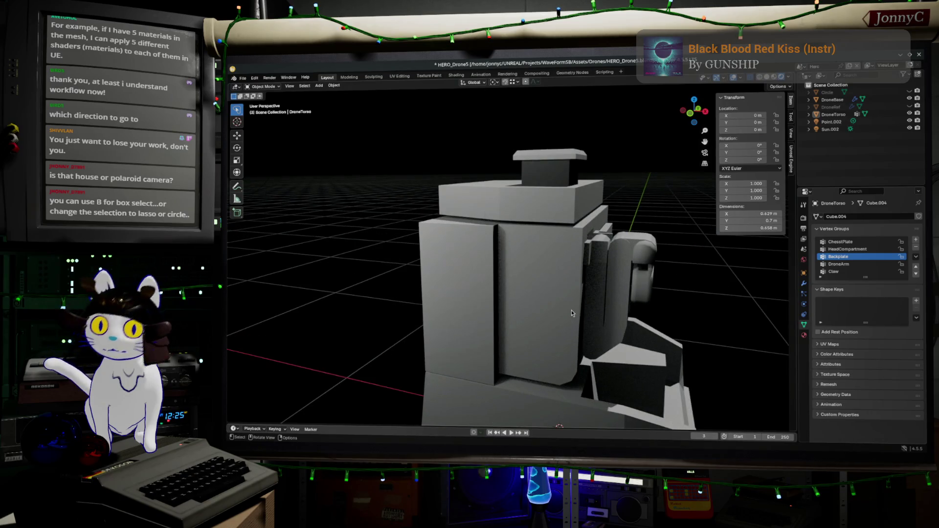
- Inspect the drone from several angles, then re-enter mesh editing with all torso geometry selected
middle_click_drag(628, 322, 580, 264)
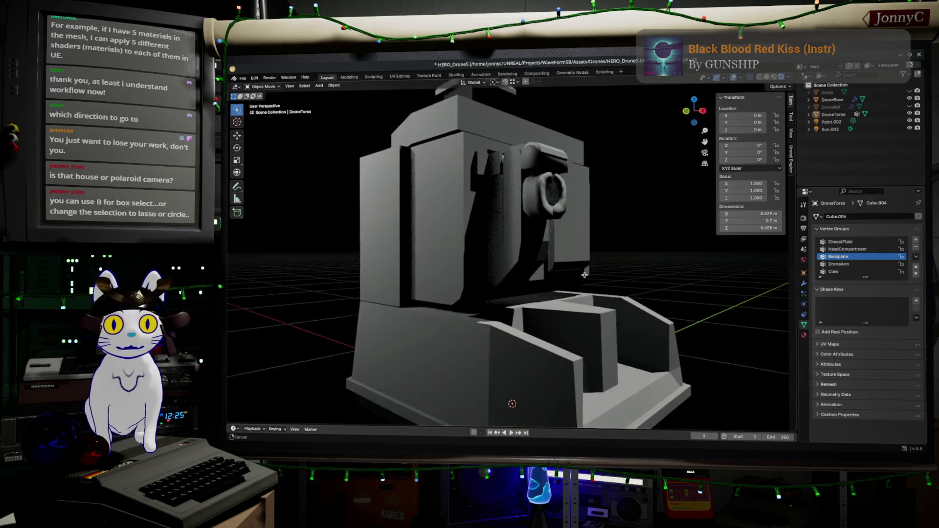
middle_click_drag(573, 218, 572, 245)
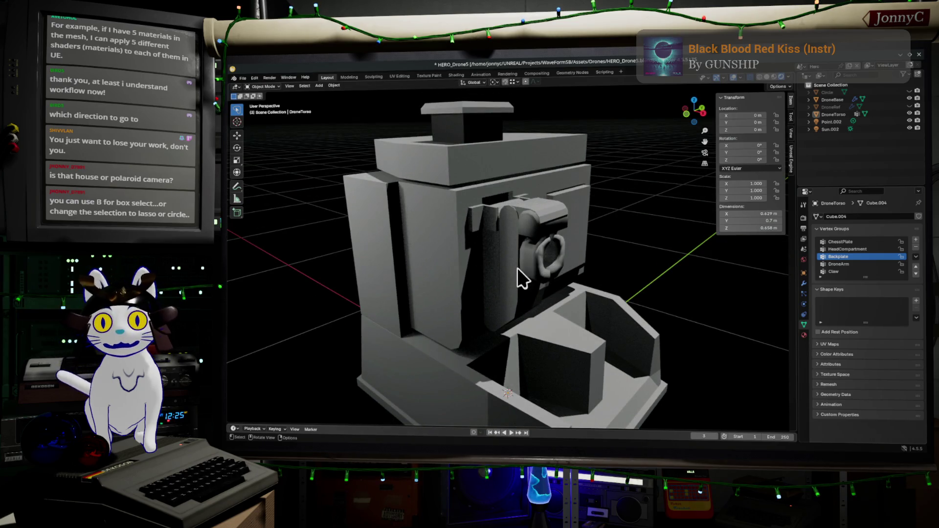
scroll(542, 275, "up", 3)
middle_click_drag(542, 275, 529, 273)
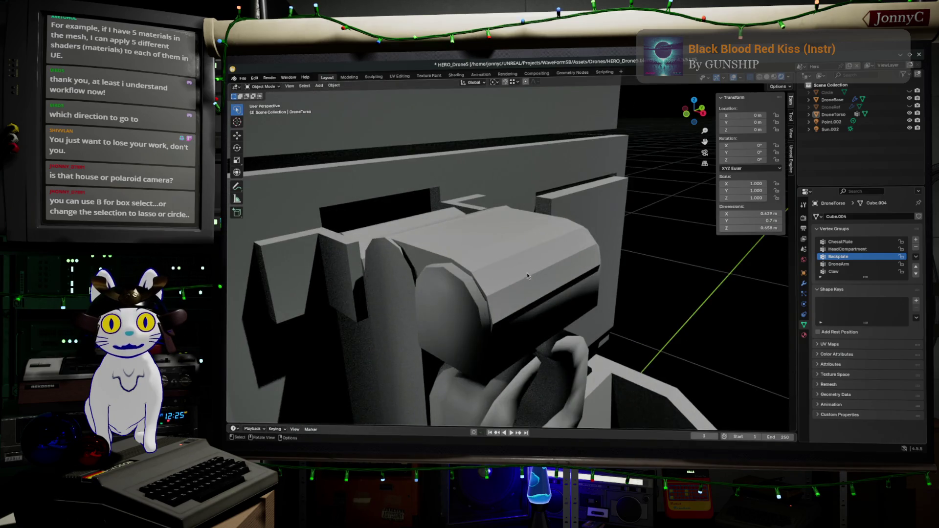
key("Tab")
scroll(545, 259, "down", 5)
key("a")
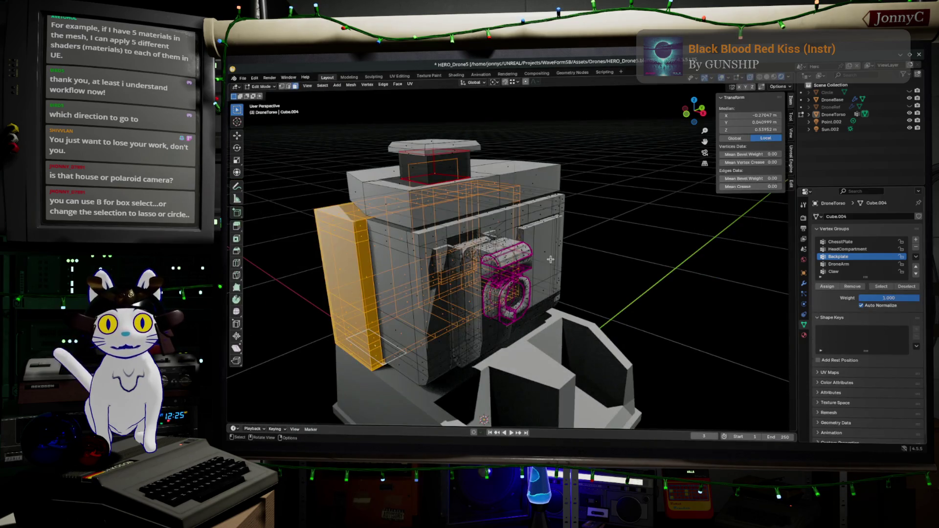
- Browse the Edge and Face menus without applying anything, then clear the selection and toggle edit mode
left_click(383, 84)
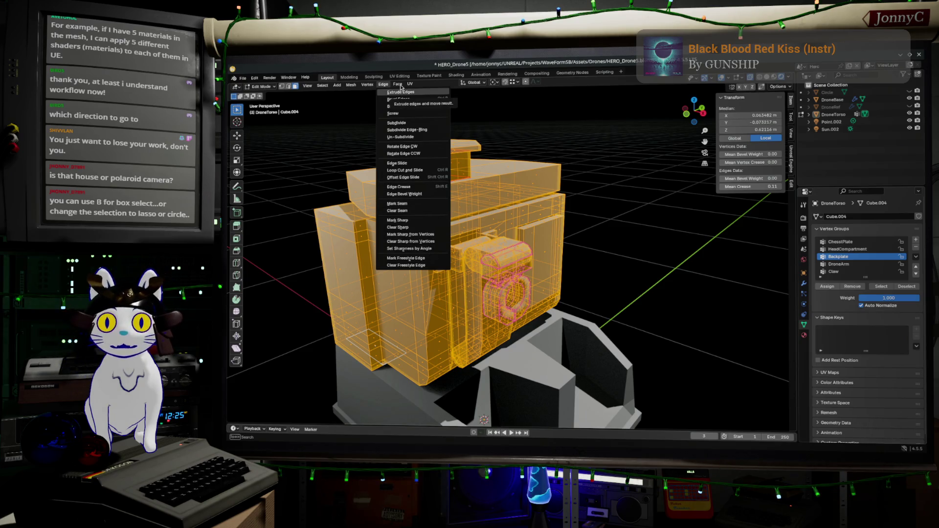
key("Escape")
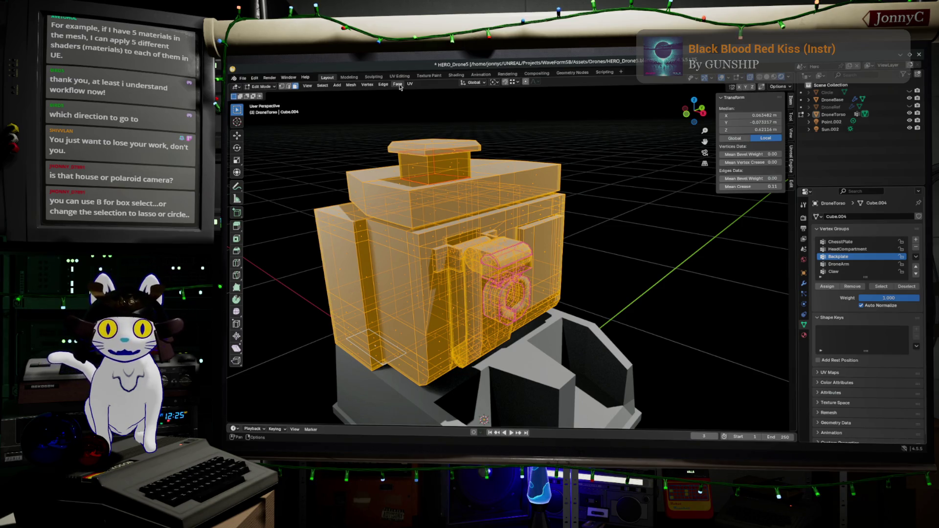
left_click(393, 90)
mouse_move(397, 84)
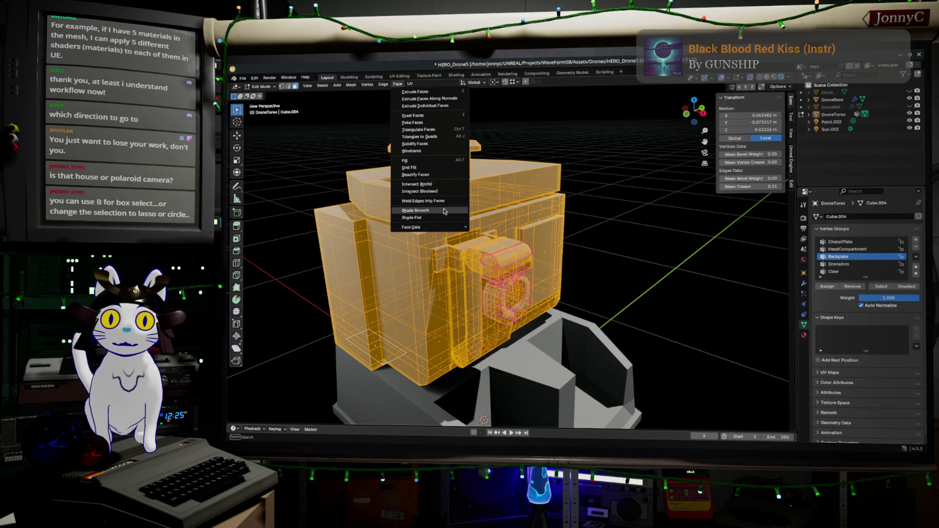
key("Escape")
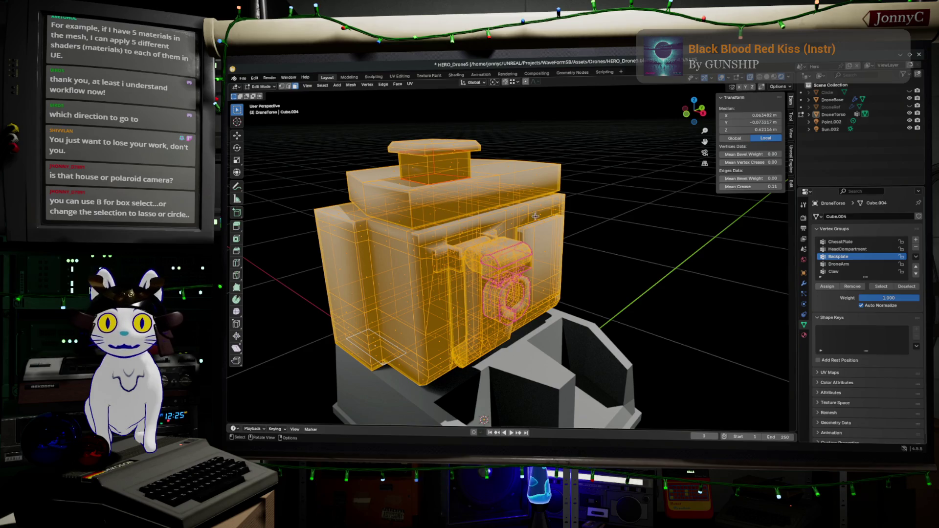
key("alt+a")
key("Tab")
mouse_move(547, 251)
middle_mouse_down()
mouse_move(429, 238)
mouse_move(488, 229)
middle_mouse_up()
key("Tab")
scroll(472, 236, "up", 4)
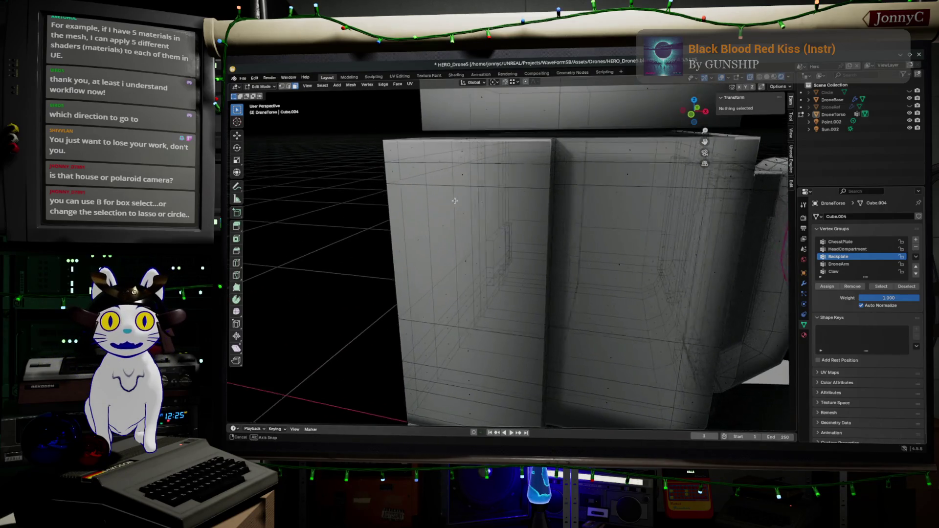
scroll(471, 196, "down", 5)
- Loop-select around the upper torso, then settle on a single edge of the upper block in front view
mouse_move(470, 197)
middle_mouse_down()
mouse_move(480, 214)
mouse_move(468, 210)
middle_mouse_up()
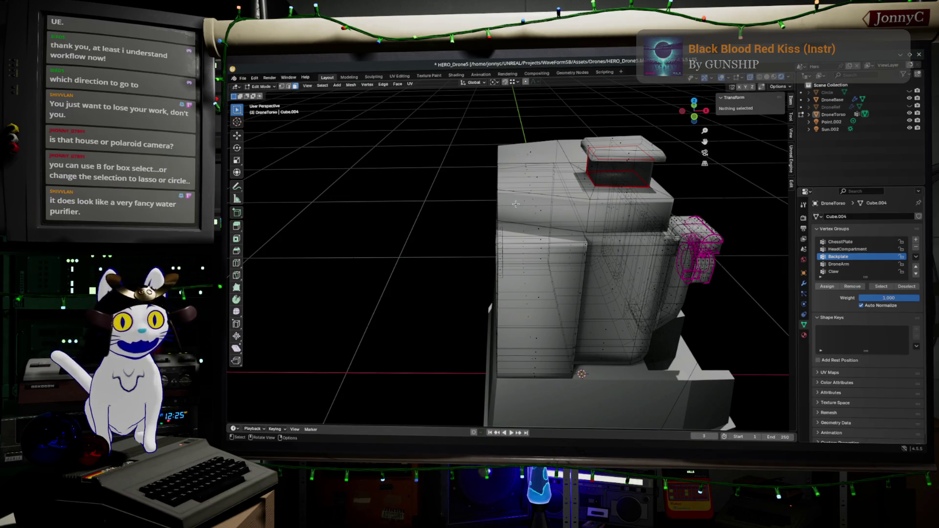
key("alt")
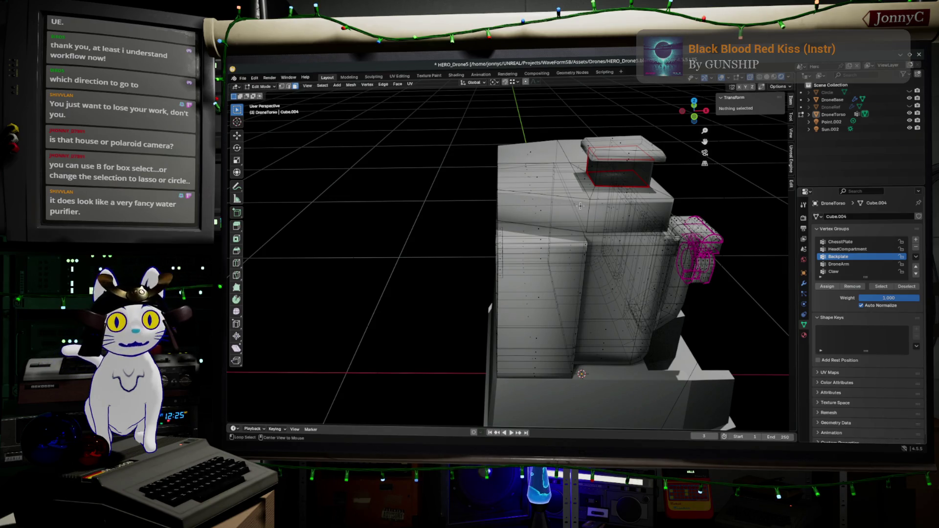
left_click(585, 210, "alt")
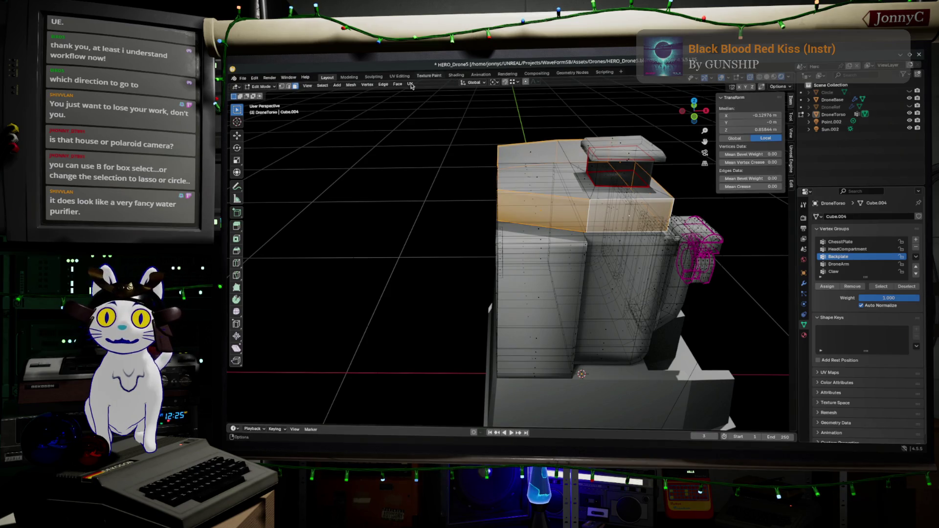
left_click(292, 87)
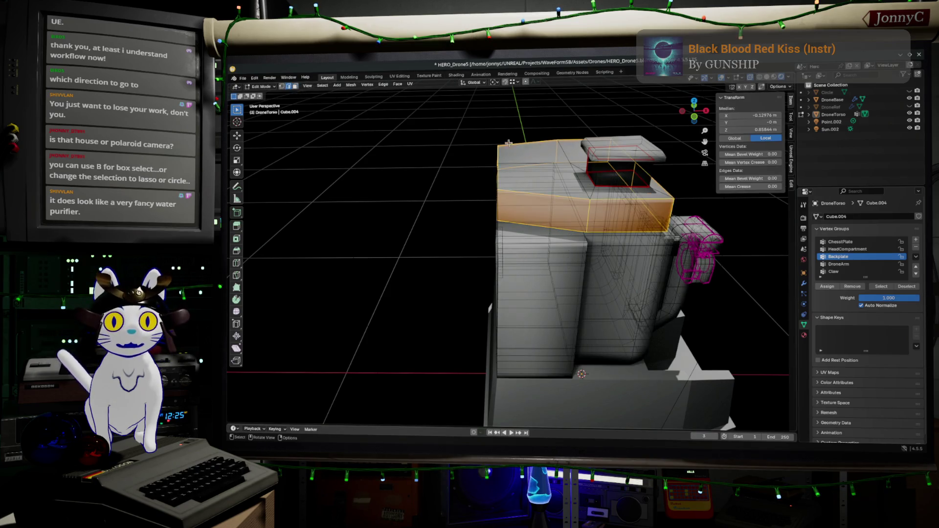
left_click(575, 178, "alt")
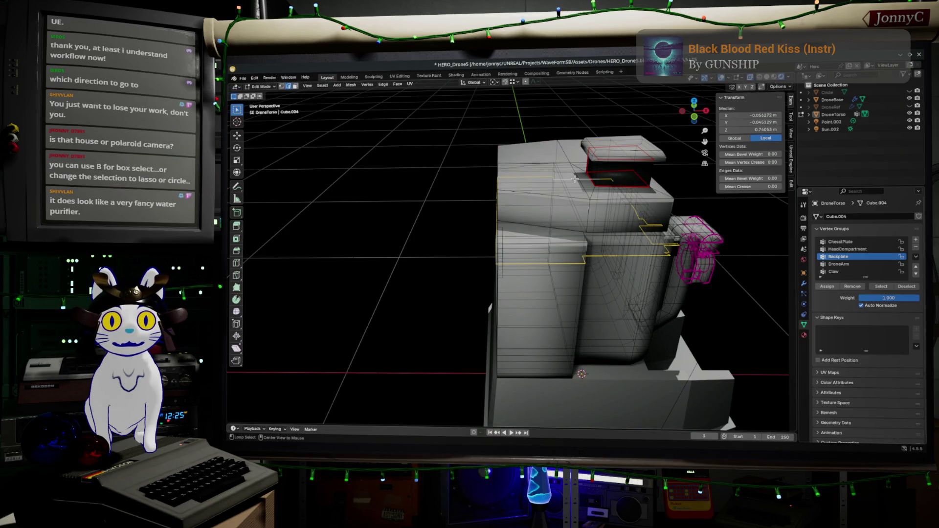
left_click(568, 156)
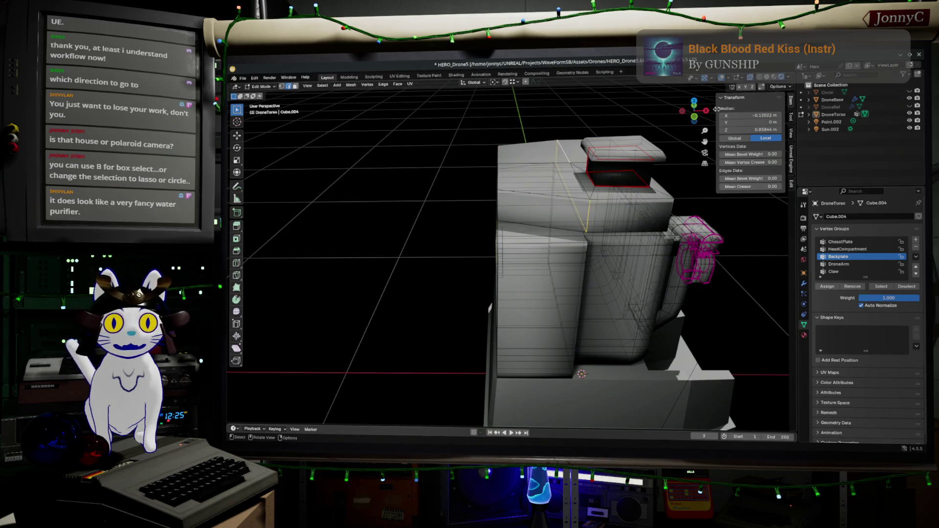
key("KP_1")
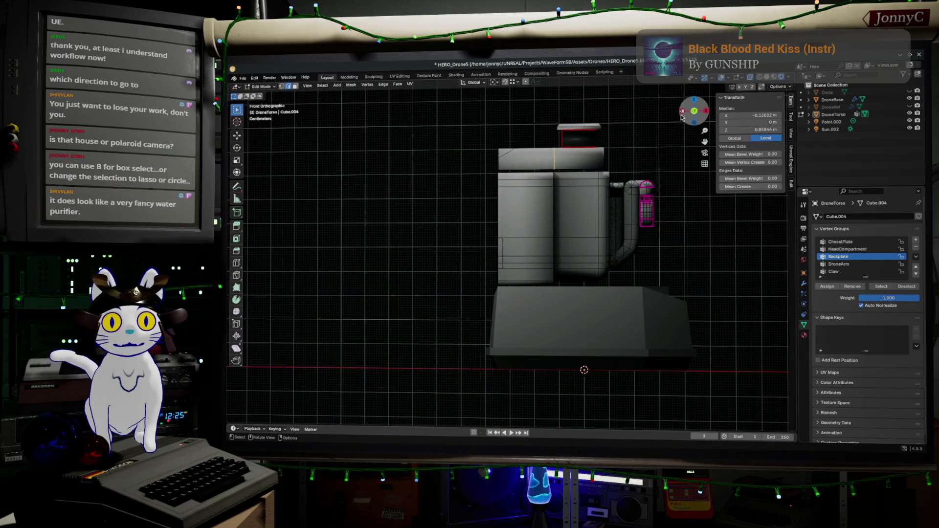
- Move the selected edge along the X axis from top view
left_click(693, 101)
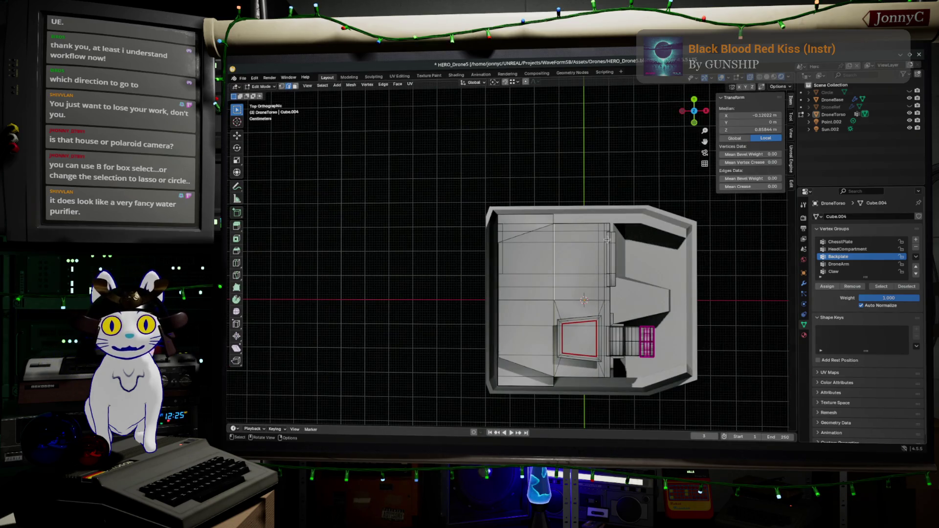
scroll(582, 288, "up", 1)
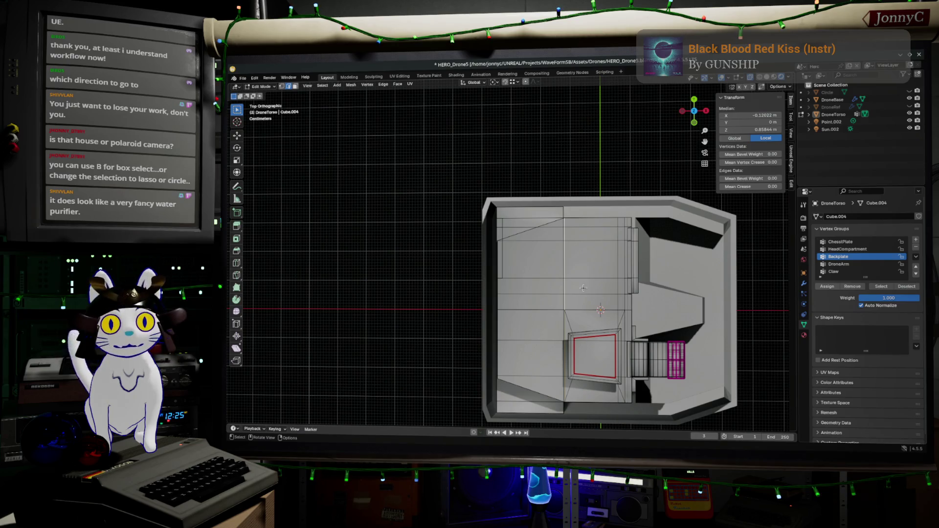
key("g")
key("x")
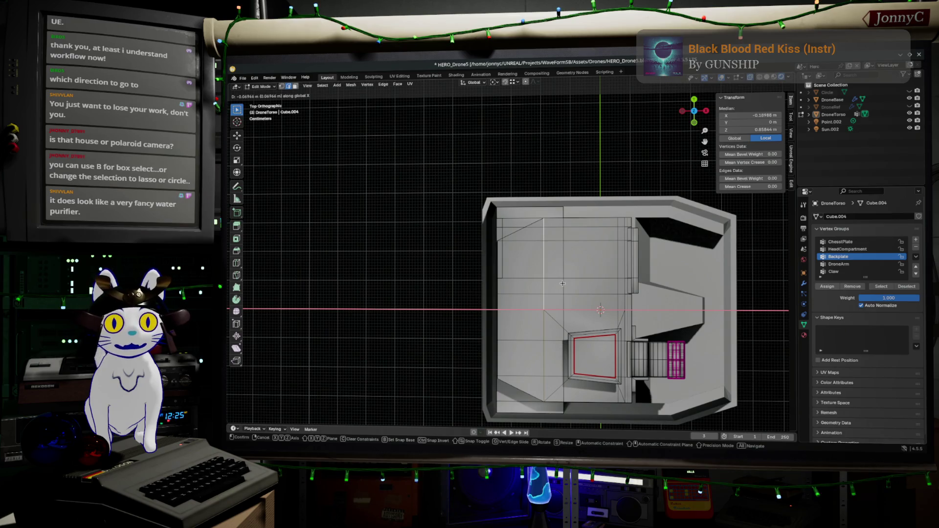
left_click(562, 284)
middle_click_drag(563, 283, 522, 194)
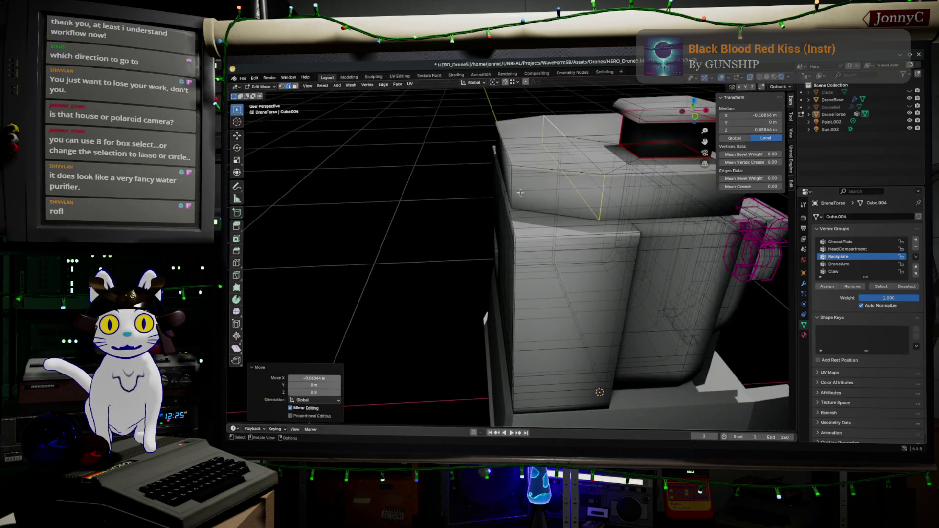
- Select neighbouring edges on the upper block and slide them along it from front view
left_click(506, 145)
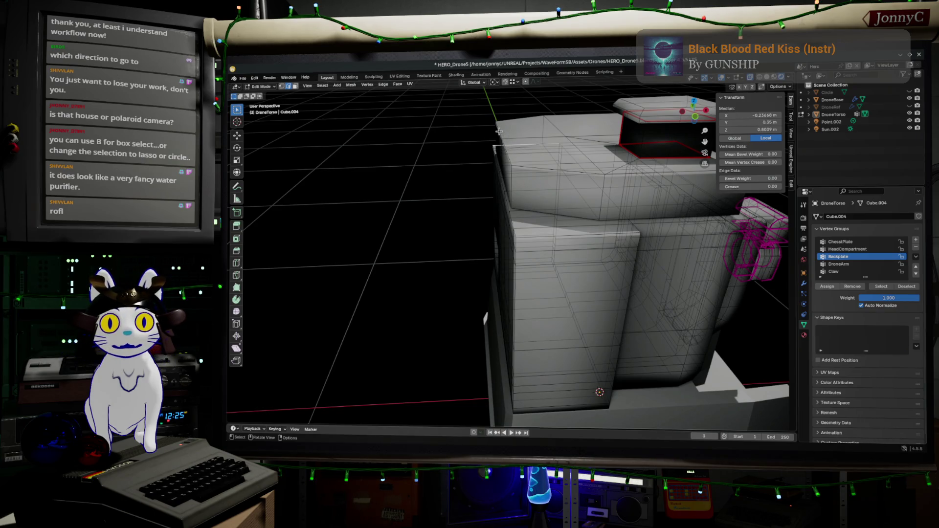
left_click(618, 98, "alt")
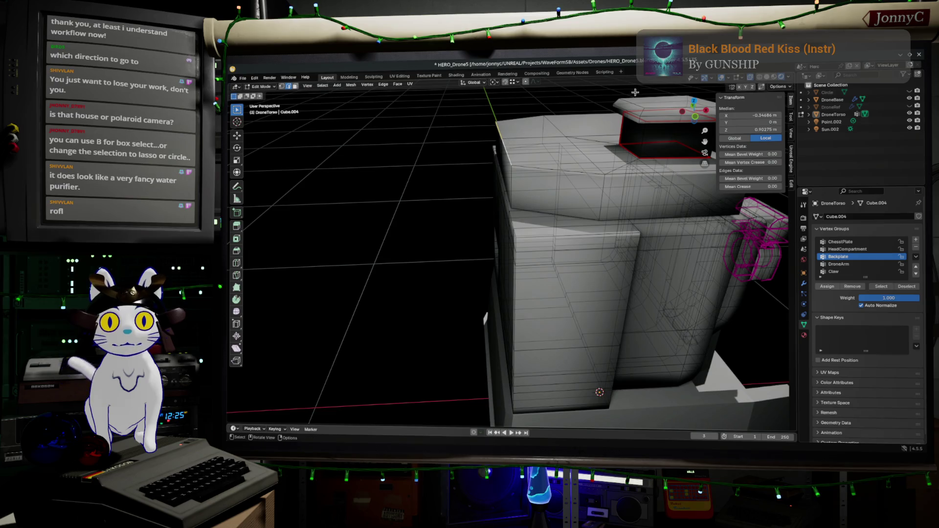
key("KP_1")
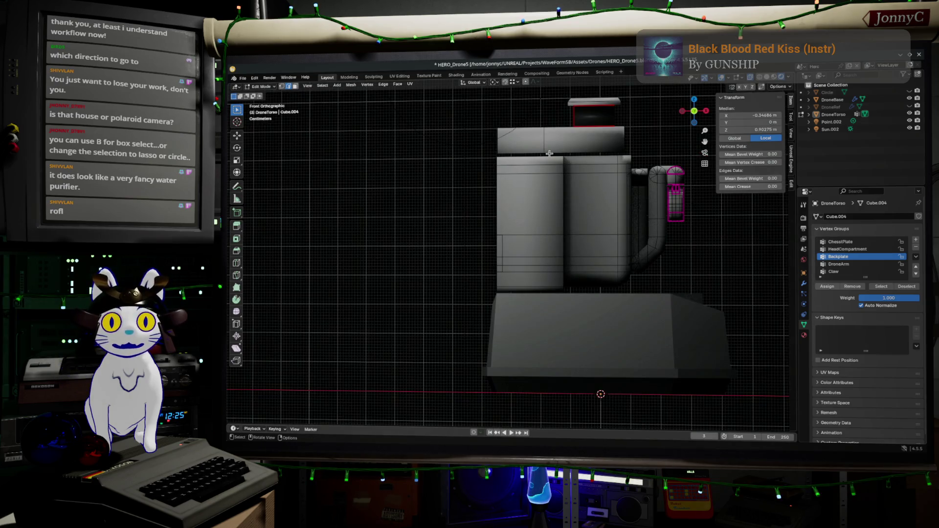
key("g")
key("g")
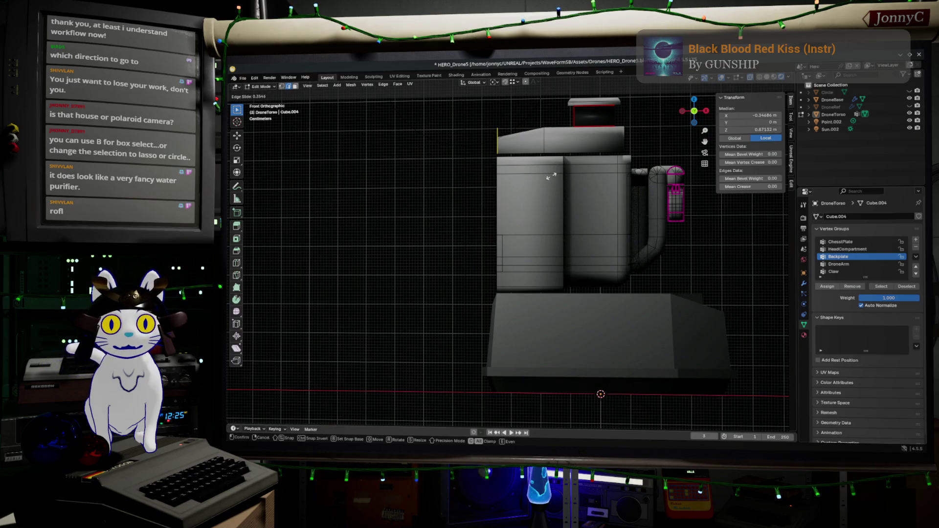
left_click(552, 178)
scroll(552, 178, "up", 2)
- Check the result in object mode from a few angles and return to mesh editing
middle_click_drag(552, 179, 576, 232)
key("Tab")
scroll(576, 232, "down", 2)
mouse_move(630, 242)
middle_mouse_down()
mouse_move(543, 250)
mouse_move(489, 238)
mouse_move(613, 254)
middle_mouse_up()
scroll(543, 250, "up", 2)
scroll(543, 249, "up", 2)
scroll(488, 237, "up", 2)
key("Tab")
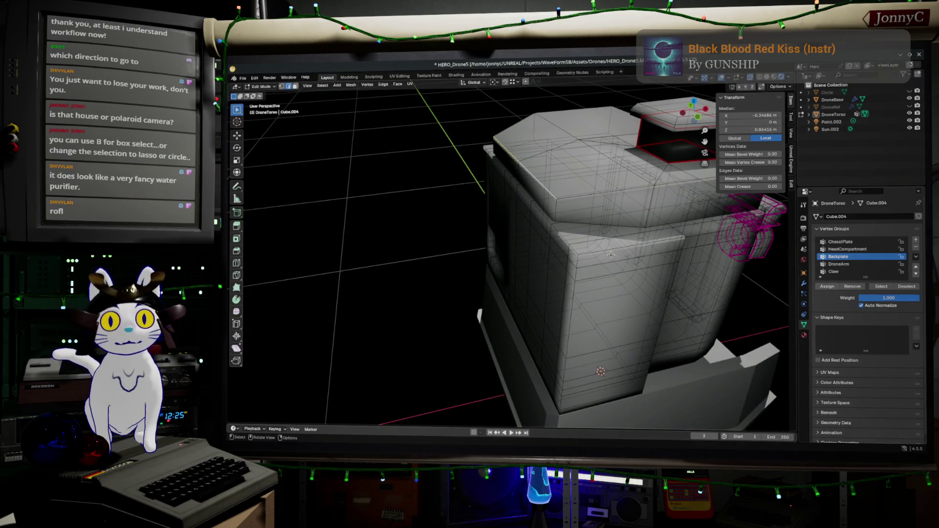
middle_click_drag(607, 252, 575, 150)
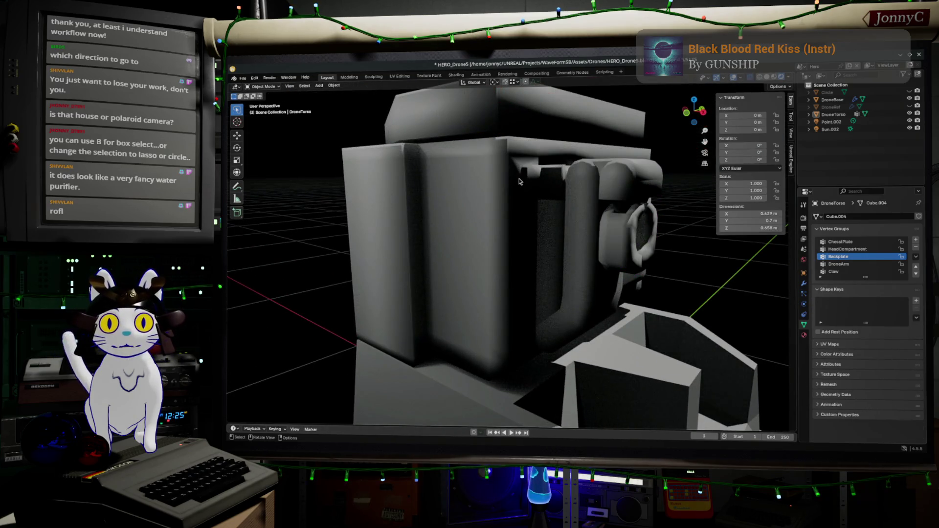
- Glance over the torso, then switch windows to the AFFiNE HERO robot reference notes
middle_click_drag(524, 196, 432, 181)
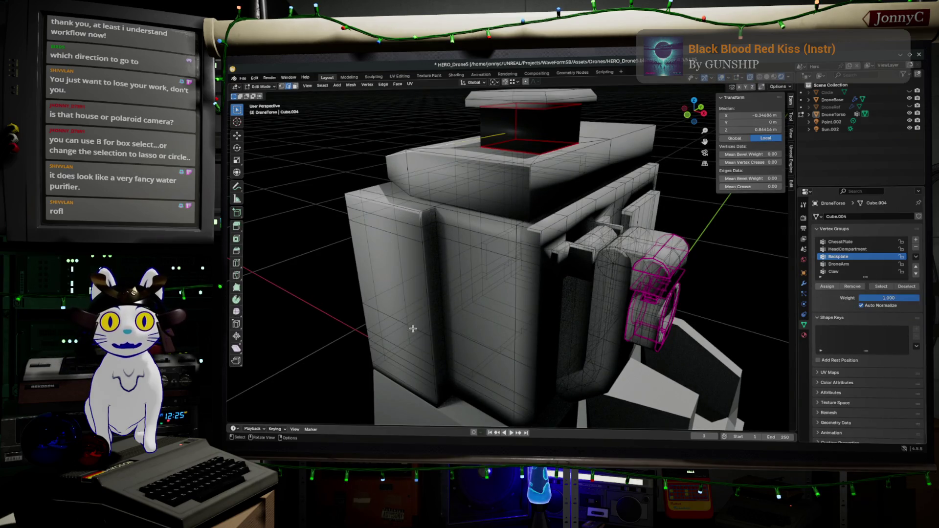
middle_click_drag(507, 257, 441, 221)
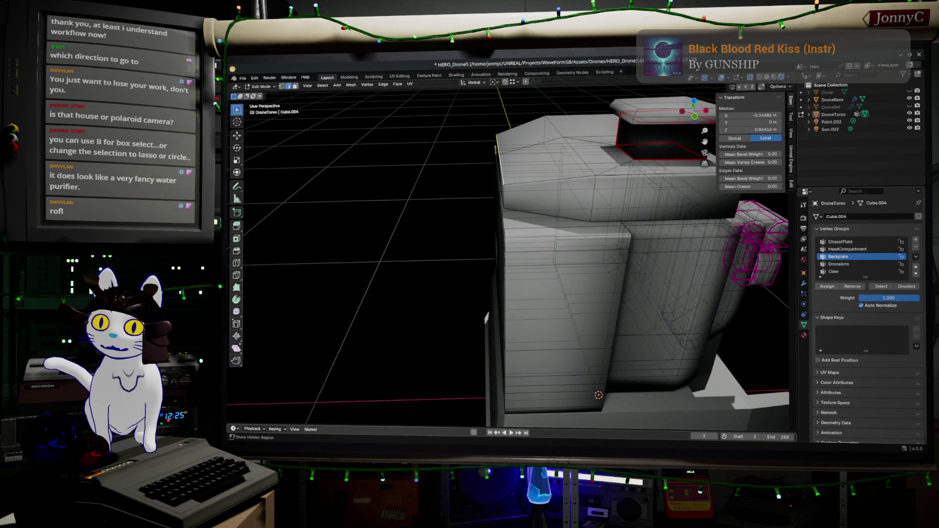
key("alt+Tab")
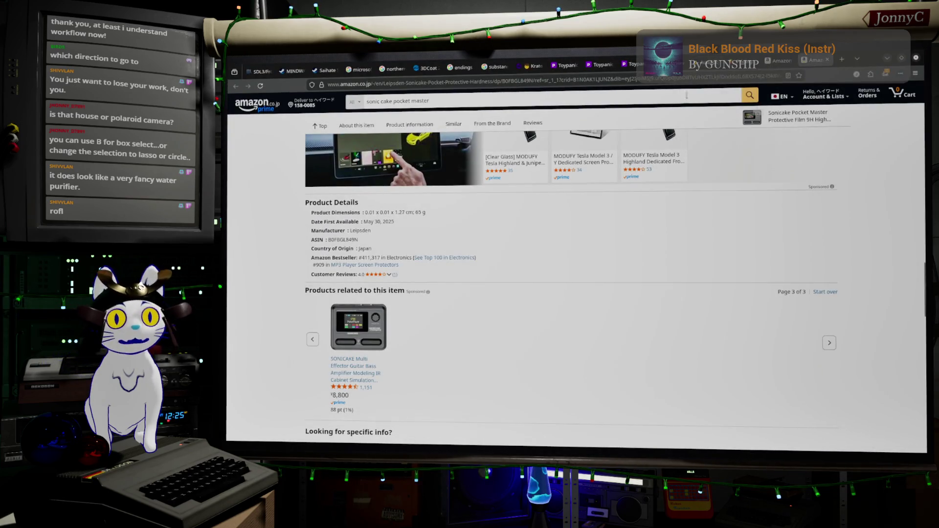
key("alt+Tab")
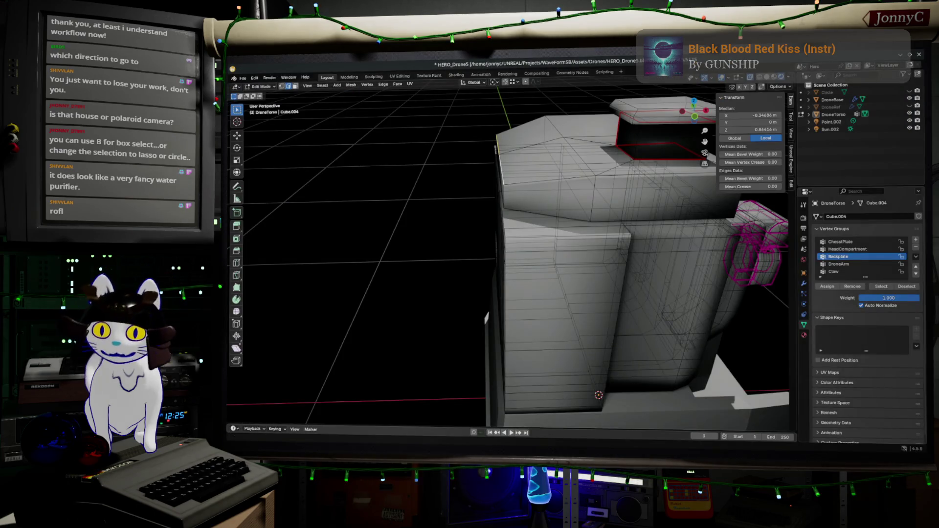
key("alt+Tab")
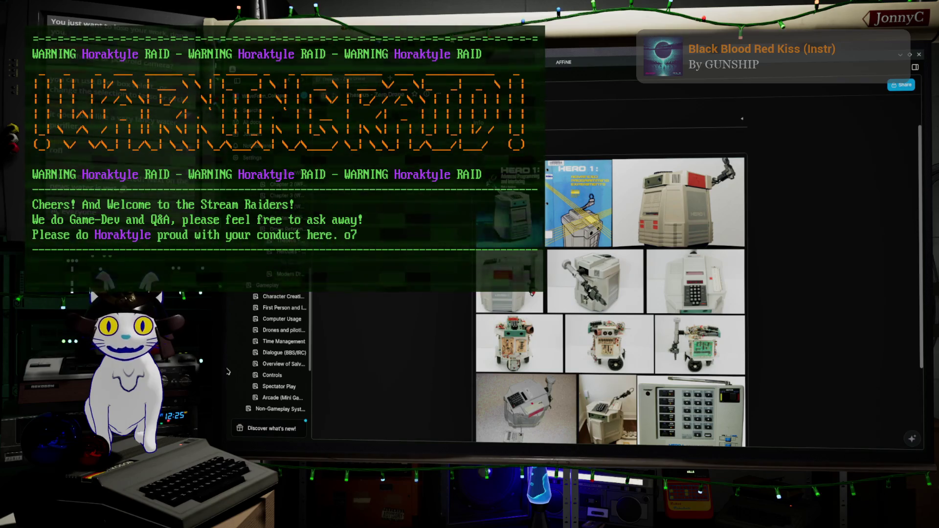
mouse_move(283, 308)
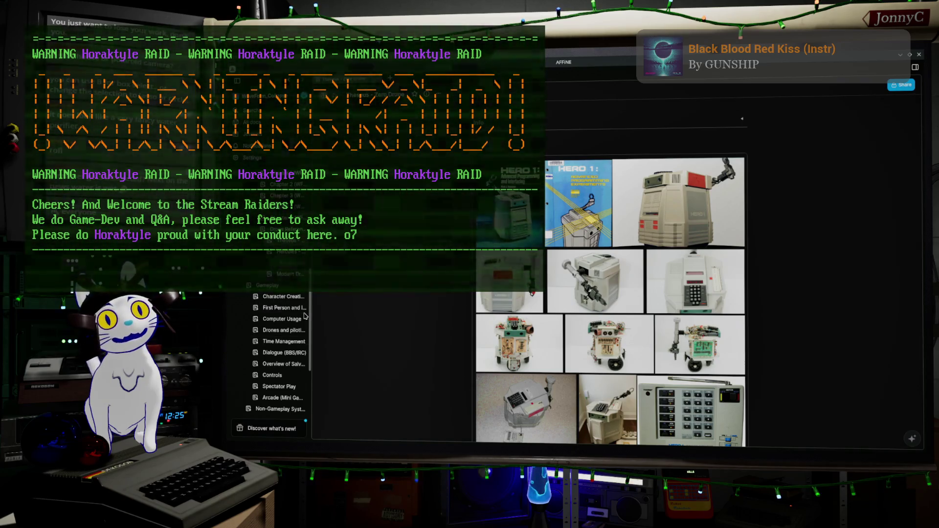
scroll(287, 262, "up", 1)
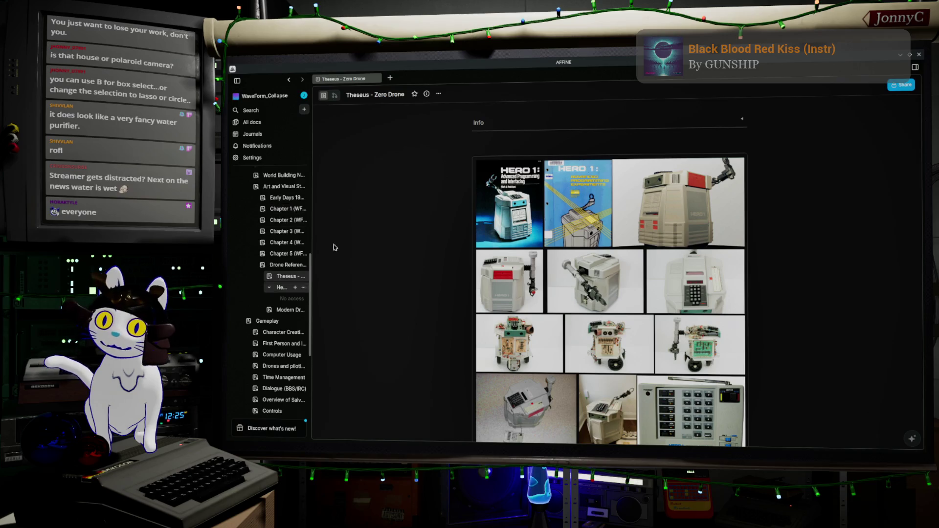
- Open the Hercules - Cargo Unit page and its Cargo Drone Reference collage in canvas view
left_click(283, 288)
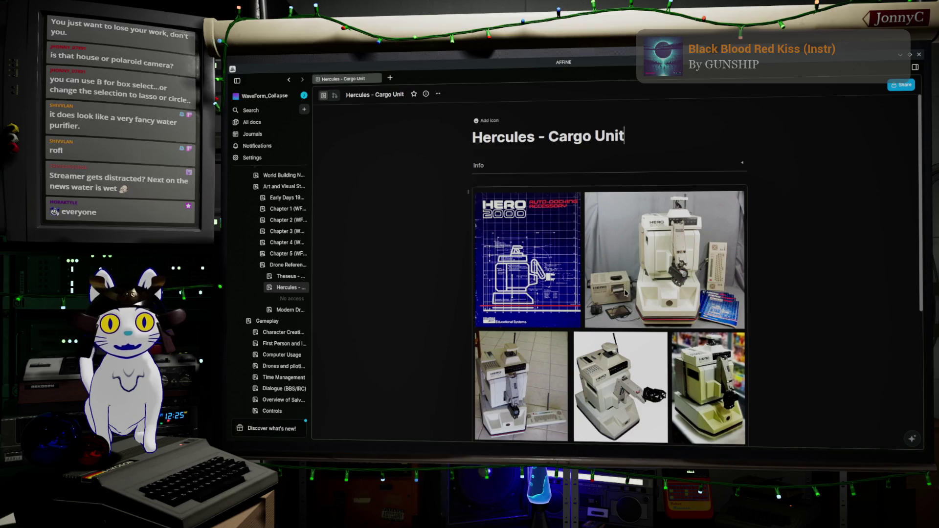
scroll(624, 293, "down", 2)
scroll(620, 308, "down", 3)
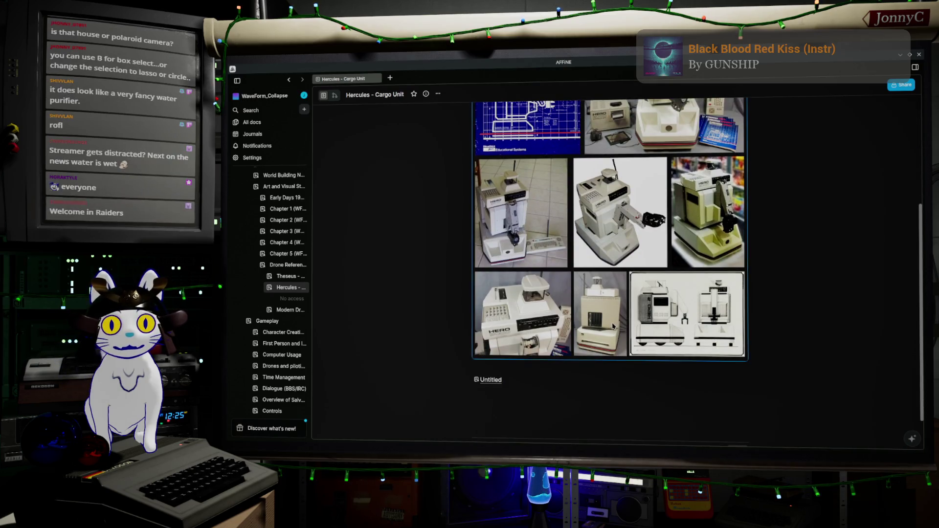
double_click(613, 326)
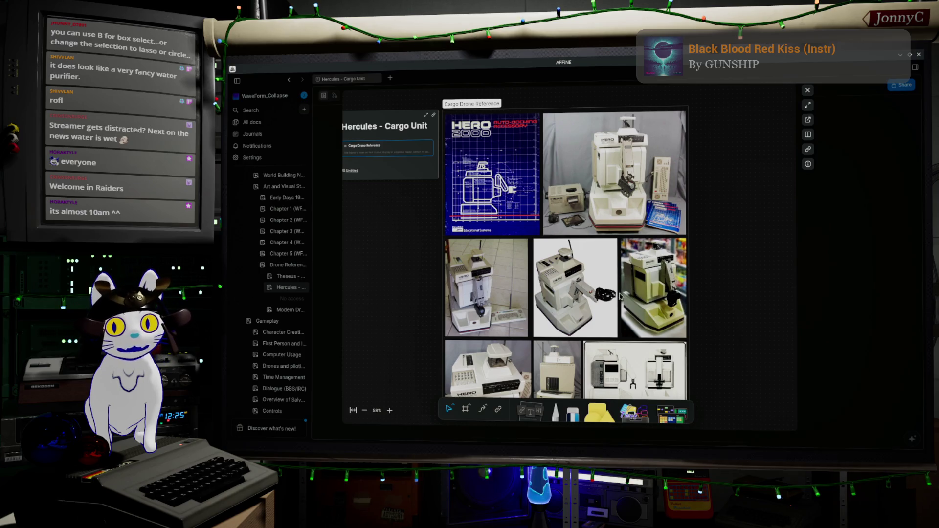
scroll(620, 297, "up", 1)
scroll(620, 297, "up", 1)
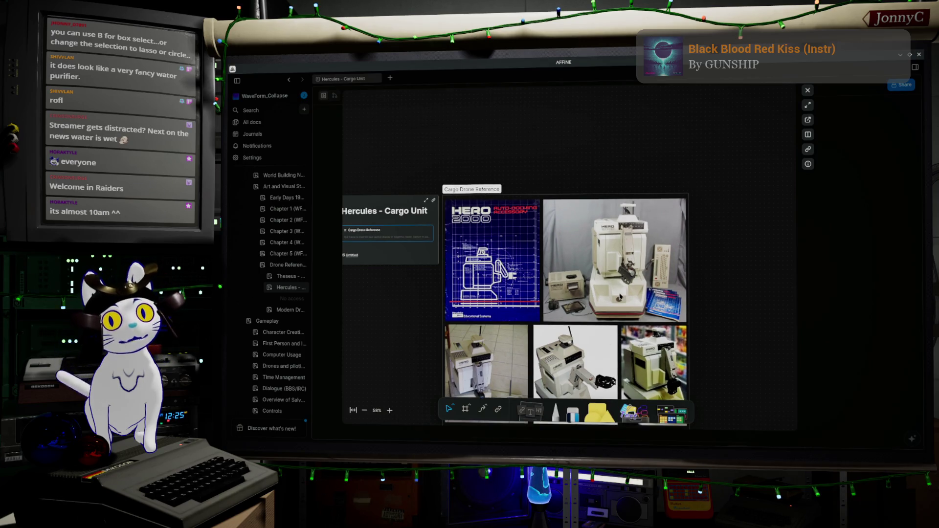
scroll(617, 295, "down", 3)
scroll(610, 293, "down", 1)
scroll(609, 293, "down", 2)
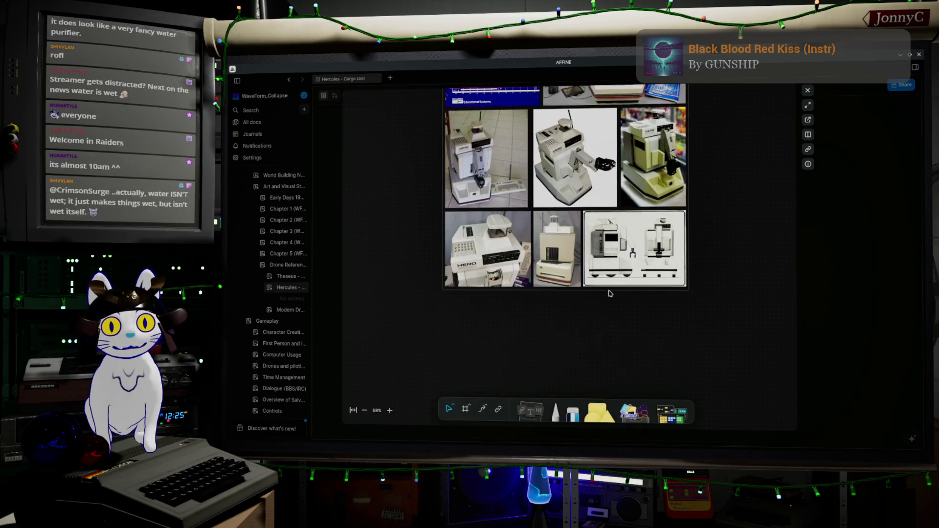
scroll(609, 292, "up", 2)
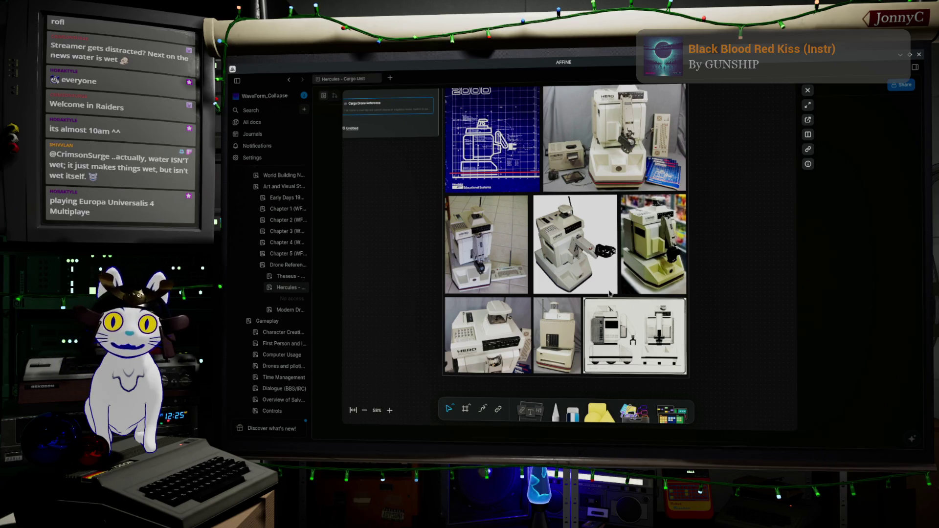
scroll(609, 292, "up", 1)
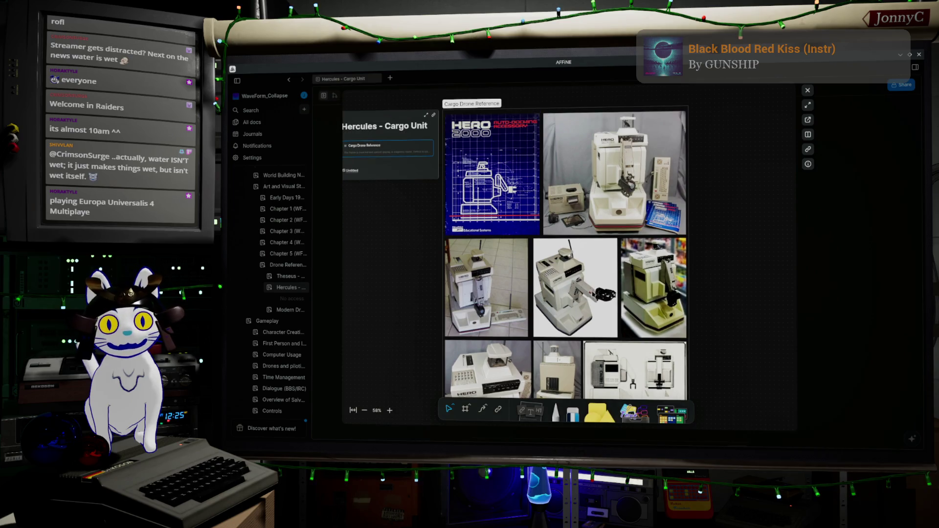
scroll(567, 339, "down", 1)
- Enlarge the beige HERO unit photo with the dark card-slot panel, then return to Blender
double_click(567, 340)
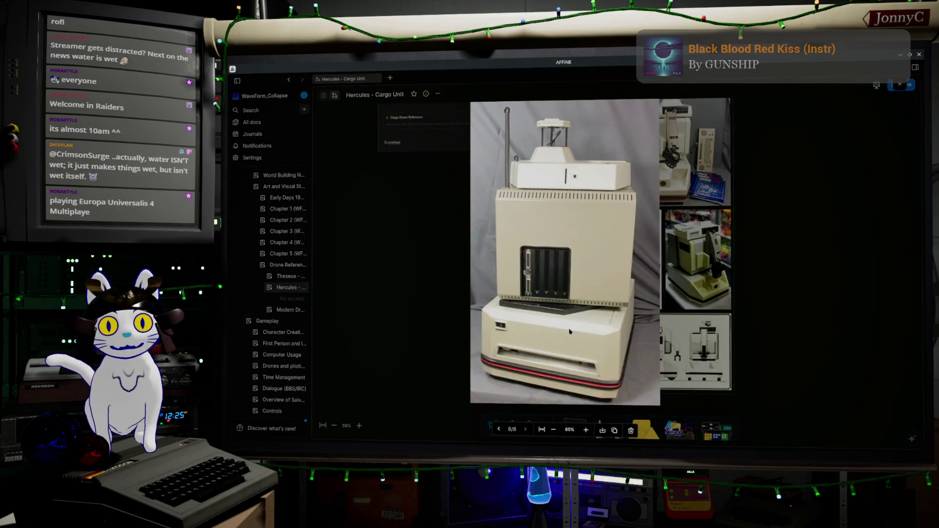
scroll(545, 298, "up", 1)
scroll(557, 295, "up", 1)
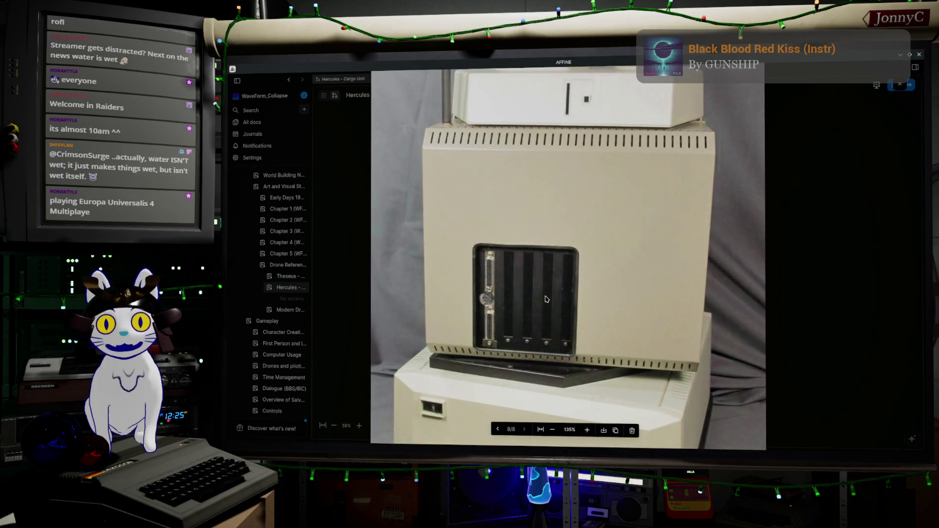
scroll(576, 291, "up", 1)
scroll(592, 286, "up", 1)
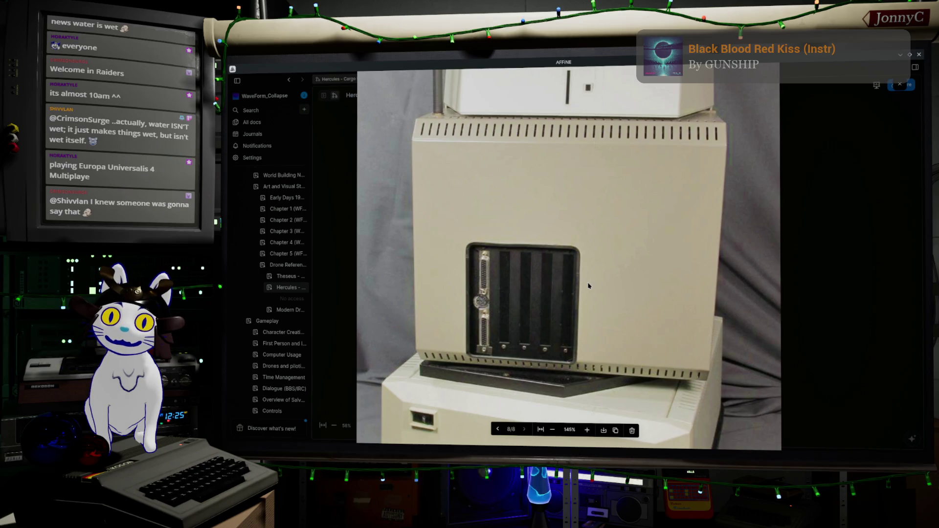
scroll(589, 286, "down", 1)
scroll(588, 285, "down", 1)
scroll(588, 286, "down", 1)
scroll(589, 286, "down", 1)
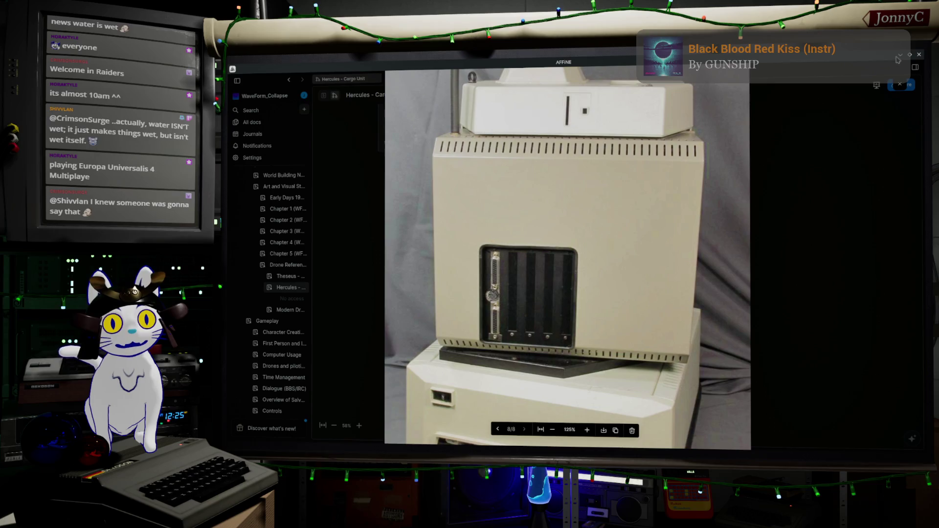
key("alt+Tab")
- Select the drone torso, edit it in wireframe from the back view, and select the Backplate vertex group faces
key("Tab")
middle_click_drag(649, 291, 546, 210)
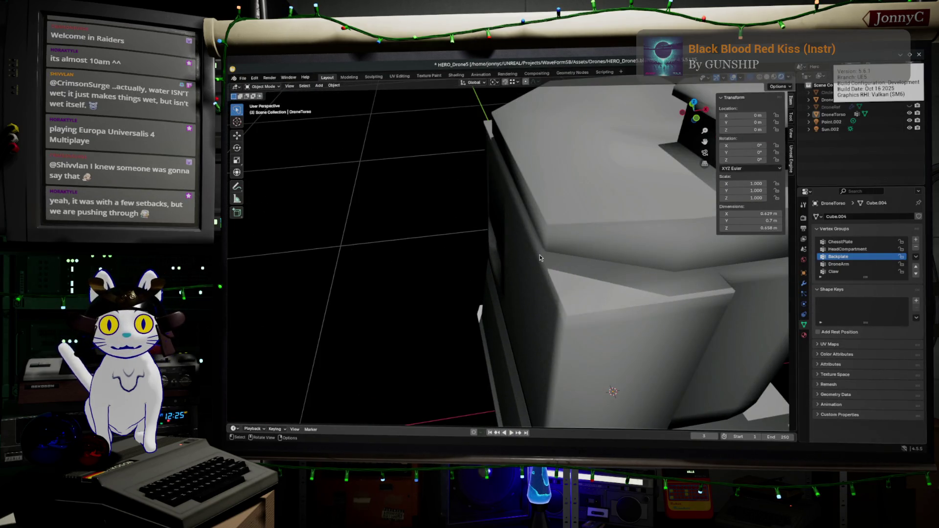
mouse_move(547, 209)
middle_mouse_down()
mouse_move(570, 245)
mouse_move(580, 244)
mouse_move(524, 236)
mouse_move(670, 120)
middle_mouse_up()
left_click(570, 246)
key("Tab")
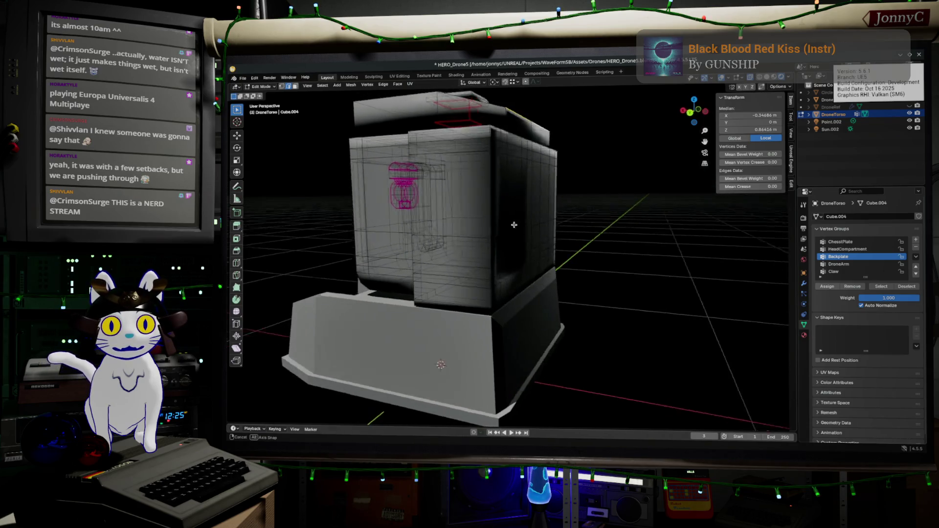
left_click(693, 112)
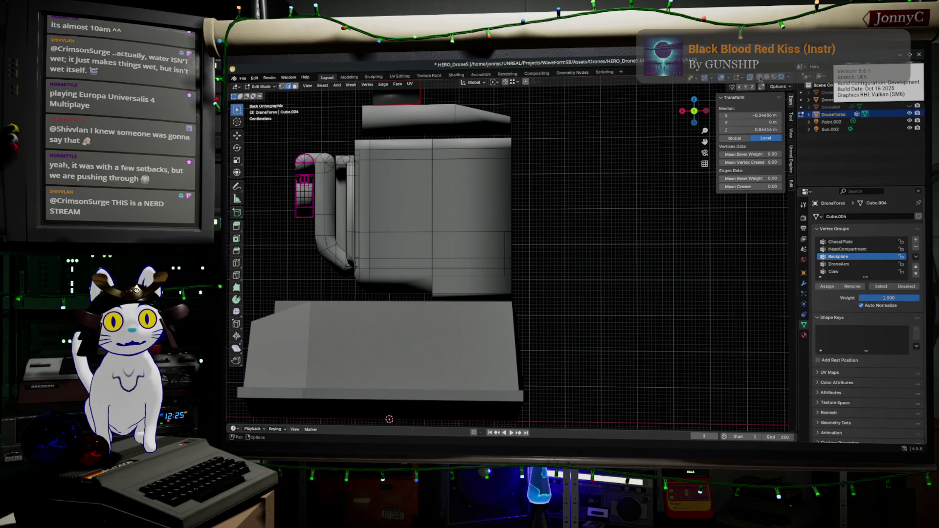
key("shift+z")
scroll(538, 293, "down", 1)
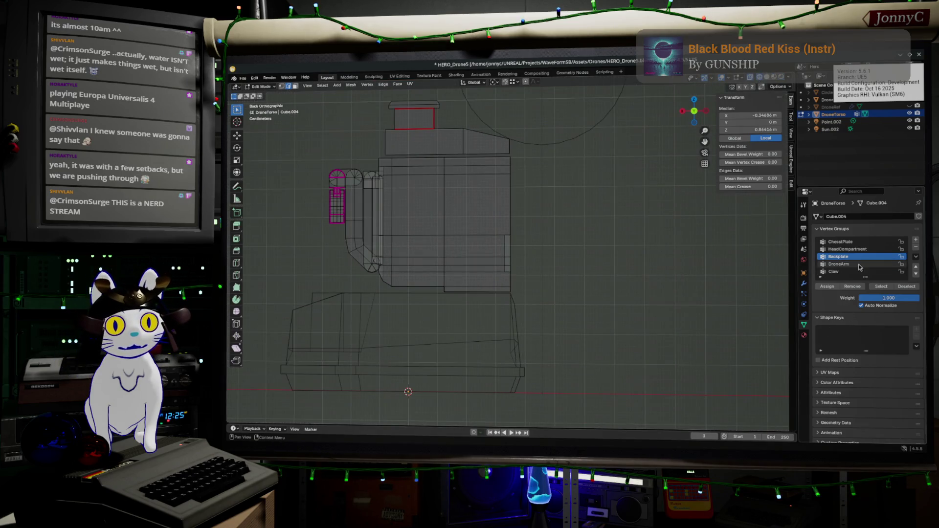
left_click(882, 286)
- Cycle through the Texture Paint, Shading and Modeling layouts and return to the main layout in edit mode
left_click(429, 76)
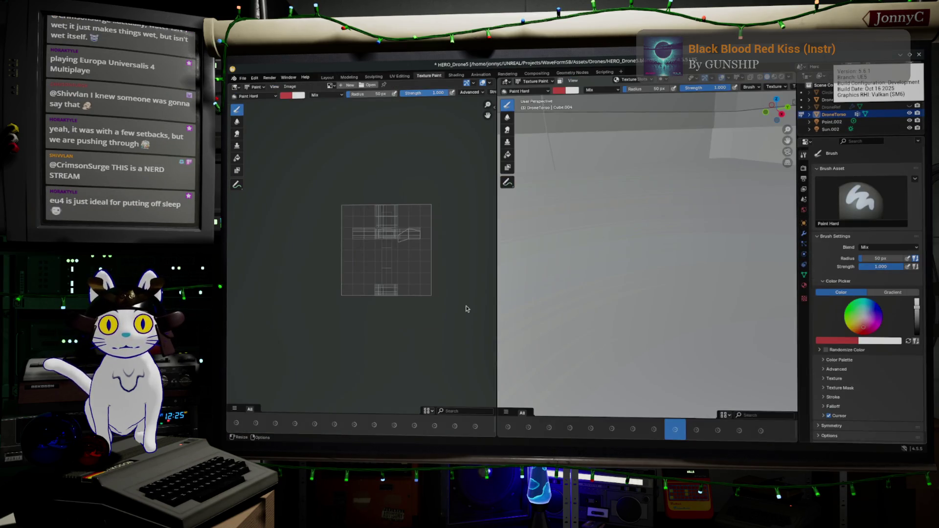
left_click(455, 76)
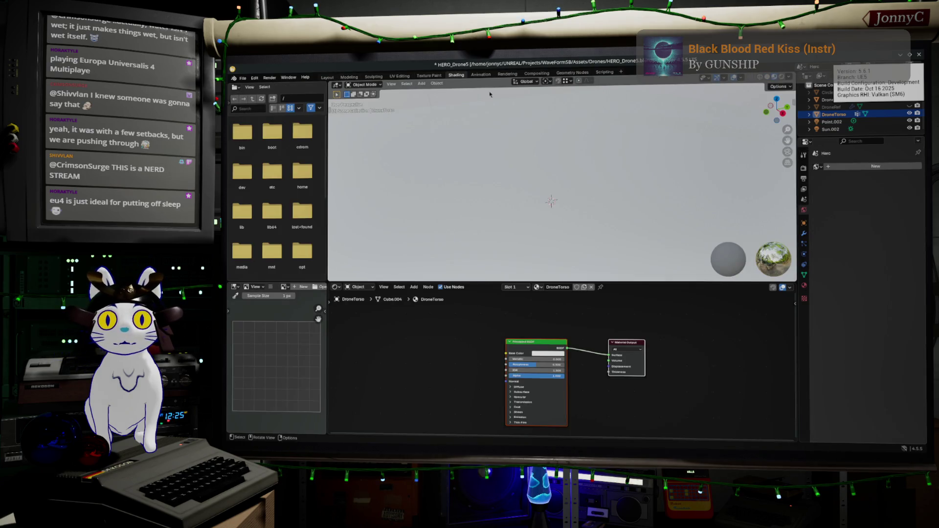
left_click(350, 76)
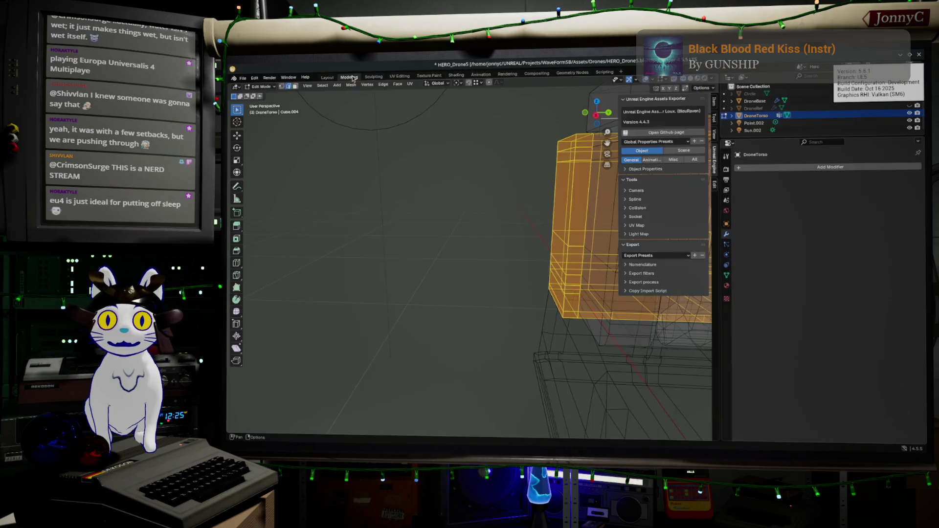
left_click(327, 78)
key("Tab")
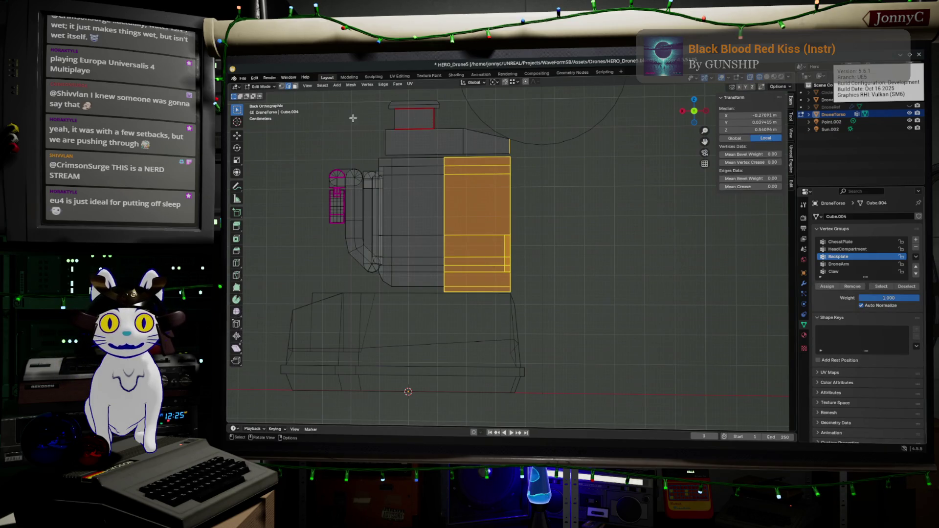
- Inspect the backplate, return to back orthographic view, and box-select only its outermost vertices
mouse_move(341, 115)
left_mouse_down()
mouse_move(498, 311)
mouse_move(497, 123)
left_mouse_up()
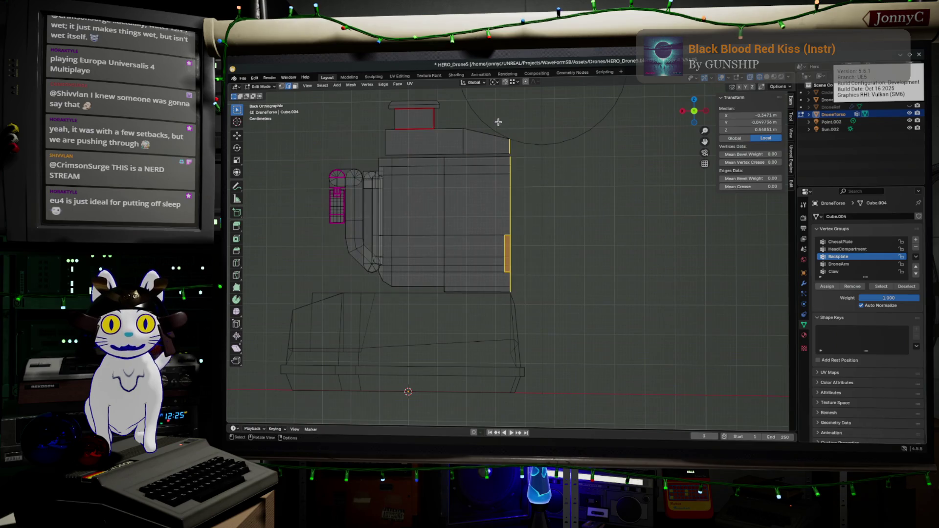
middle_click_drag(558, 236, 555, 263)
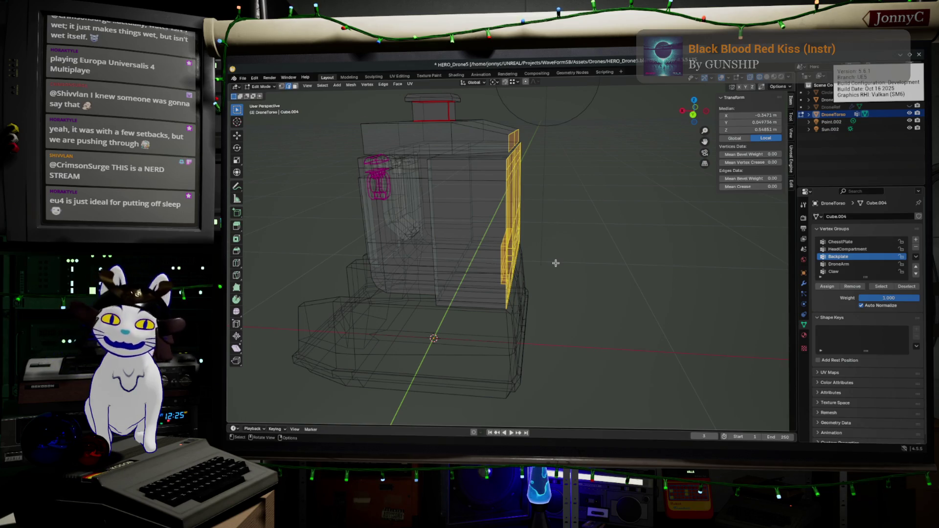
middle_click_drag(555, 263, 537, 269)
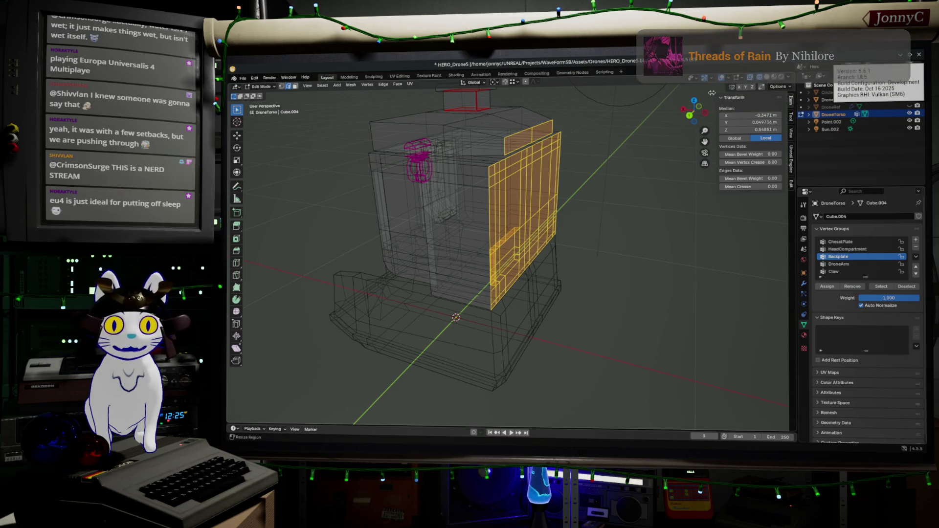
left_click(690, 116)
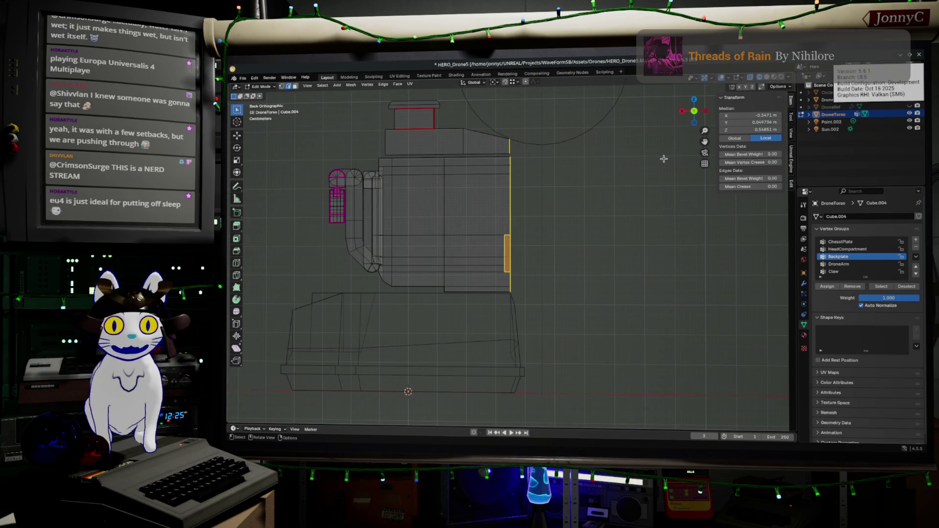
left_click_drag(535, 324, 493, 155)
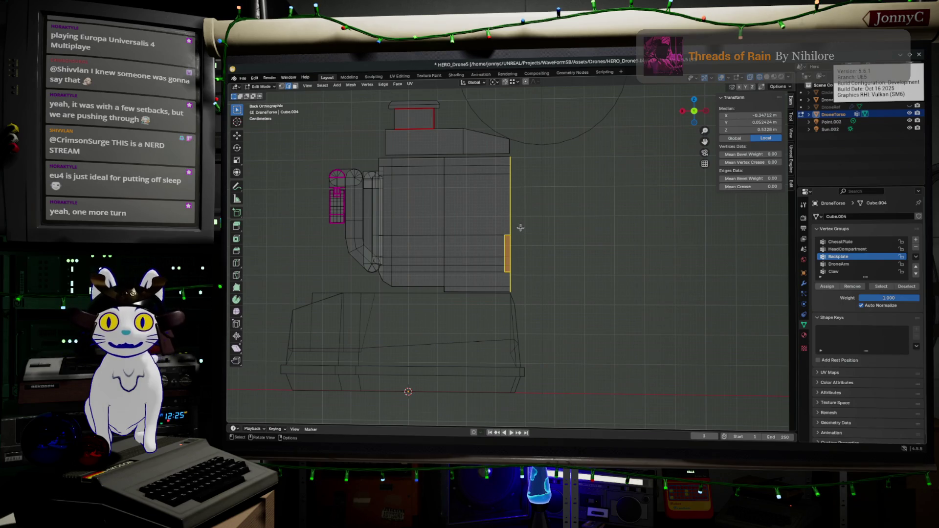
scroll(547, 198, "up", 1)
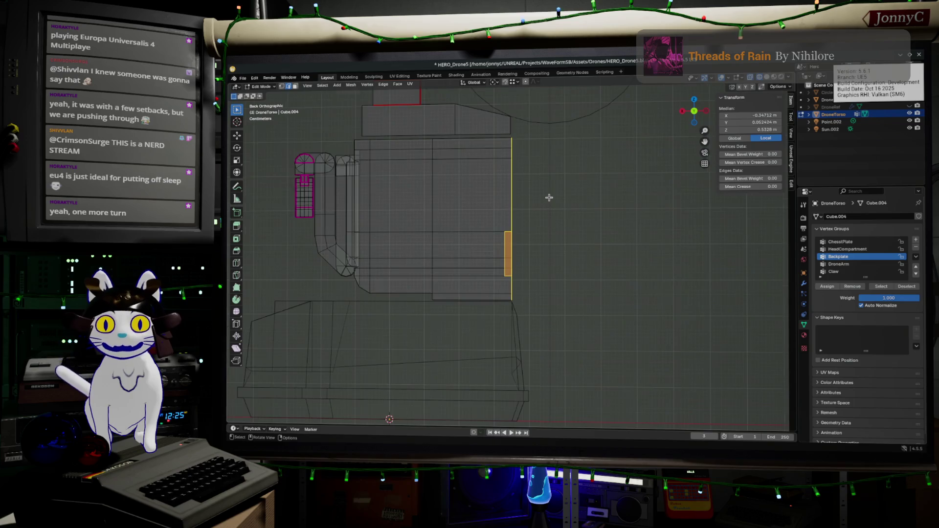
scroll(549, 198, "up", 1)
- Move the selected backplate outer vertices slightly outward along the X axis, then deselect everything
middle_click_drag(549, 198, 557, 225, "shift")
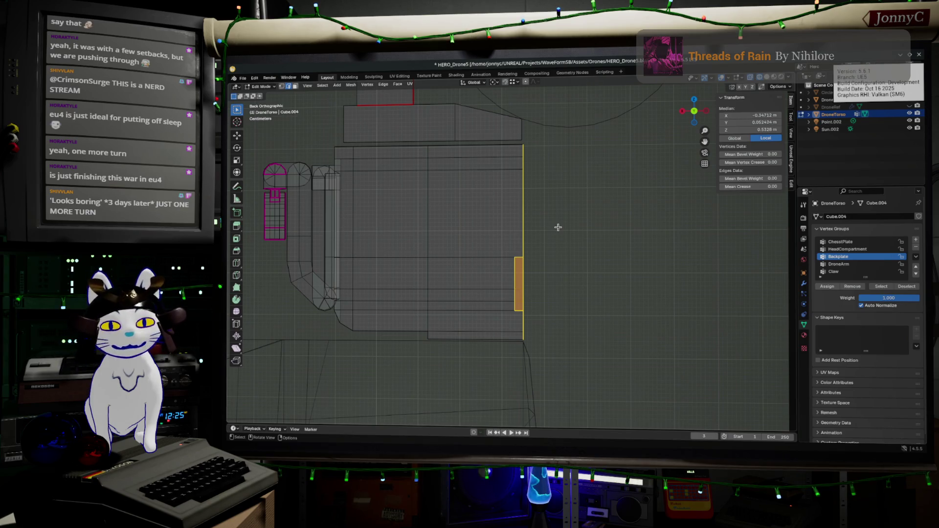
scroll(550, 219, "up", 1)
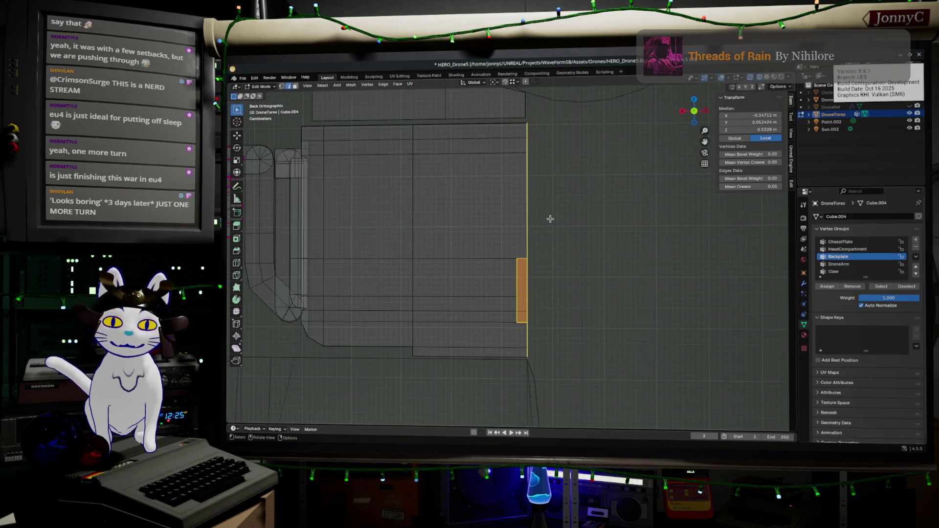
scroll(549, 219, "up", 1)
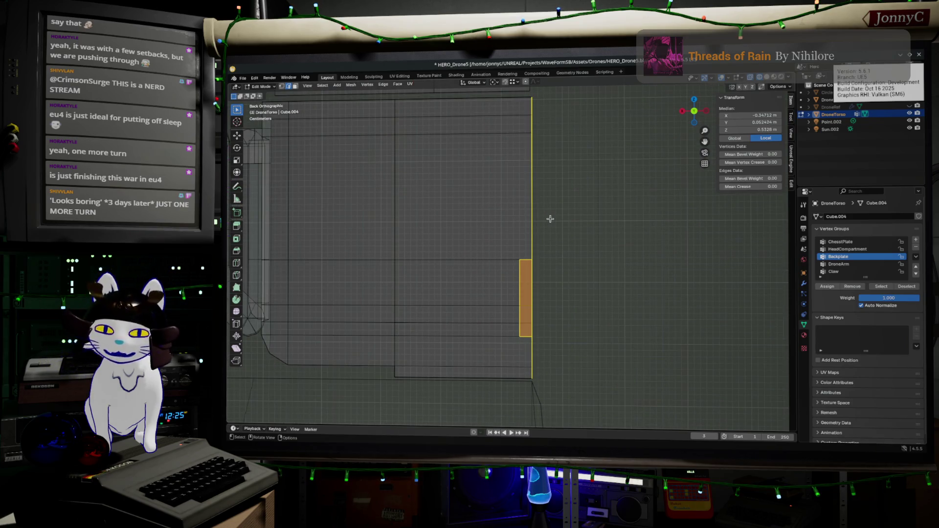
key("g")
key("x")
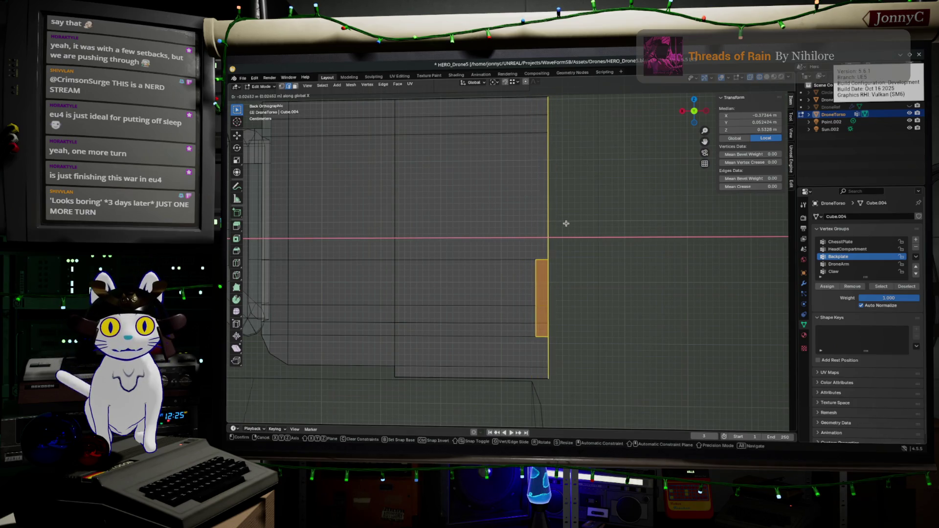
left_click(564, 221)
left_click(606, 314)
middle_click_drag(606, 314, 606, 359)
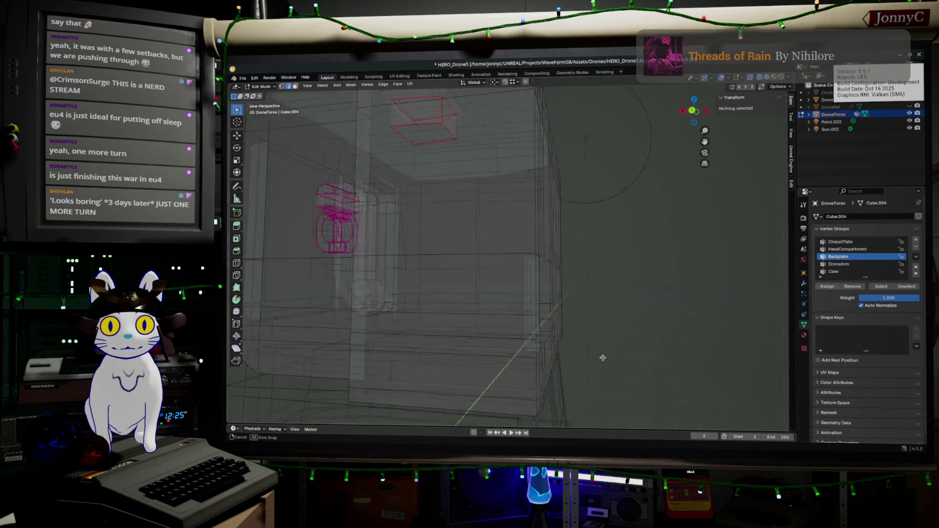
scroll(606, 359, "down", 5)
- Select the backplate's lower edge loop and add its top edge loop to the selection
key("Tab")
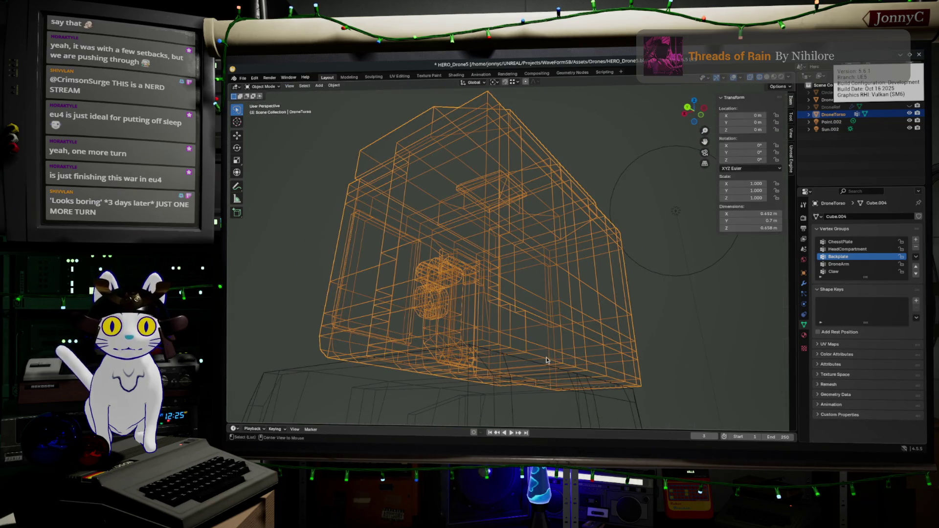
key("Tab")
left_click(545, 358, "alt")
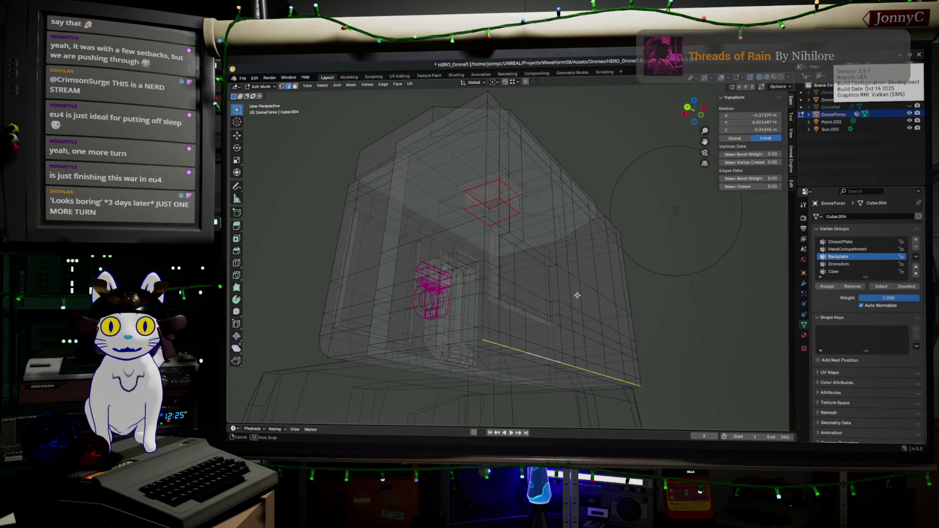
middle_click_drag(577, 295, 548, 205)
left_click(544, 117, "alt+shift")
key("ctrl+z")
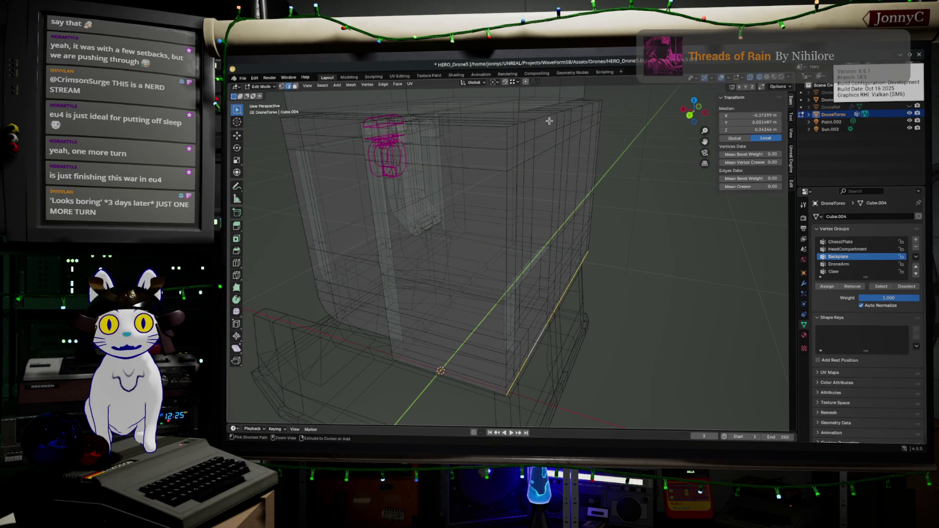
left_click(544, 118, "alt+shift")
- Start a bevel (Ctrl+B) on the two selected backplate edge loops
key("b")
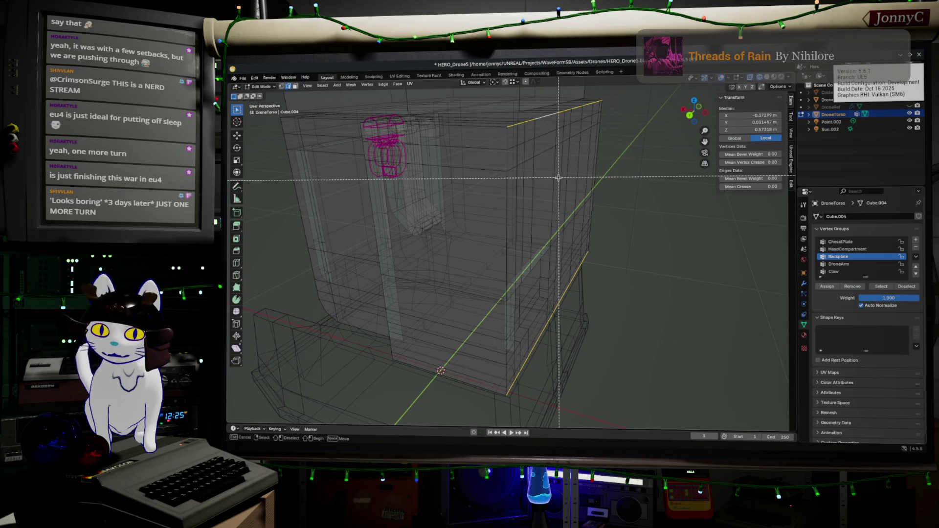
key("Escape")
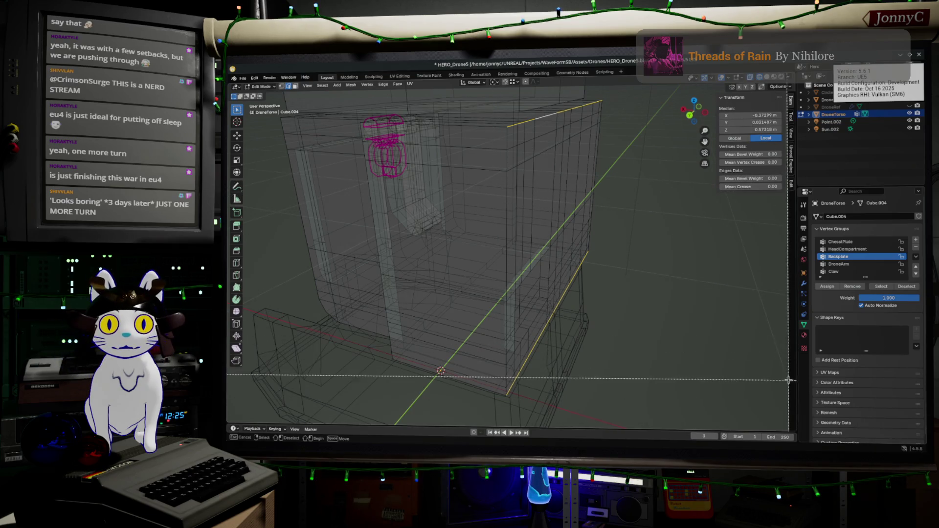
key("ctrl+b")
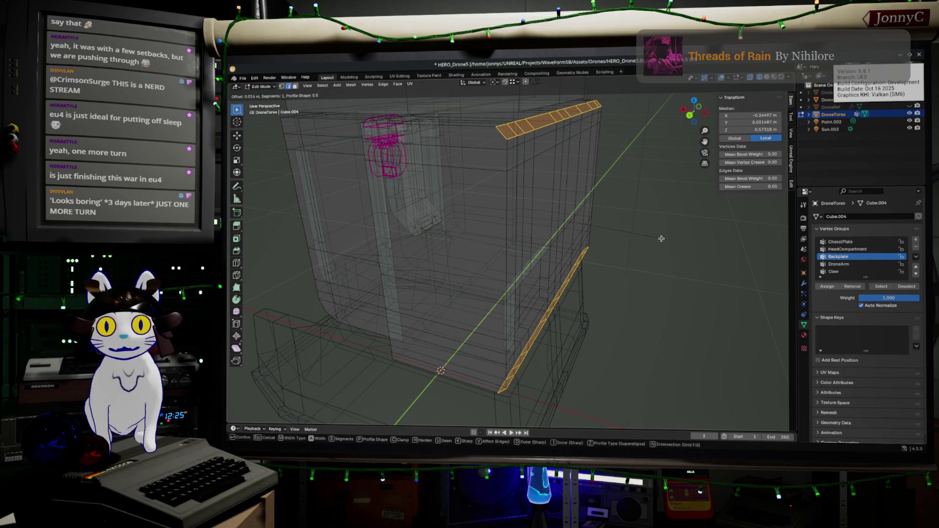
- Confirm the single-segment bevel about 0.019 m wide on both loops and inspect it around the torso
left_click(661, 239)
mouse_move(661, 238)
middle_mouse_down()
mouse_move(644, 261)
mouse_move(653, 261)
middle_mouse_up()
mouse_move(536, 189)
middle_mouse_down()
mouse_move(608, 251)
mouse_move(596, 247)
middle_mouse_up()
scroll(598, 247, "up", 1)
scroll(601, 250, "up", 2)
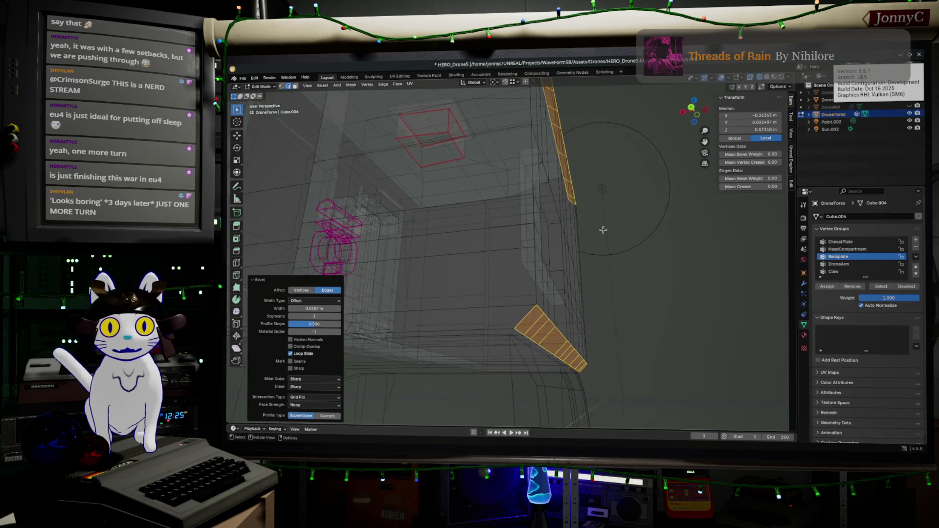
scroll(602, 250, "up", 1)
scroll(605, 252, "up", 1)
scroll(609, 253, "down", 1)
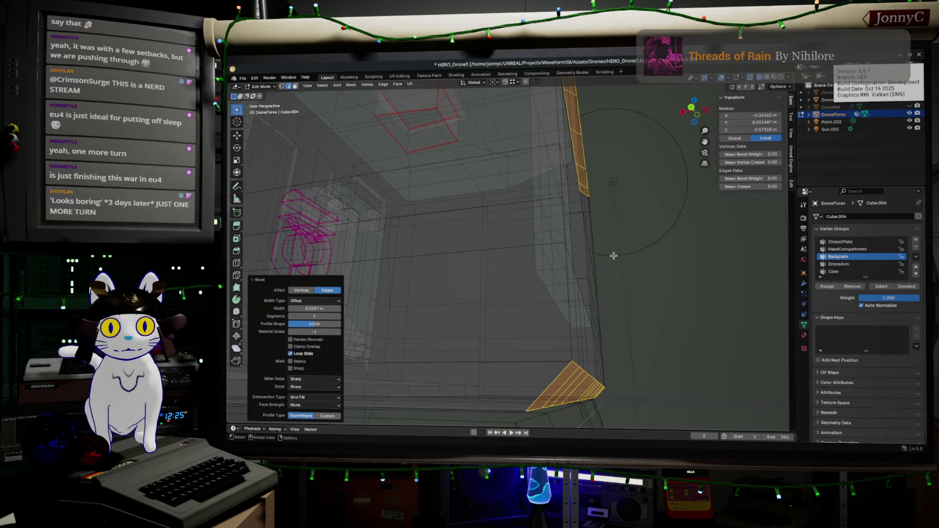
left_click(614, 255)
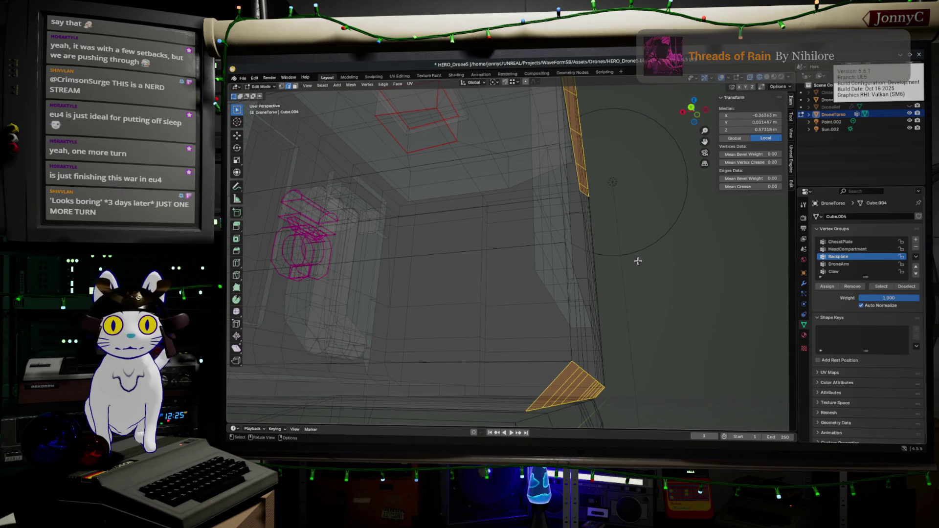
mouse_move(619, 262)
middle_mouse_down()
mouse_move(610, 279)
mouse_move(578, 271)
middle_mouse_up()
key("Tab")
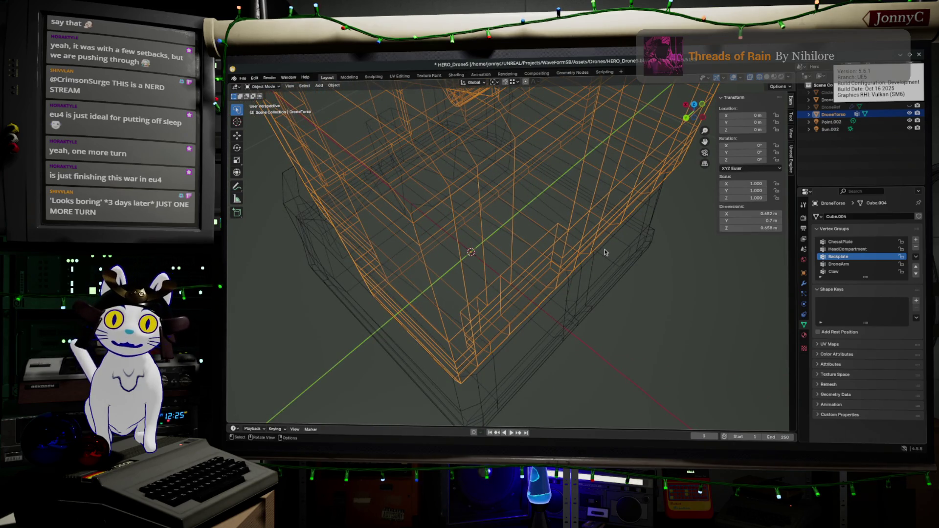
middle_click_drag(605, 253, 623, 220)
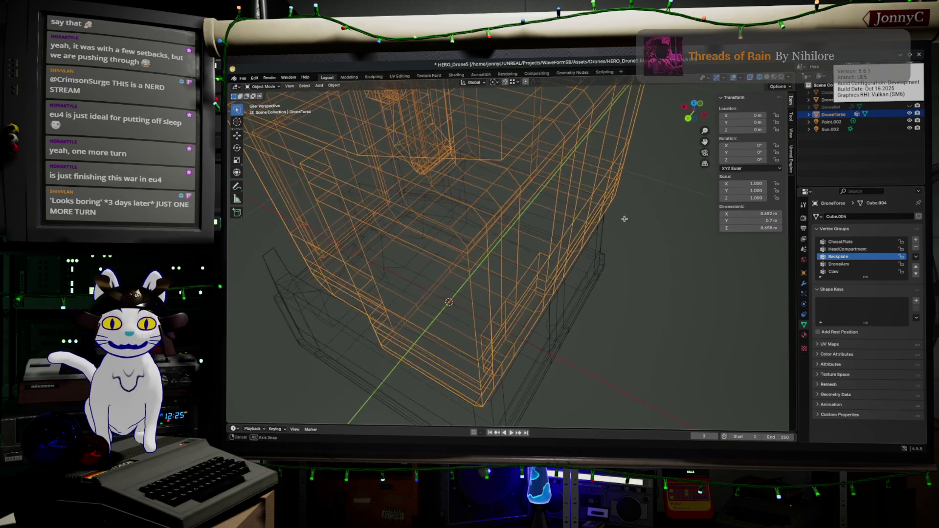
key("Tab")
mouse_move(623, 219)
middle_mouse_down()
mouse_move(641, 176)
mouse_move(597, 172)
mouse_move(572, 218)
middle_mouse_up()
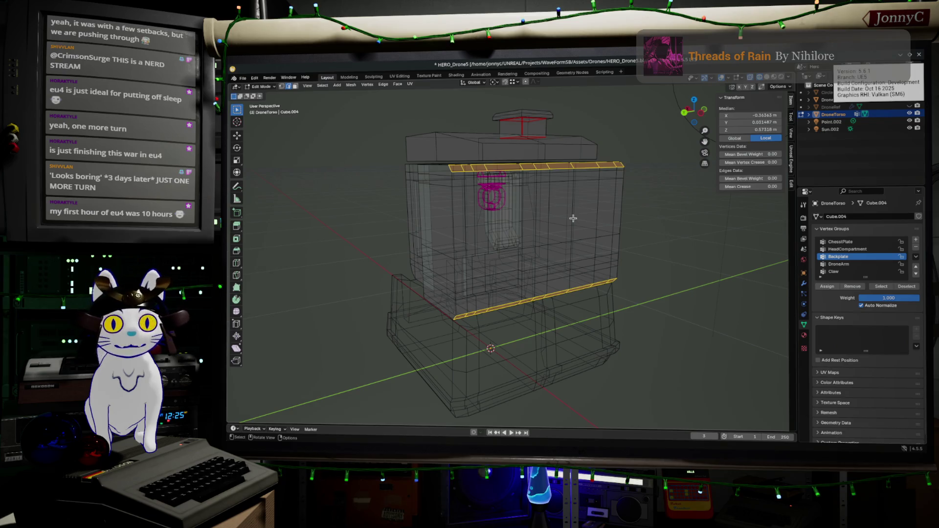
- Inspect the beveled strips and compare the torso with the beige computer reference photo
mouse_move(573, 218)
middle_mouse_down()
mouse_move(522, 223)
mouse_move(553, 214)
mouse_move(580, 260)
middle_mouse_up()
scroll(522, 222, "up", 5)
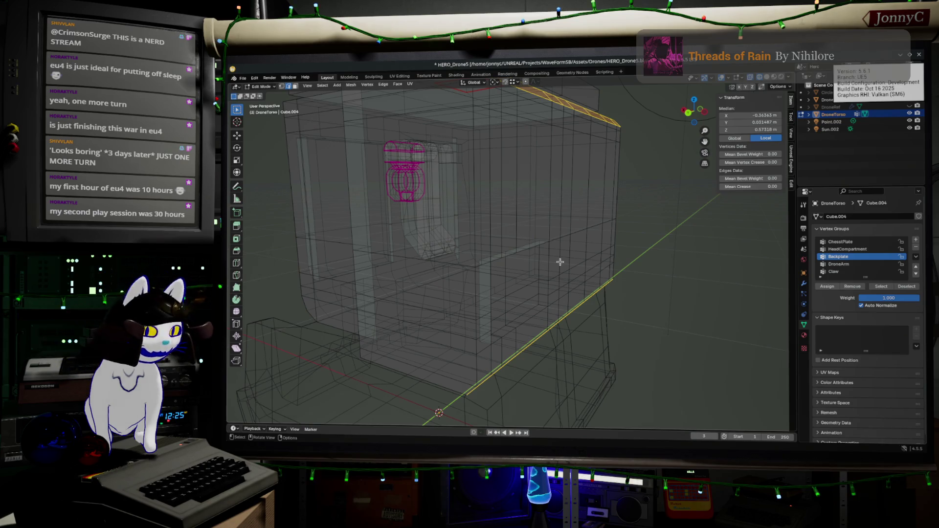
mouse_move(560, 262)
middle_mouse_down()
mouse_move(568, 249)
mouse_move(595, 246)
mouse_move(587, 220)
mouse_move(507, 209)
middle_mouse_up()
key("Tab")
scroll(579, 247, "down", 4)
key("Tab")
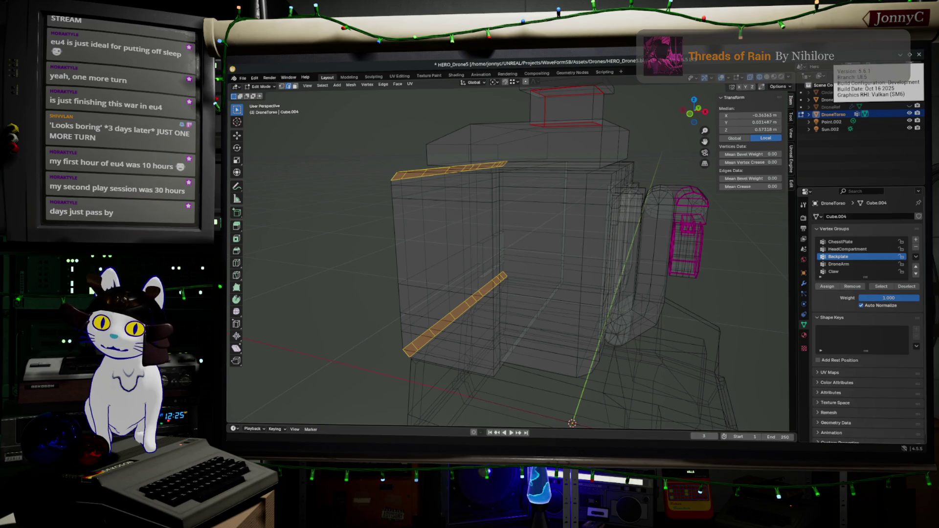
key("alt+Tab")
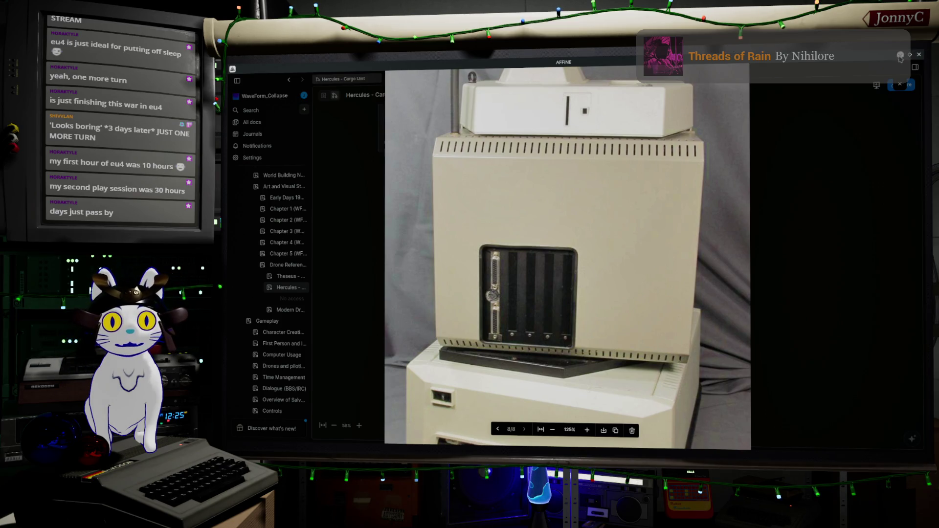
key("alt+Tab")
- Reselect the torso, re-enter mesh editing and clear the beveled face selection
left_click(497, 225)
mouse_move(470, 243)
middle_mouse_down()
mouse_move(497, 226)
mouse_move(544, 241)
middle_mouse_up()
key("Tab")
left_click(526, 233)
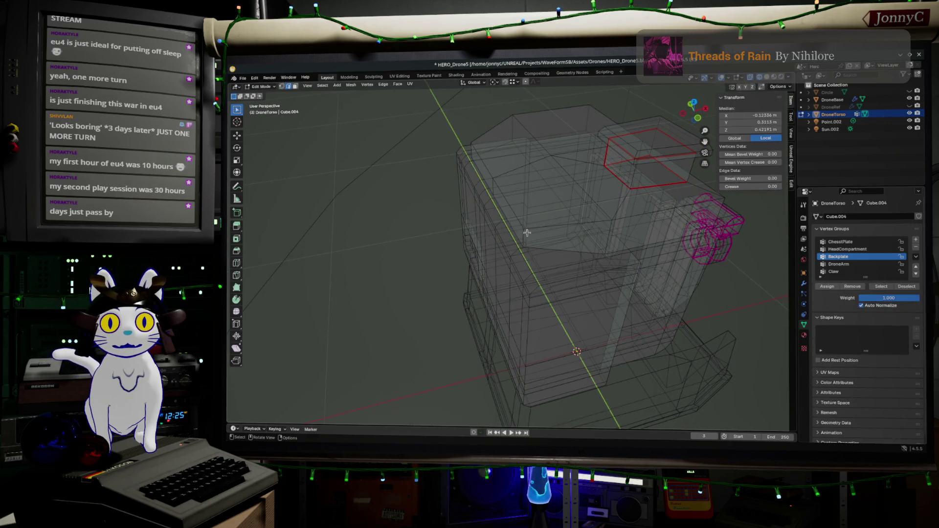
- Try shortest-path edge selections along the torso top and undo the wrong picks
middle_click_drag(523, 235, 563, 216)
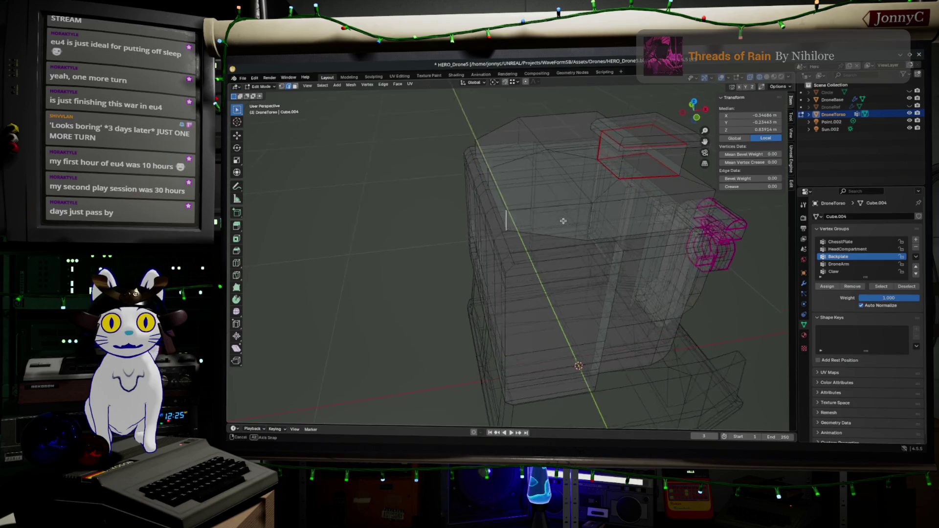
left_click(656, 222)
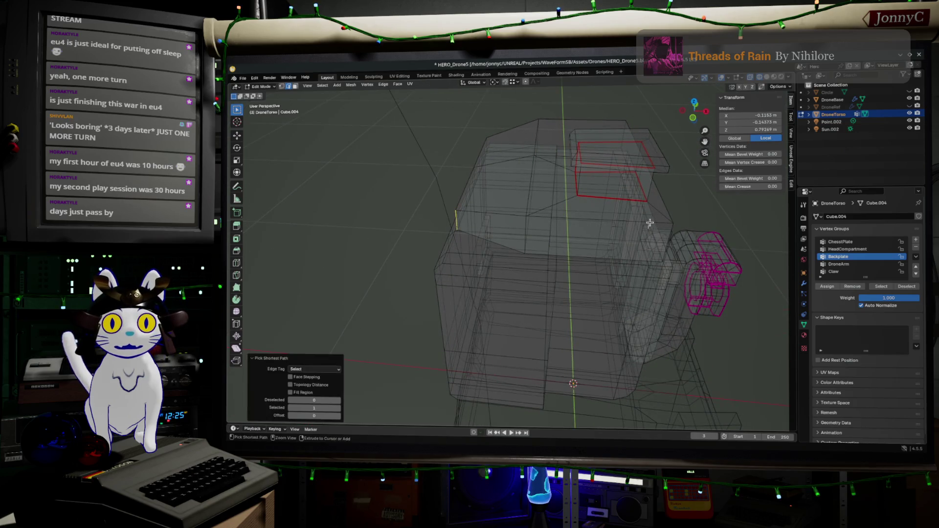
left_click(655, 223, "ctrl")
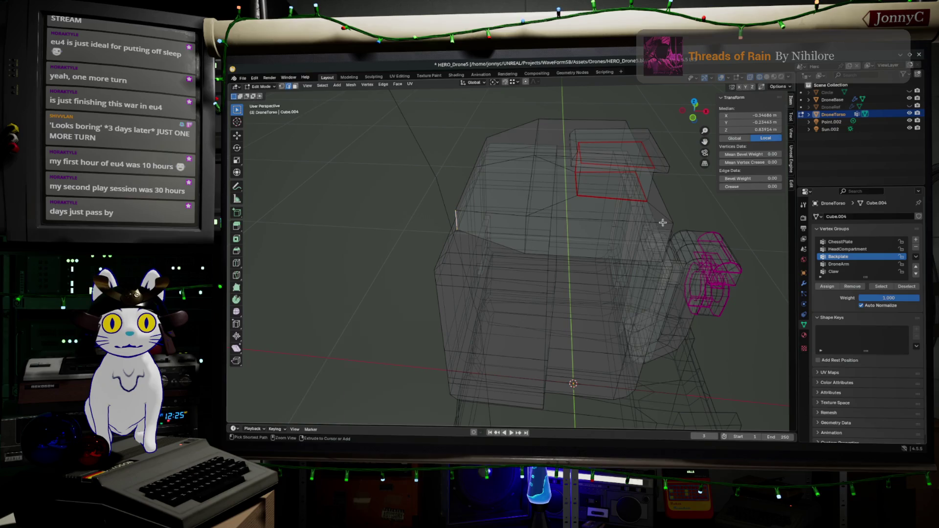
middle_click_drag(663, 222, 603, 173)
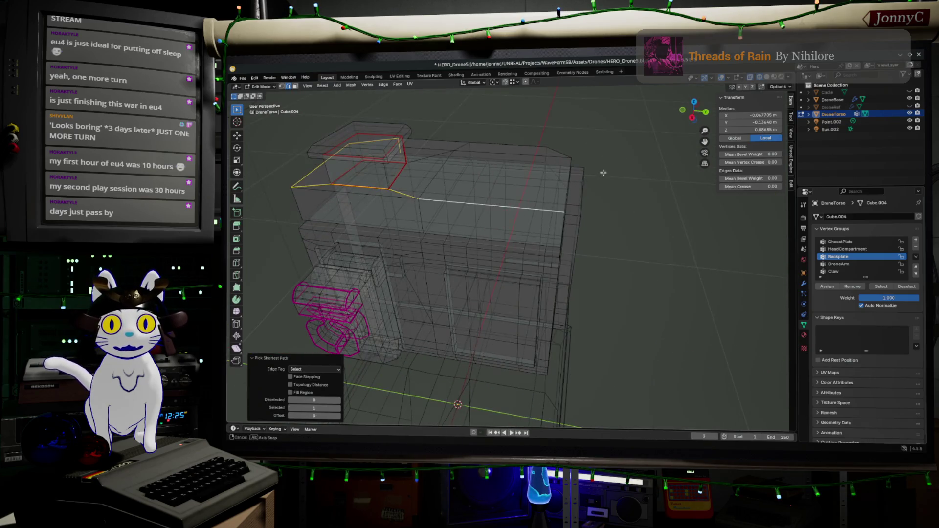
key("ctrl+z")
left_click(387, 196, "ctrl")
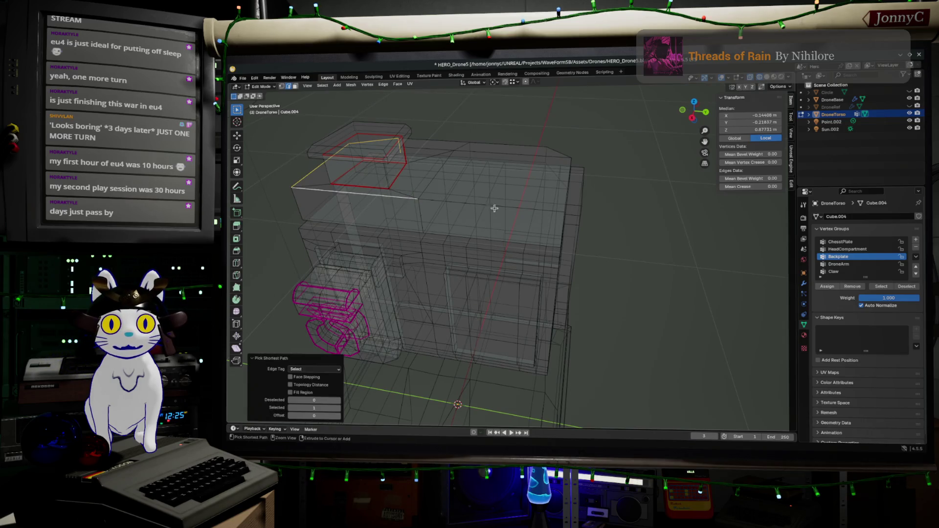
middle_click_drag(507, 205, 508, 207)
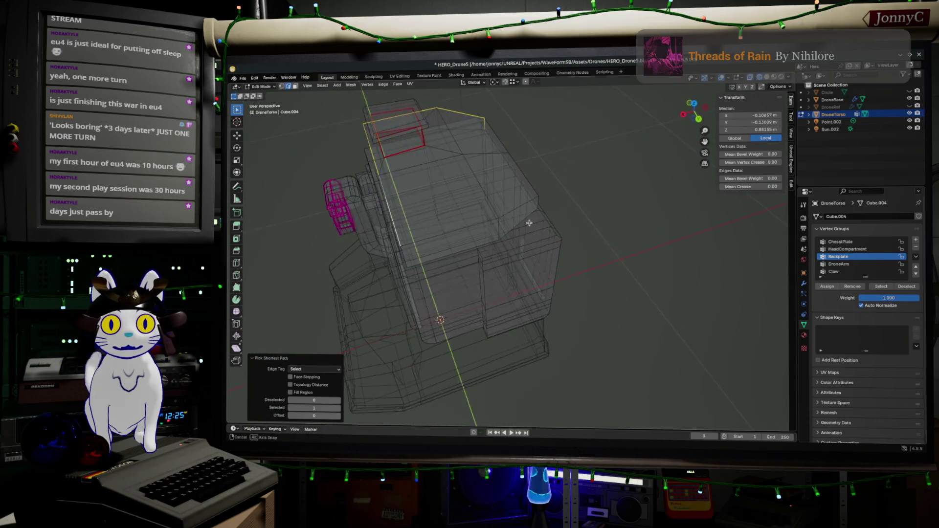
key("ctrl+z")
- In see-through solid shading, select the shortest edge path across the torso top, then return to wireframe
key("z")
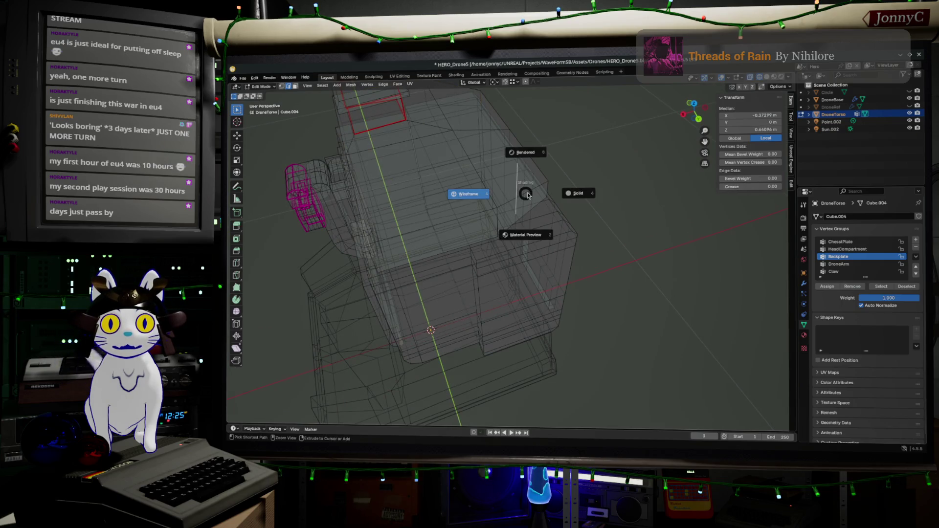
left_click(532, 195)
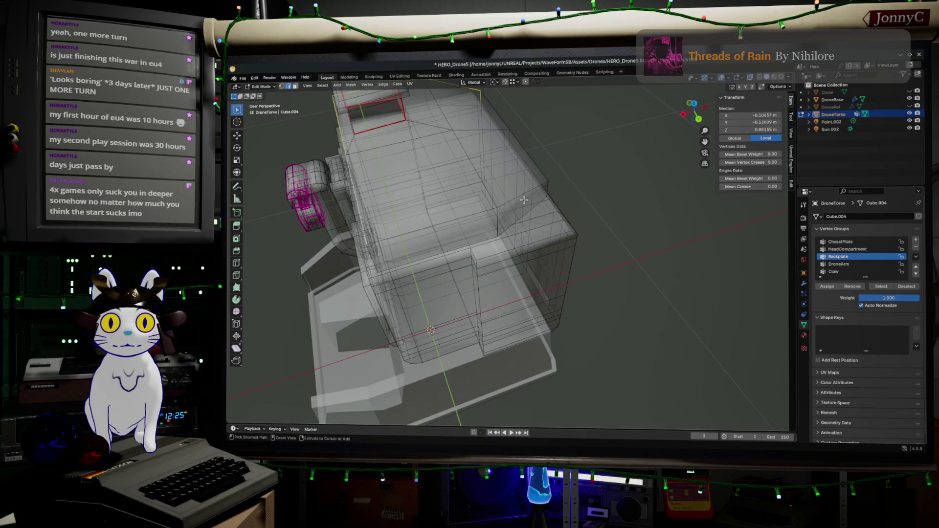
left_click(523, 196, "ctrl")
key("ctrl+z")
left_click(547, 184, "ctrl")
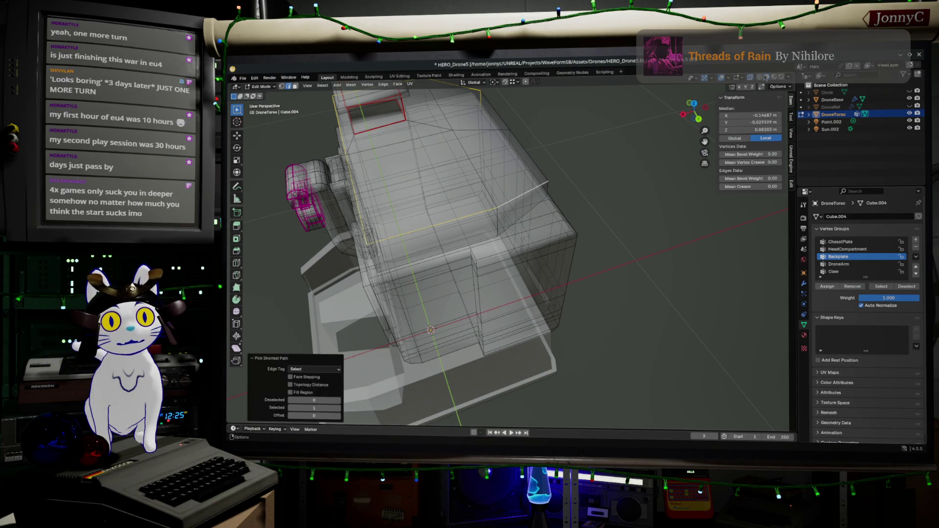
key("shift+z")
middle_click_drag(565, 152, 509, 186)
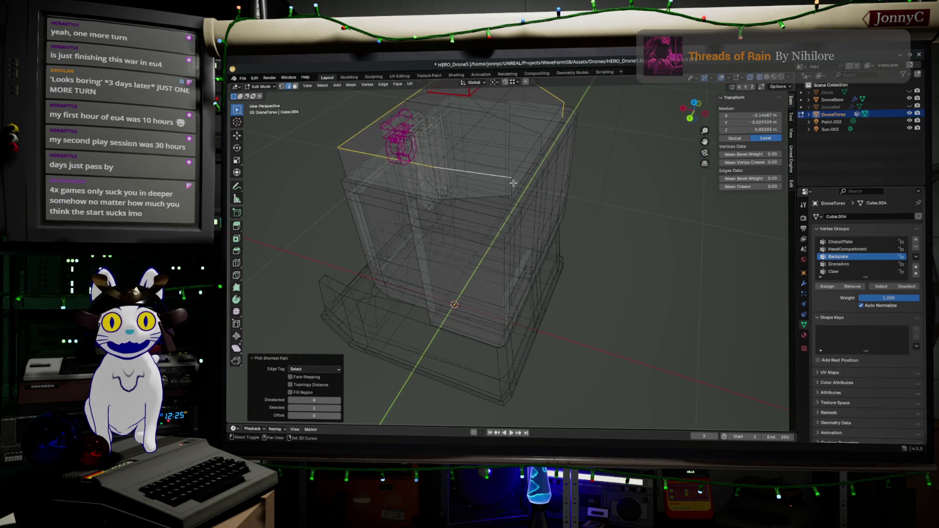
- Extend the selection edge by edge until the whole loop around the backplate top is selected, checking all sides
left_click(520, 174, "shift")
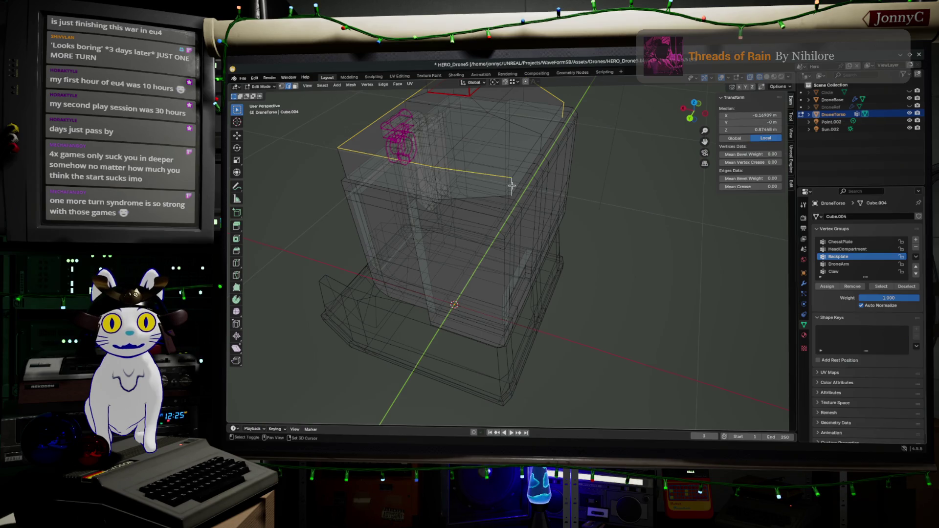
left_click(521, 166, "shift")
left_click(534, 147, "shift")
middle_click_drag(549, 128, 526, 152)
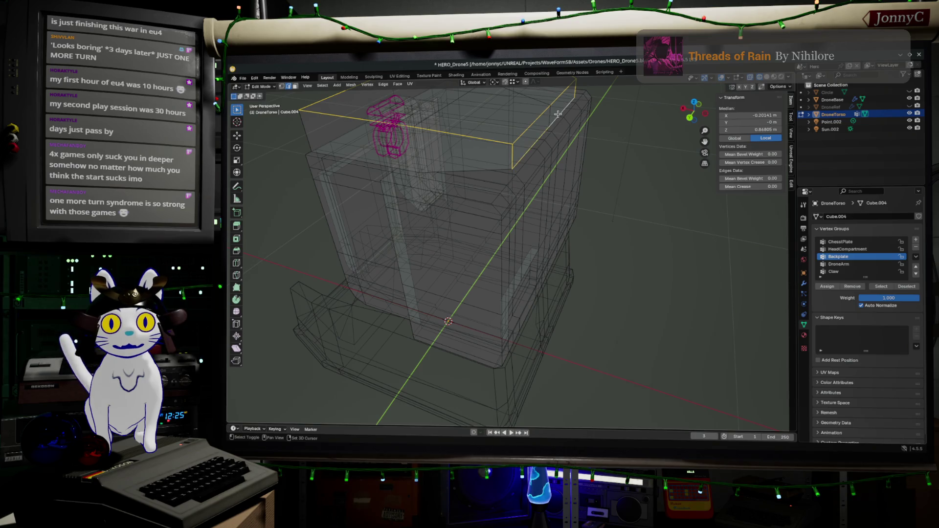
left_click(532, 150, "ctrl")
middle_click_drag(538, 154, 520, 192)
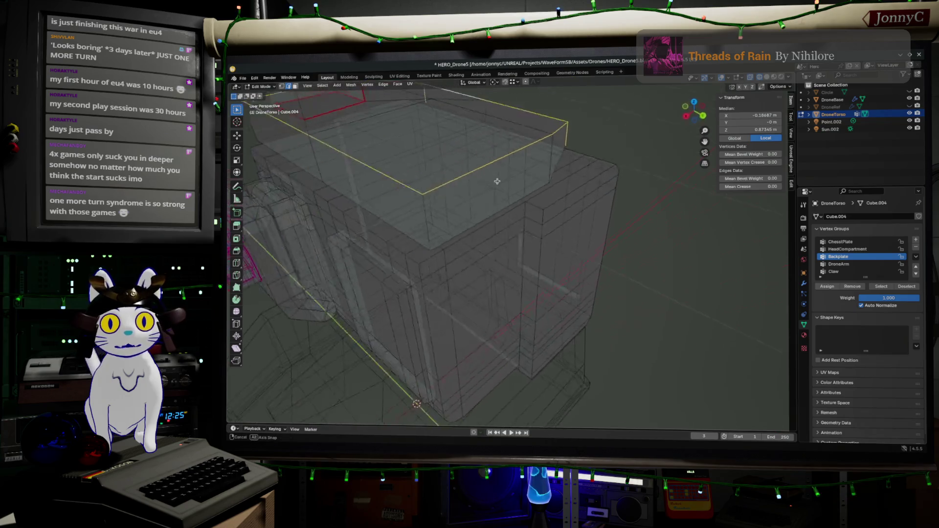
left_click(520, 192, "ctrl")
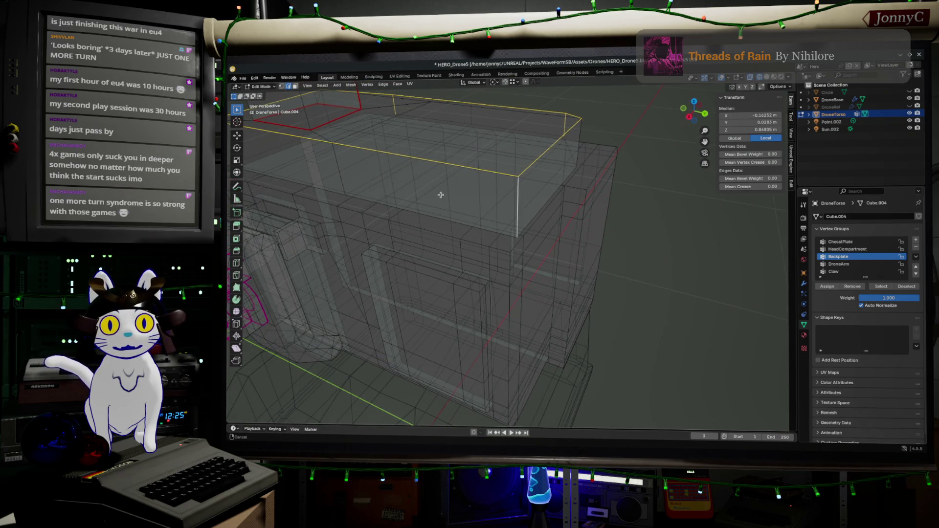
middle_click_drag(440, 195, 436, 215)
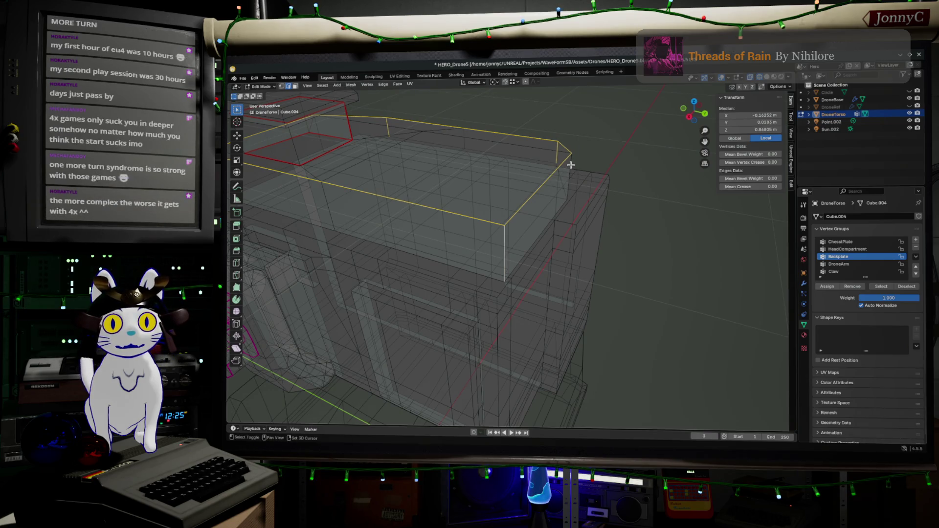
mouse_move(550, 186)
middle_mouse_down()
mouse_move(426, 224)
mouse_move(609, 234)
mouse_move(507, 157)
middle_mouse_up()
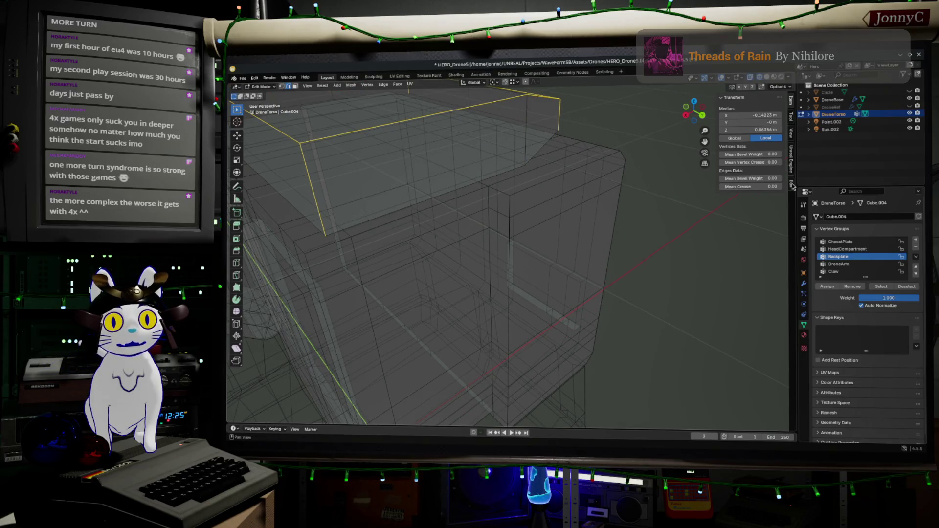
- Give the selected top loop a bevel weight of 1.0
left_click_drag(761, 178, 778, 178)
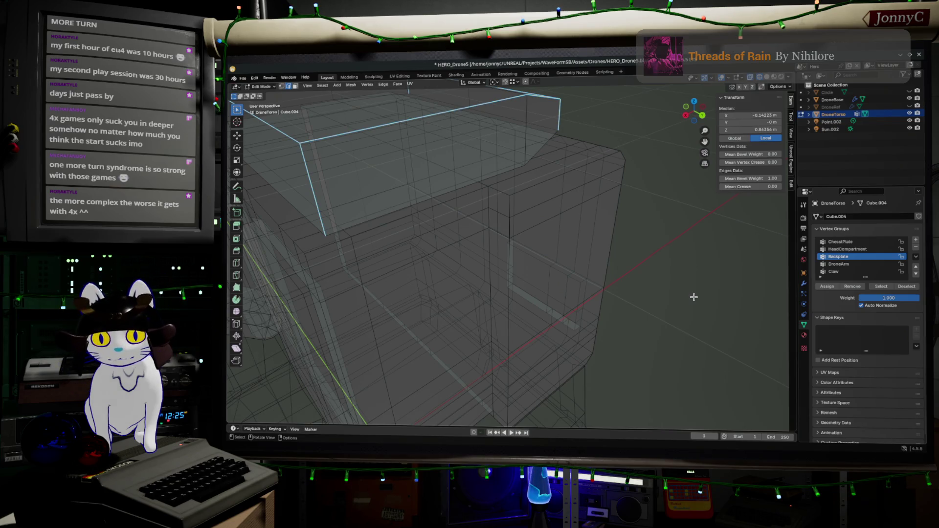
- Check the bevel-weighted top loop from another angle, then switch to Firefox
middle_click_drag(699, 282, 625, 285, "shift")
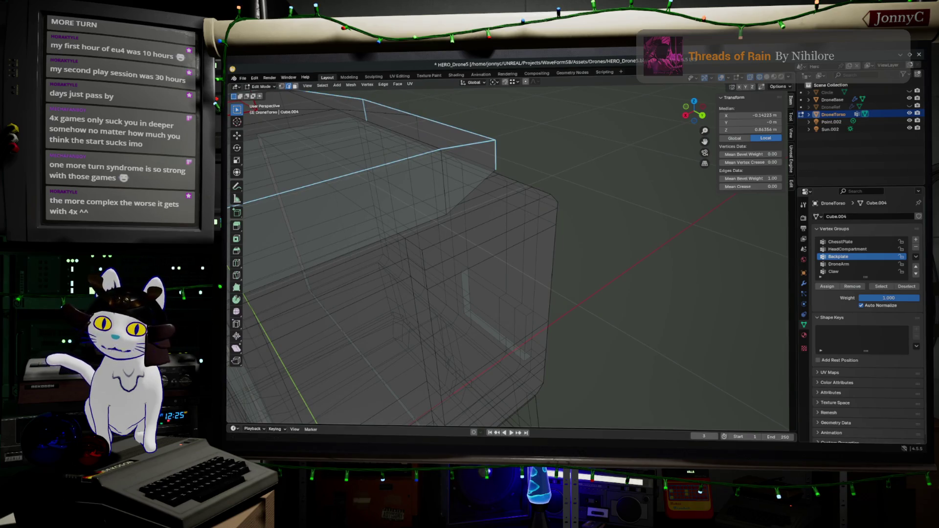
key("alt+Tab")
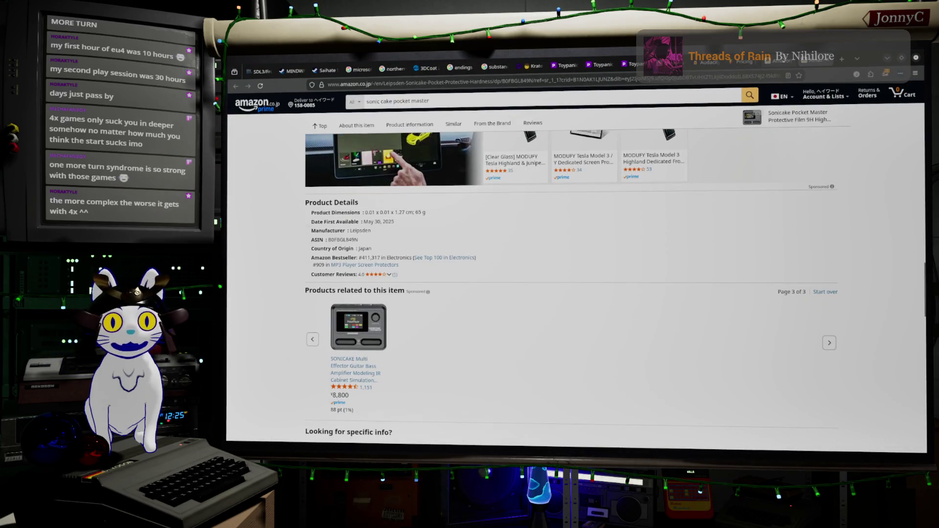
- Navigate Firefox from the Amazon product page to youtube via the address bar
left_click(857, 58)
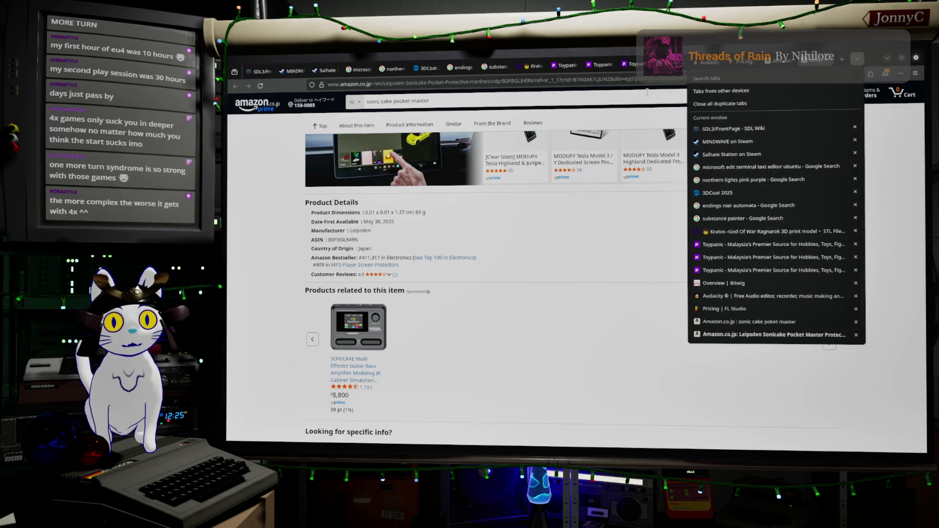
left_click(857, 58)
left_click(587, 79)
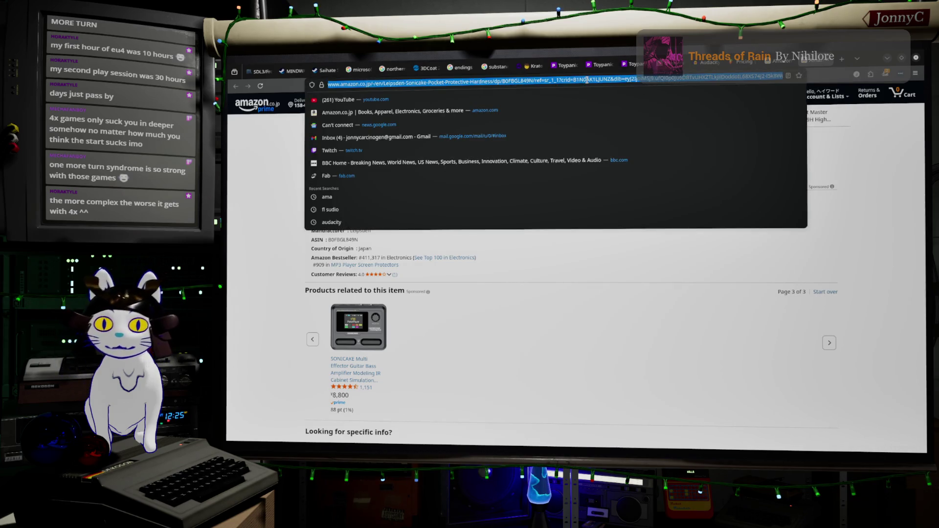
type("youtube")
key("Return")
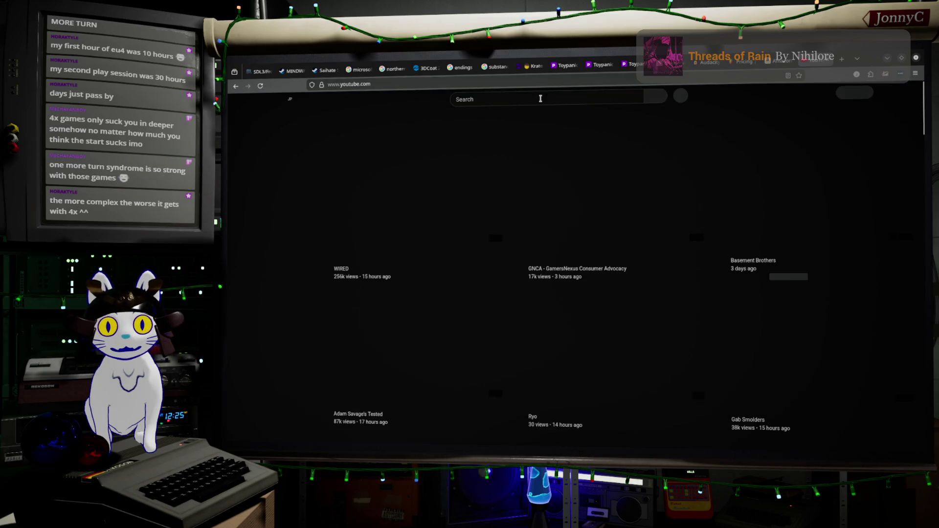
- Search YouTube for '2bro anijya' and go to the 2BRO. channel page
left_click(540, 98)
type("2bro an")
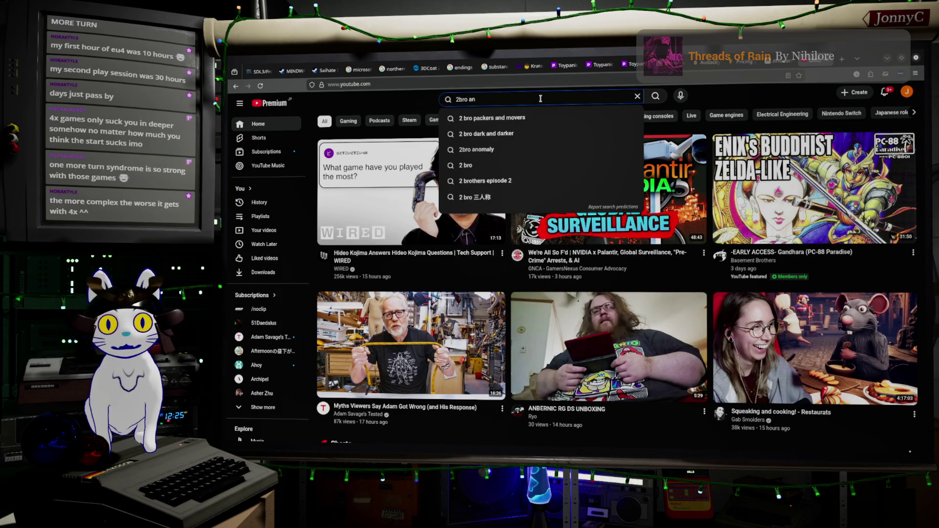
type("i")
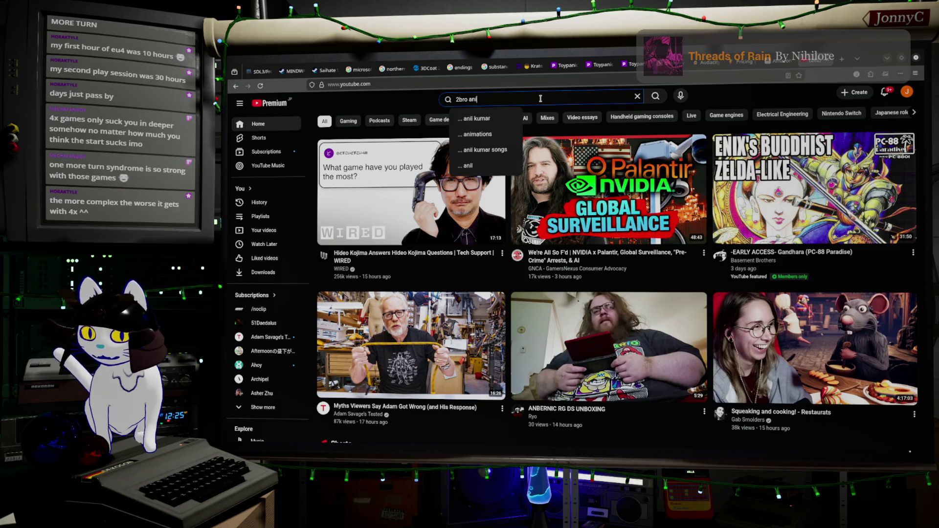
type("jy")
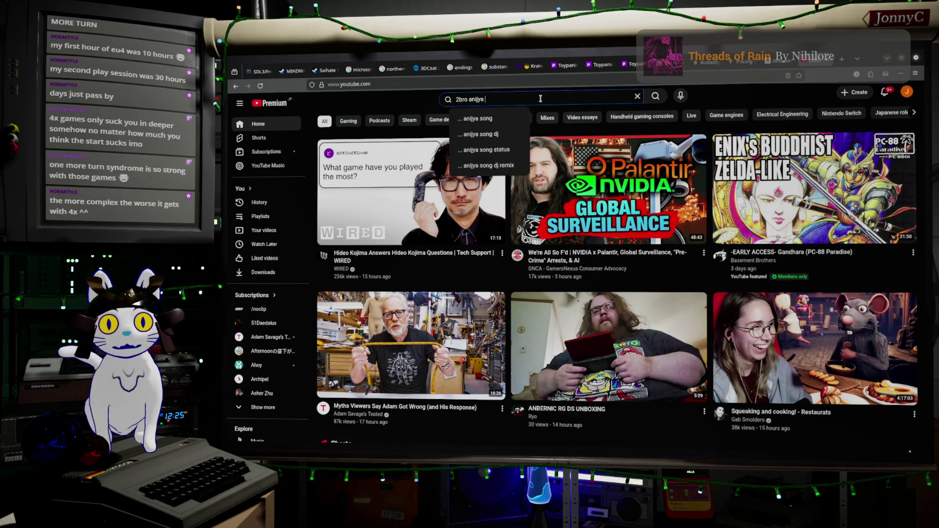
type("a")
key("Return")
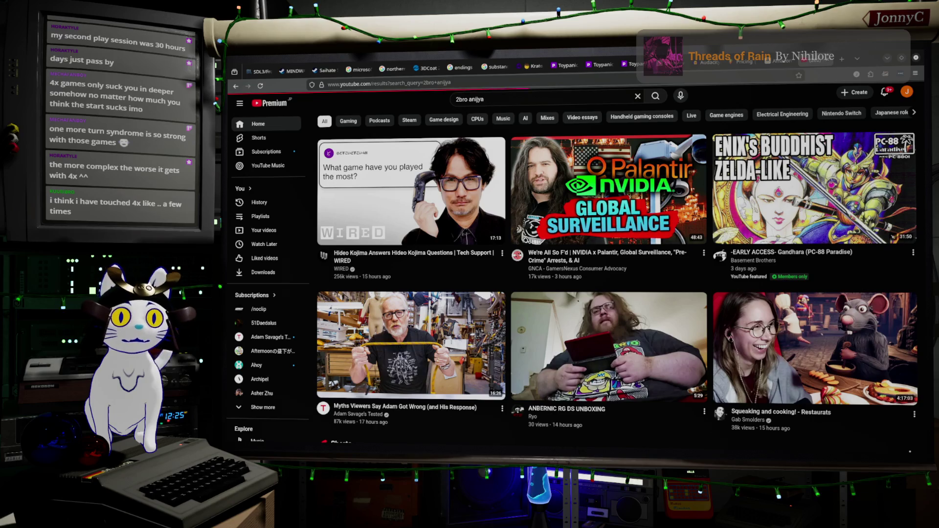
left_click(472, 161)
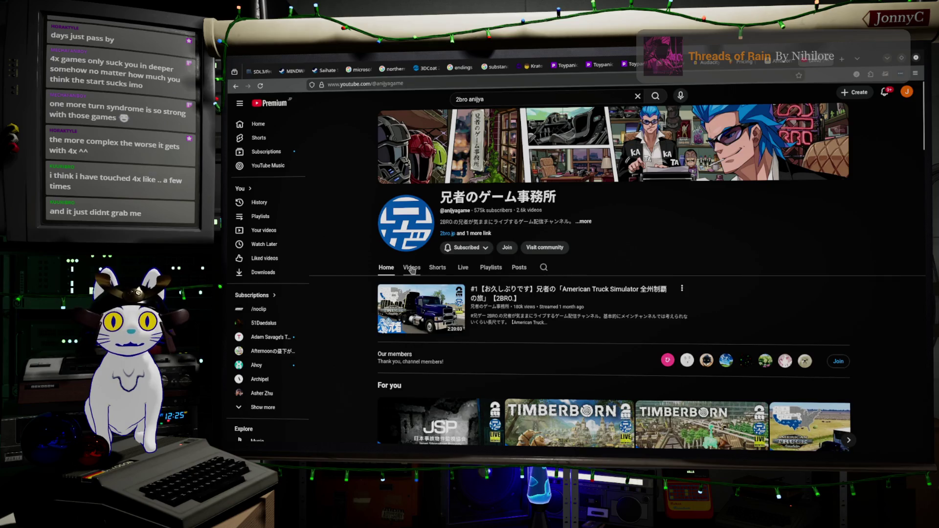
- Browse the channel's Videos and Live streams, then minimize the browser to reveal Blender
left_click(411, 268)
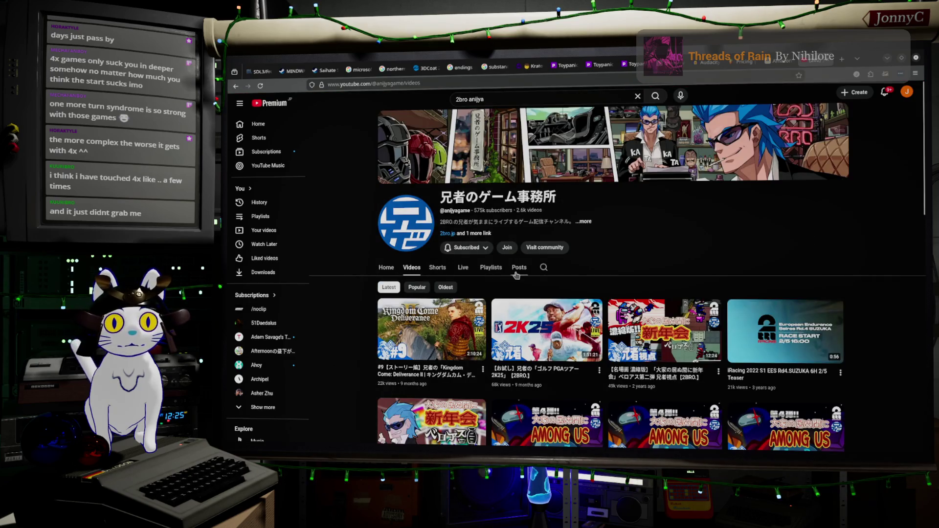
scroll(516, 273, "down", 3)
scroll(517, 274, "down", 1)
scroll(516, 274, "down", 2)
scroll(517, 274, "down", 1)
scroll(517, 273, "down", 1)
scroll(517, 274, "down", 1)
scroll(517, 274, "up", 5)
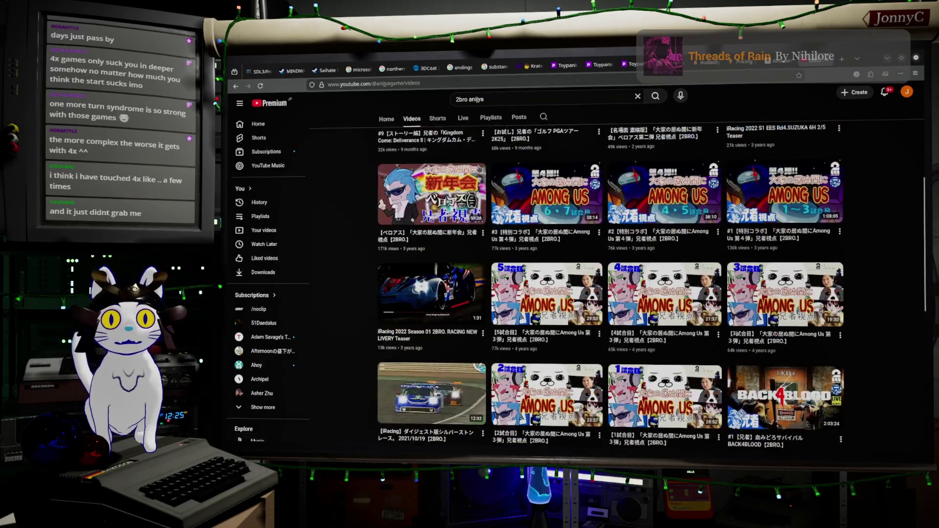
left_click(465, 119)
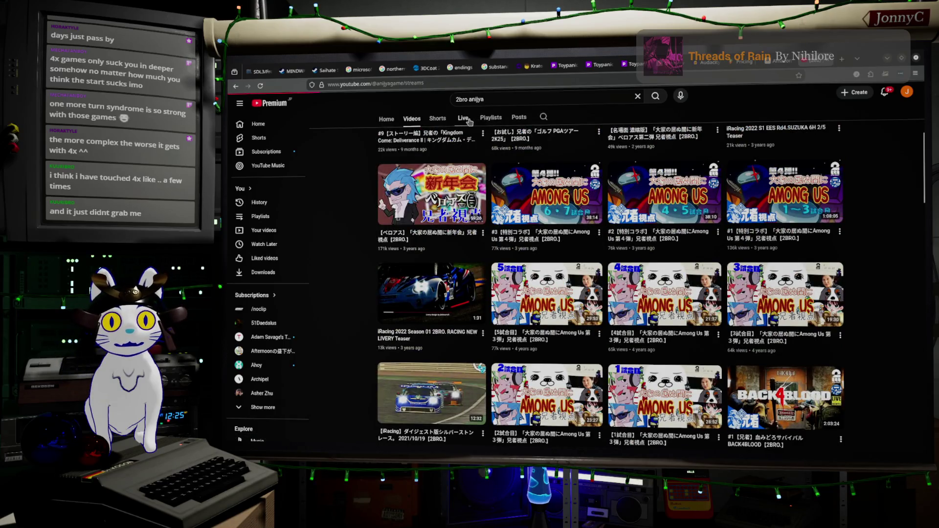
scroll(505, 237, "down", 2)
scroll(505, 237, "down", 2)
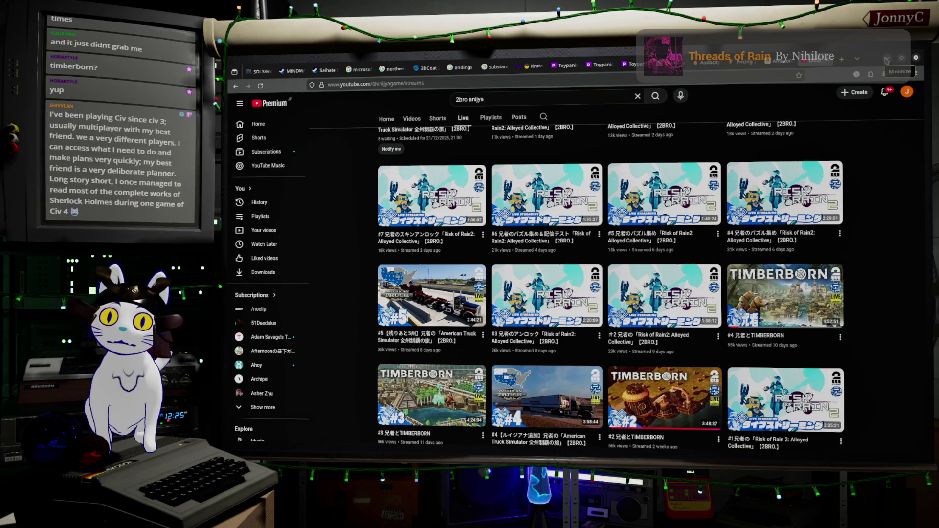
left_click(886, 60)
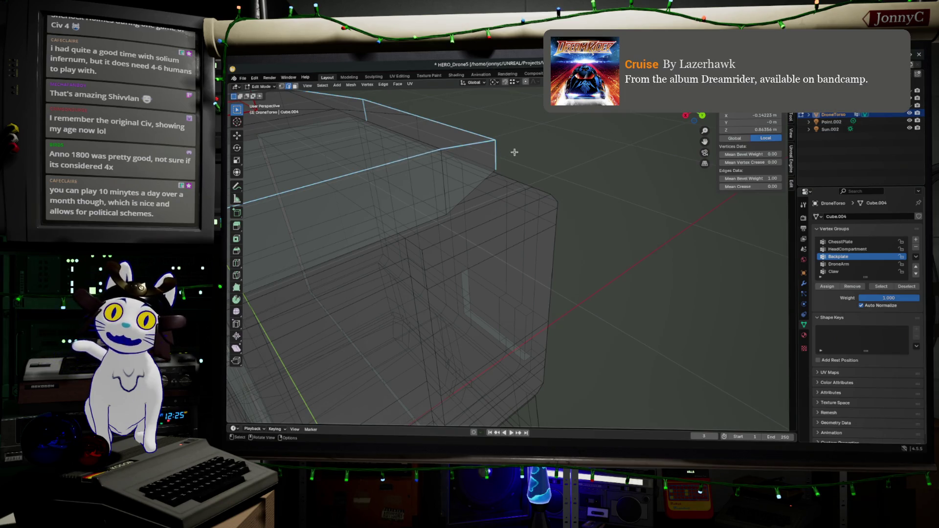
middle_click_drag(522, 153, 523, 155)
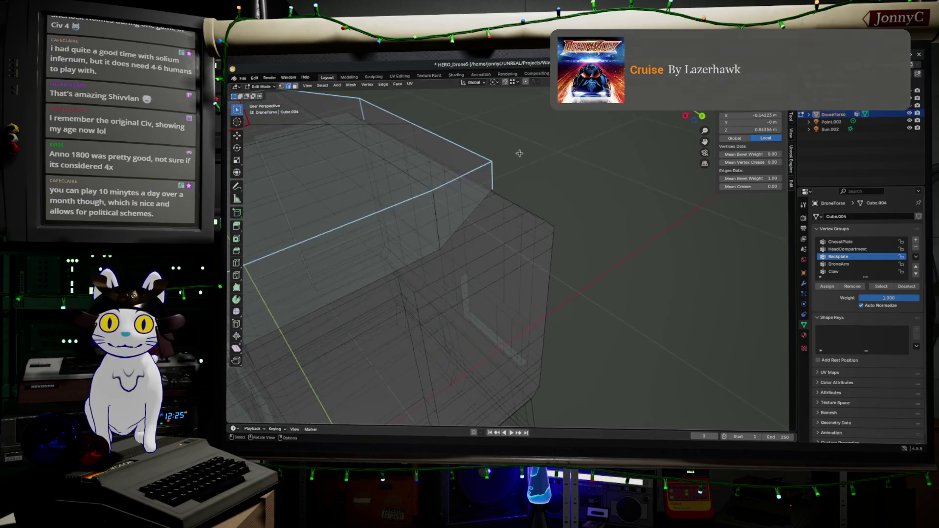